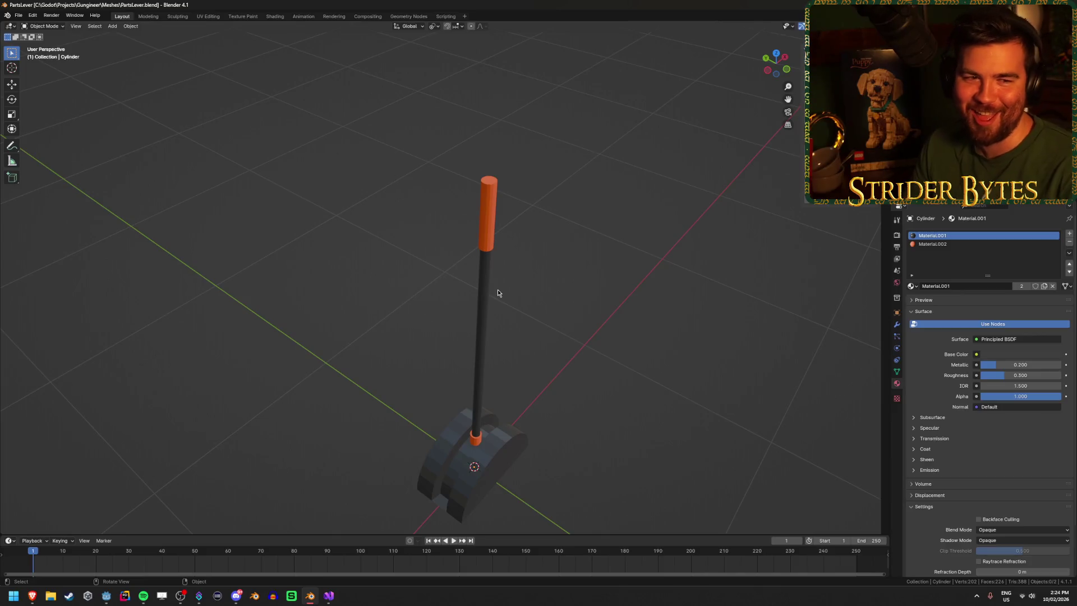
Step: Save PartsLever.blend in Blender and return to the Godot workshop editor
key("ctrl+s")
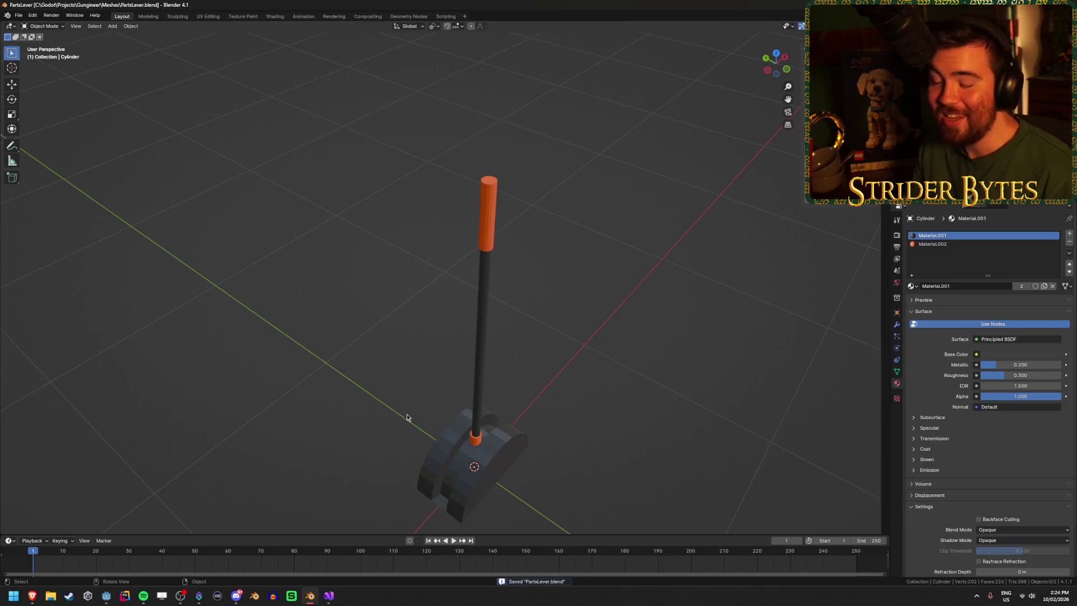
left_click(106, 595)
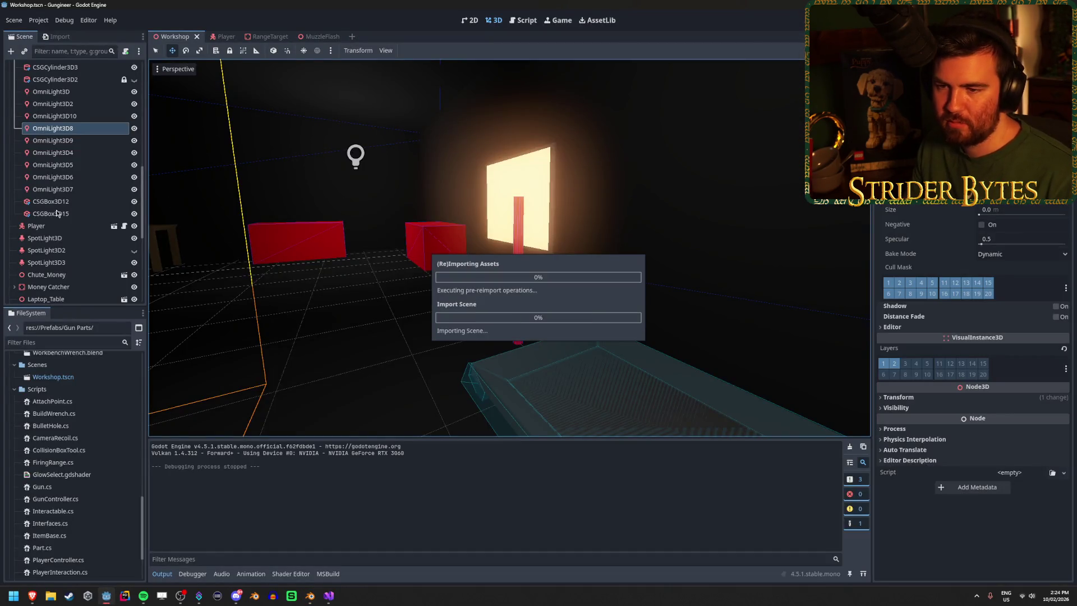
Step: Drop PartsLever.blend into the workshop and set its position to the red placeholder's spot
scroll(59, 208, "down", 5)
scroll(89, 465, "down", 3)
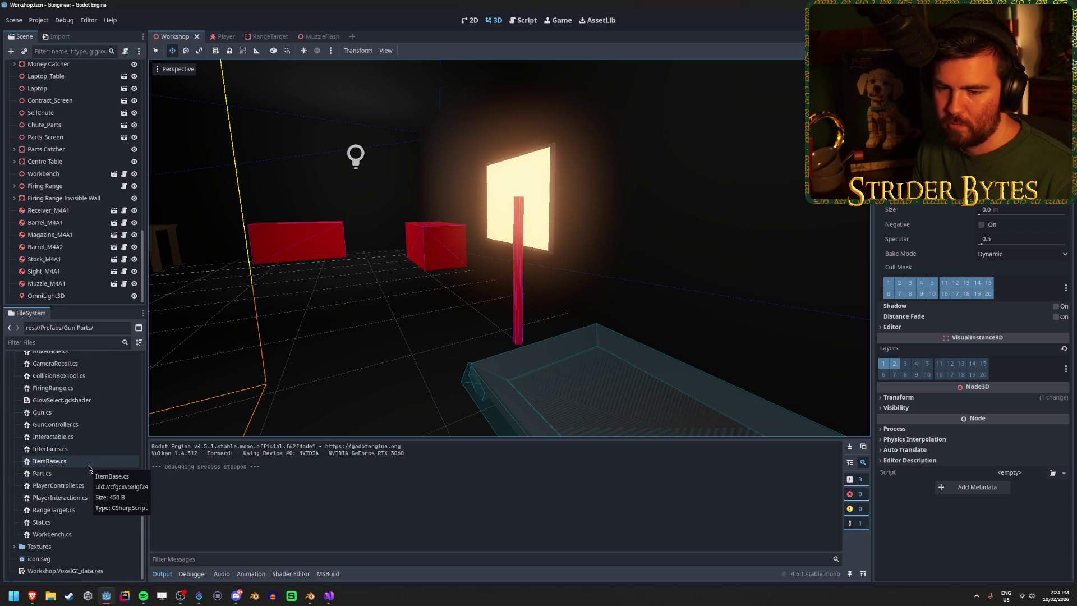
scroll(84, 493, "up", 4)
scroll(80, 508, "up", 8)
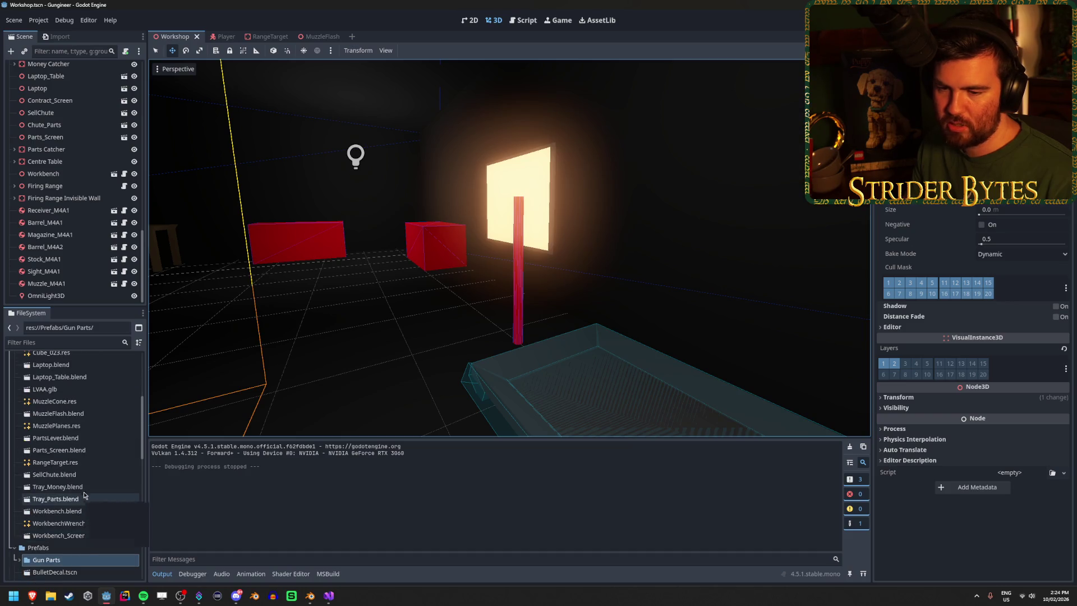
mouse_move(55, 437)
left_mouse_down()
mouse_move(448, 373)
mouse_move(518, 348)
mouse_move(510, 338)
left_mouse_up()
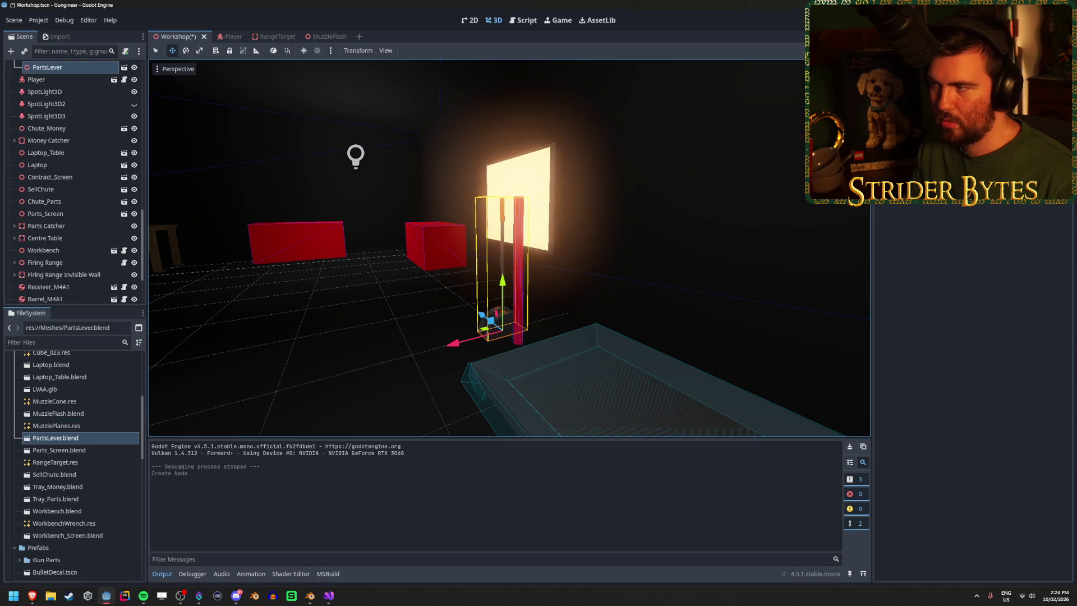
scroll(746, 147, "up", 5)
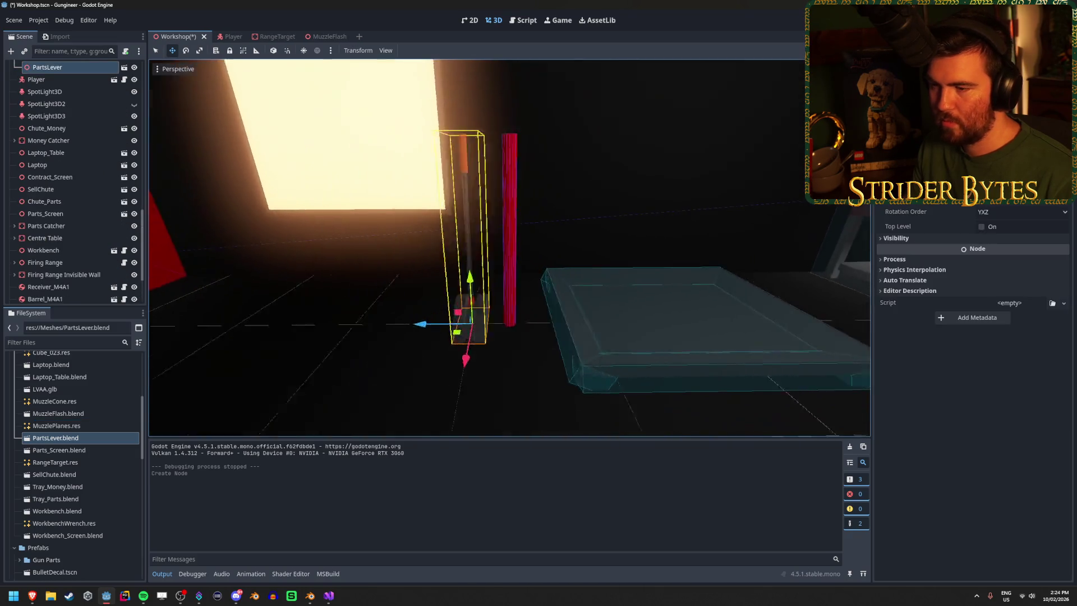
mouse_move(445, 327)
left_mouse_down()
mouse_move(483, 322)
mouse_move(482, 332)
left_mouse_up()
left_click(973, 448)
key("Return")
Step: Hide the red placeholder CSGCylinder3D3, save the Workshop scene, and run the game
scroll(90, 256, "up", 5)
scroll(90, 253, "up", 6)
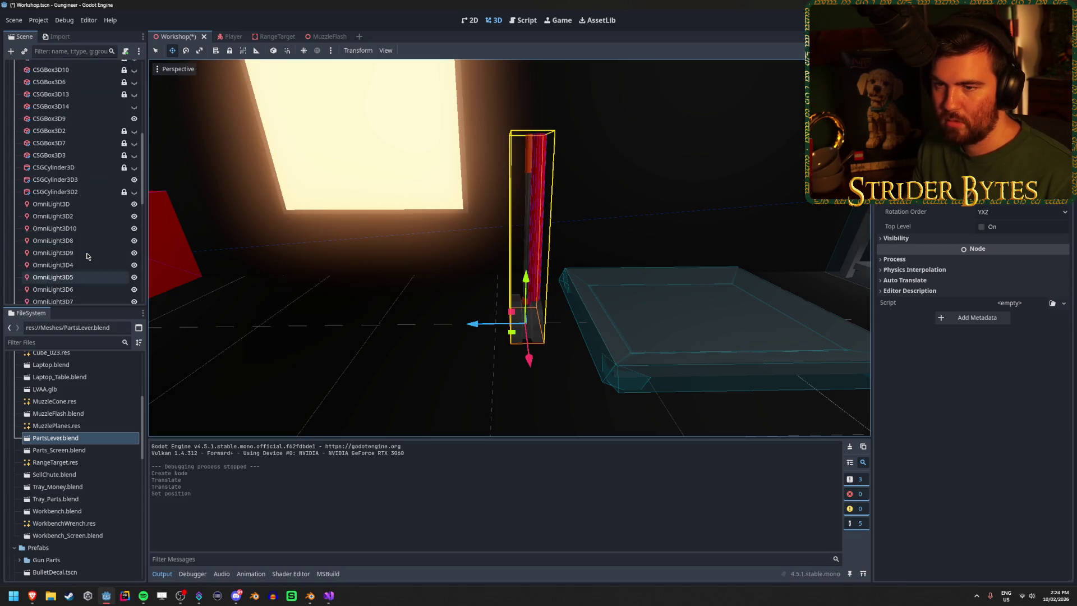
left_click(136, 212)
key("ctrl+s")
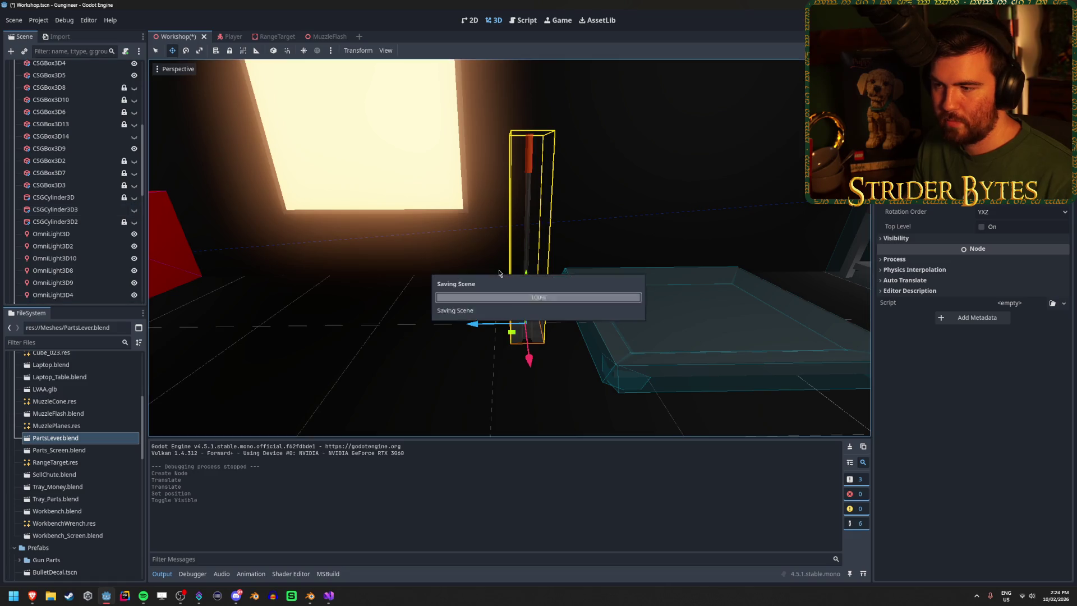
left_click(438, 320)
mouse_move(437, 320)
left_mouse_down()
mouse_move(247, 60)
mouse_move(168, 84)
mouse_move(634, 247)
left_mouse_up()
key("F5")
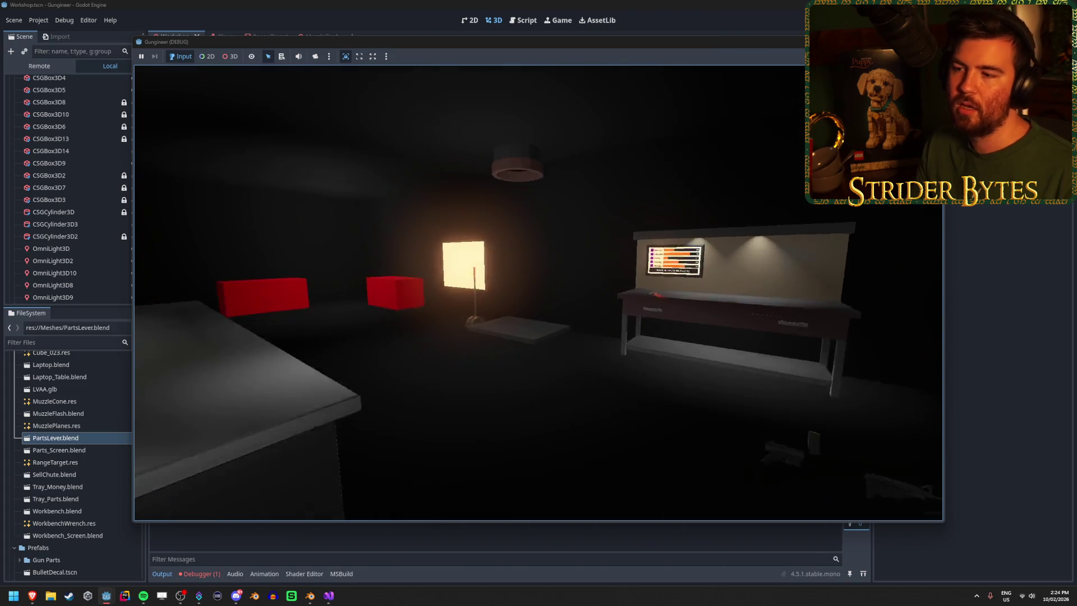
Step: Walk up to the new lever in game, then stop the test run and return to Blender
key("w")
key("s")
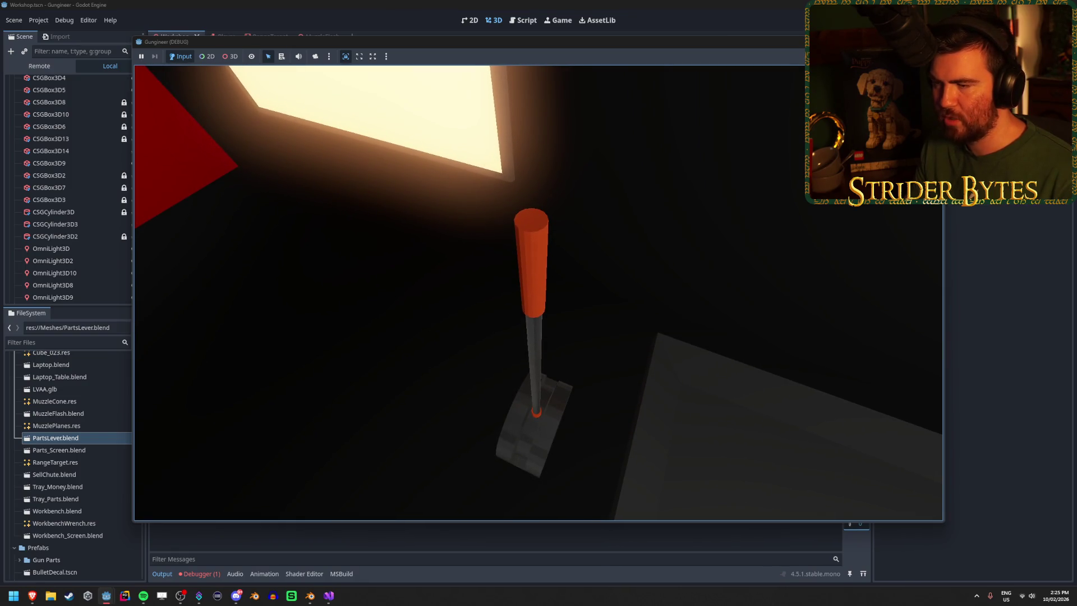
key("F8")
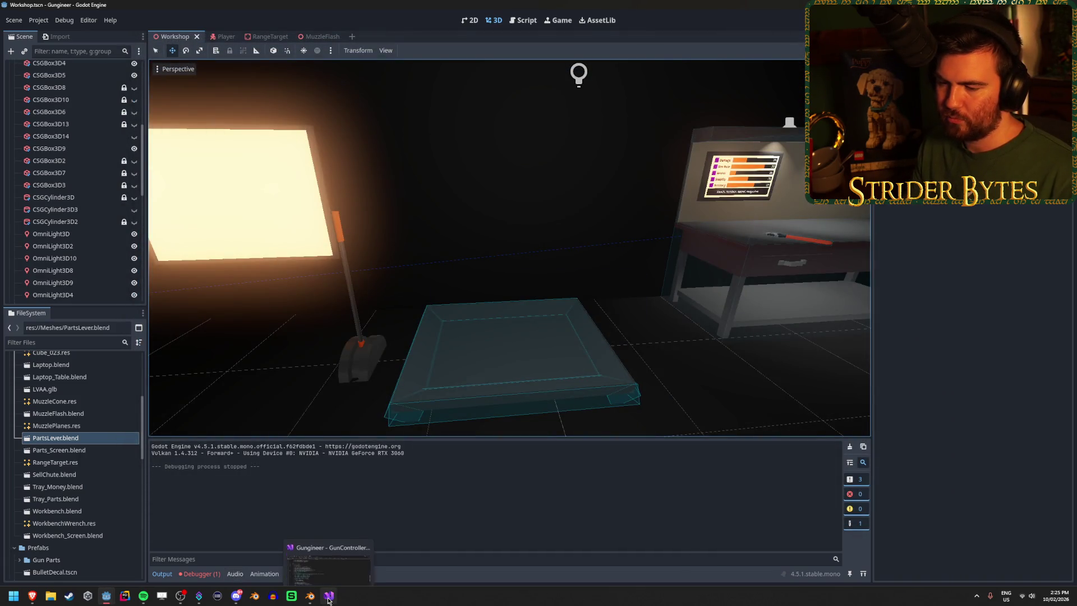
left_click(311, 596)
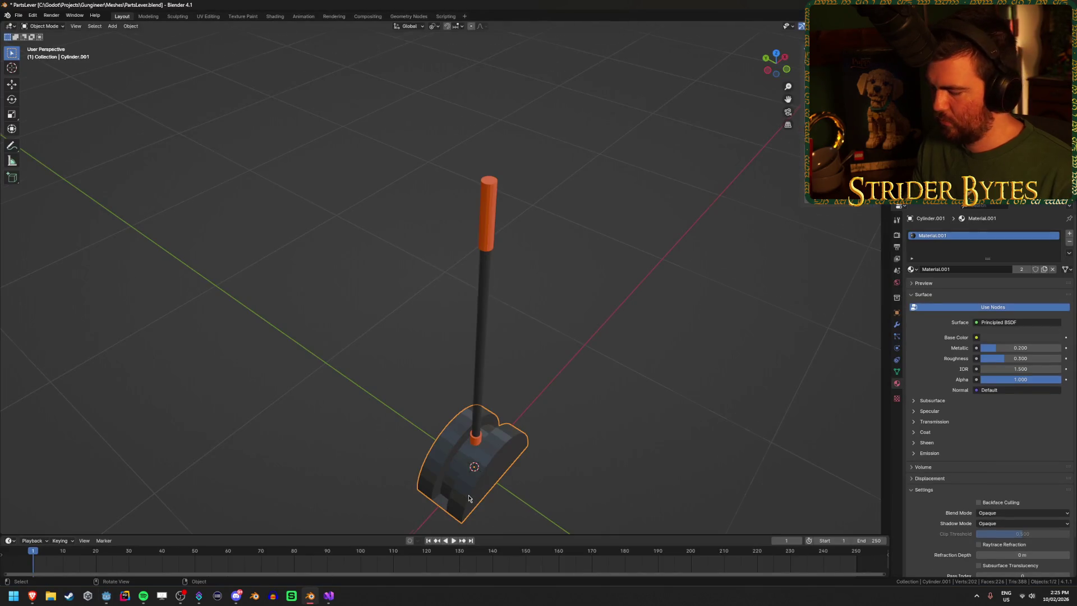
Step: Delete two bottom faces from the lever's curved base mesh in Edit Mode
key("KP_Decimal")
key("Tab")
left_click(358, 453)
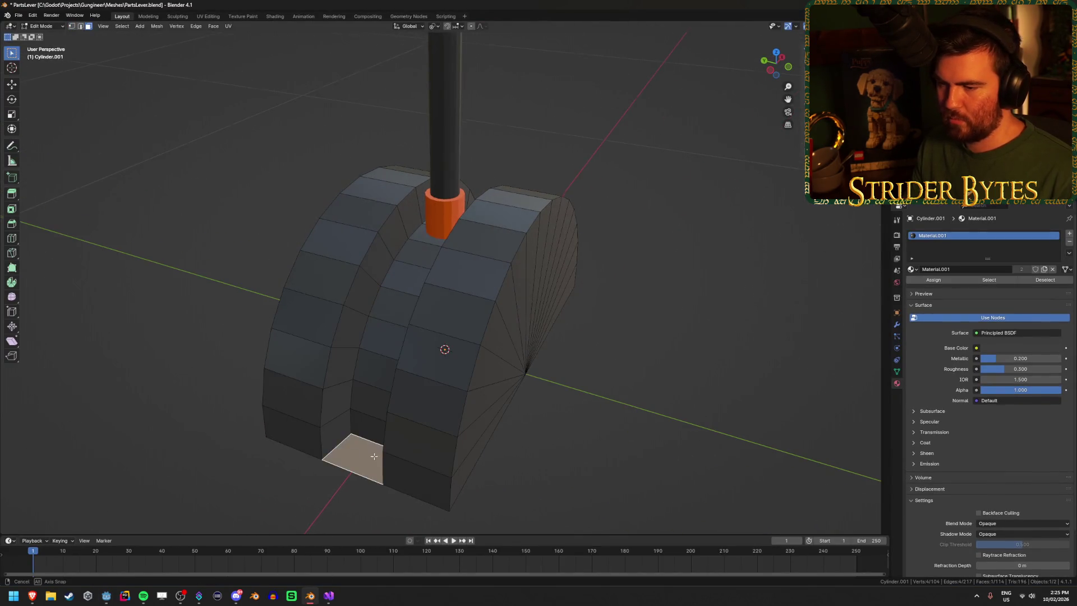
key("x")
left_click(387, 422)
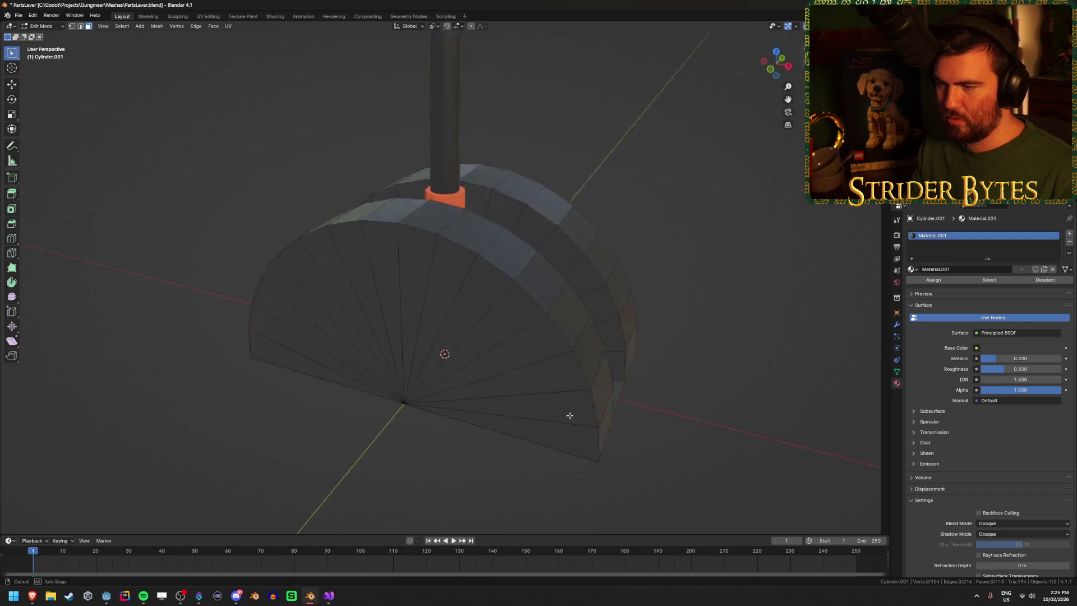
left_click(507, 466)
key("x")
left_click(487, 473)
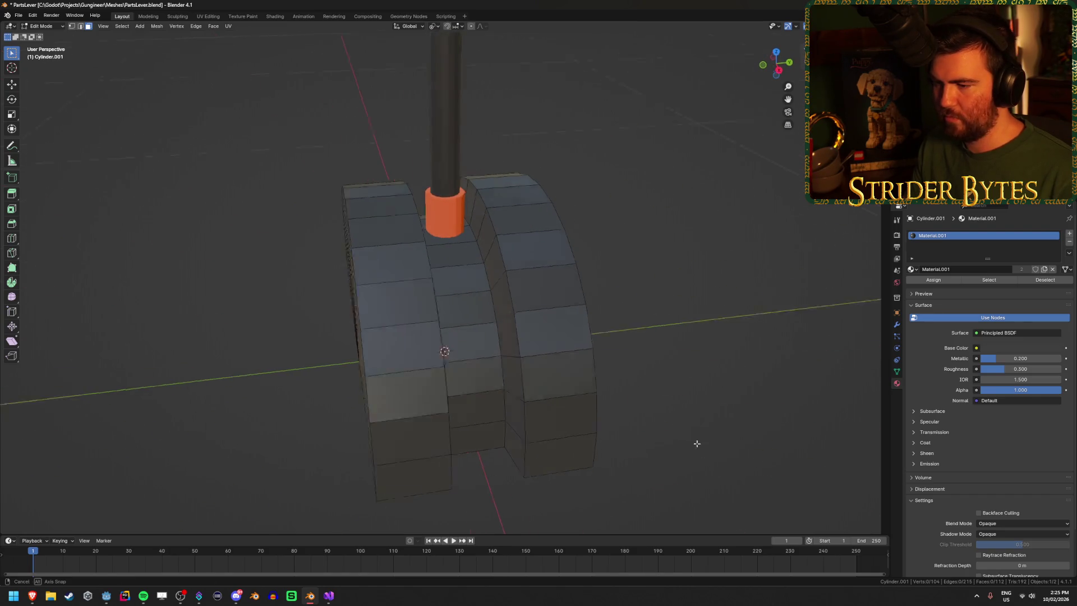
key("Tab")
Step: Orbit and zoom around the lever to inspect the opened base from the side
left_click(678, 418)
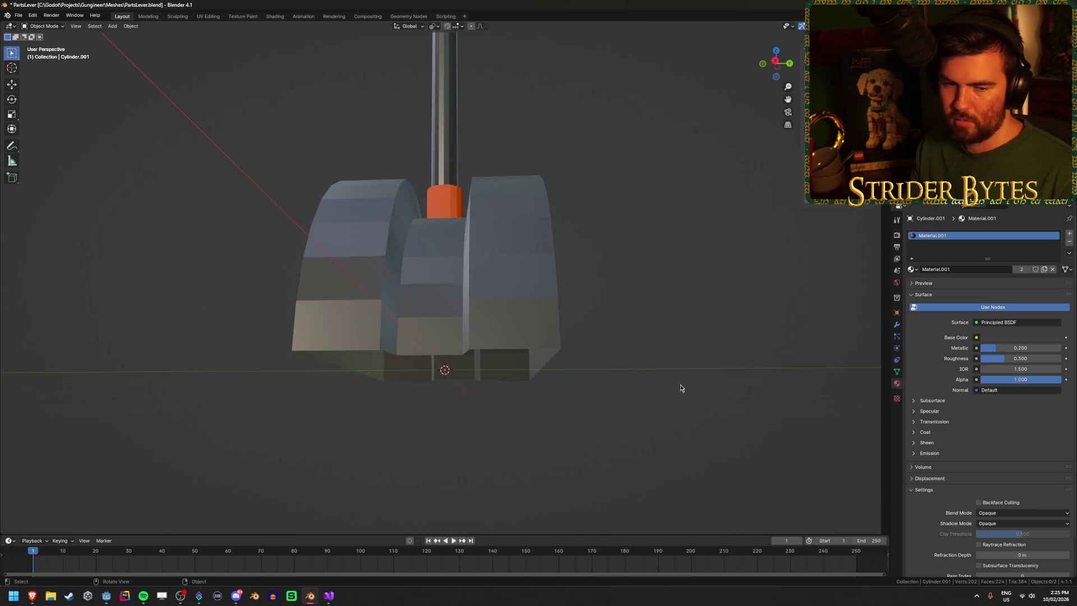
scroll(416, 285, "up", 5)
left_click(416, 285)
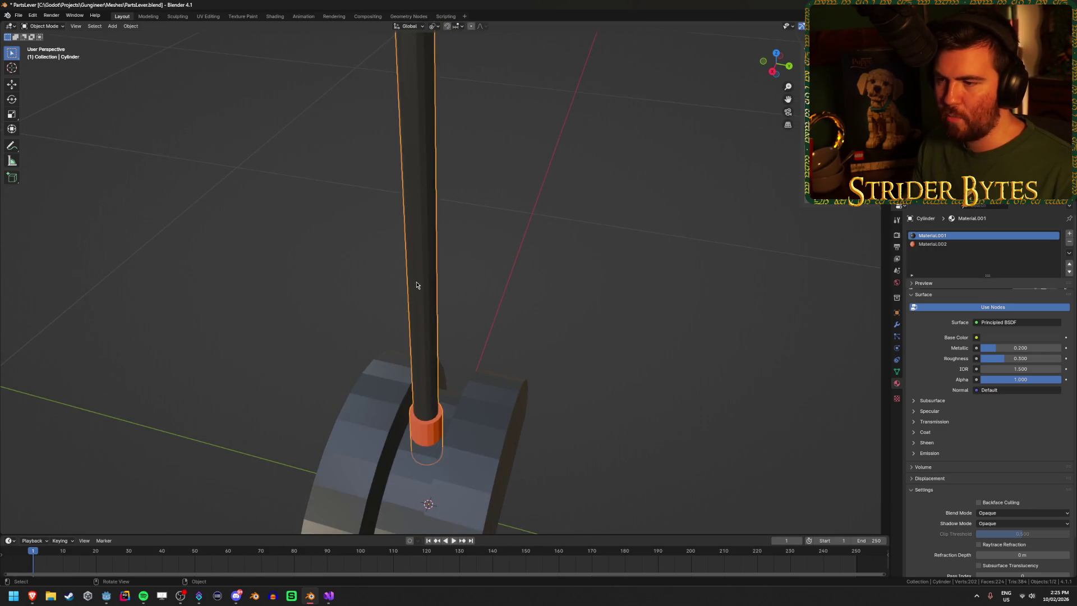
key("alt+a")
mouse_move(416, 285)
left_mouse_down()
mouse_move(494, 287)
mouse_move(399, 292)
left_mouse_up()
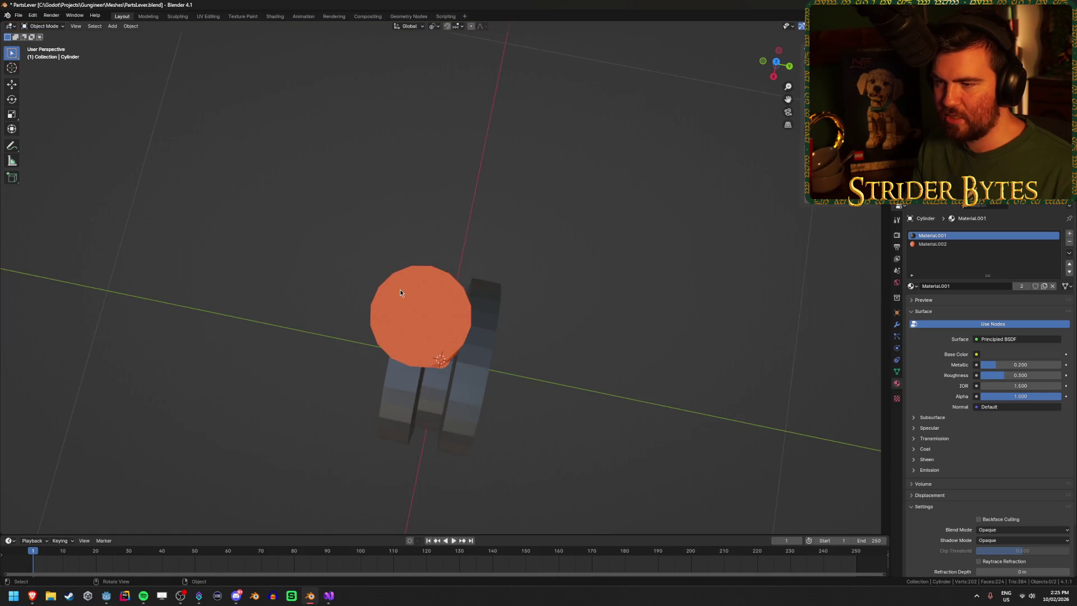
mouse_move(448, 260)
left_mouse_down()
mouse_move(569, 243)
mouse_move(608, 257)
mouse_move(579, 277)
mouse_move(504, 245)
mouse_move(527, 325)
mouse_move(510, 301)
mouse_move(593, 396)
mouse_move(544, 335)
left_mouse_up()
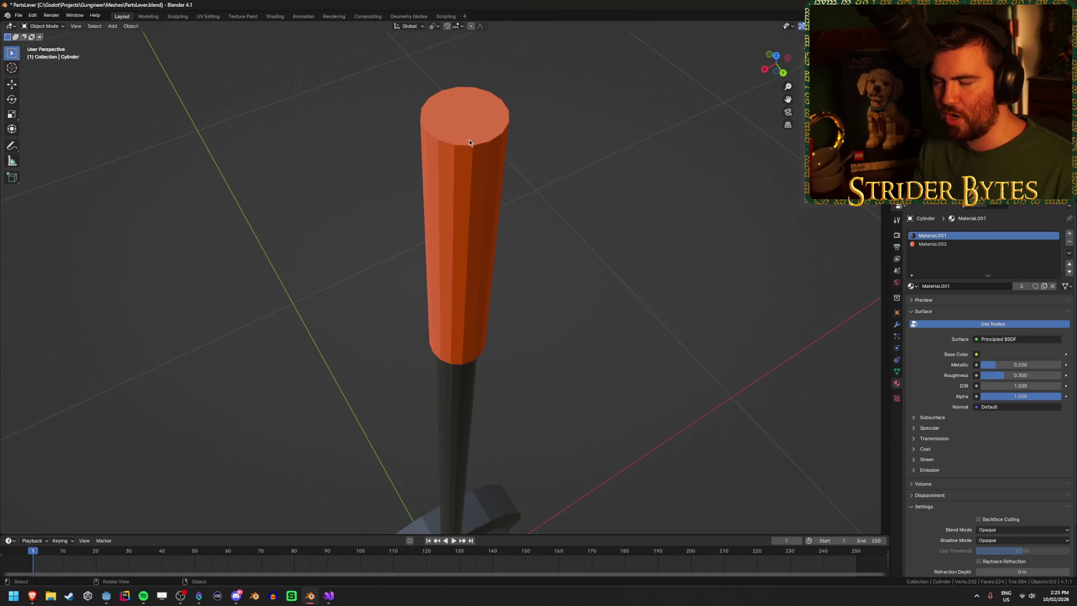
scroll(456, 275, "down", 5)
mouse_move(519, 306)
left_mouse_down()
mouse_move(543, 280)
mouse_move(514, 295)
mouse_move(557, 276)
mouse_move(521, 284)
mouse_move(519, 316)
left_mouse_up()
scroll(520, 283, "down", 3)
Step: Add a cylinder 1.5 m deep with 0.025 m radius, initially 16 vertices
key("shift+a")
mouse_move(650, 312)
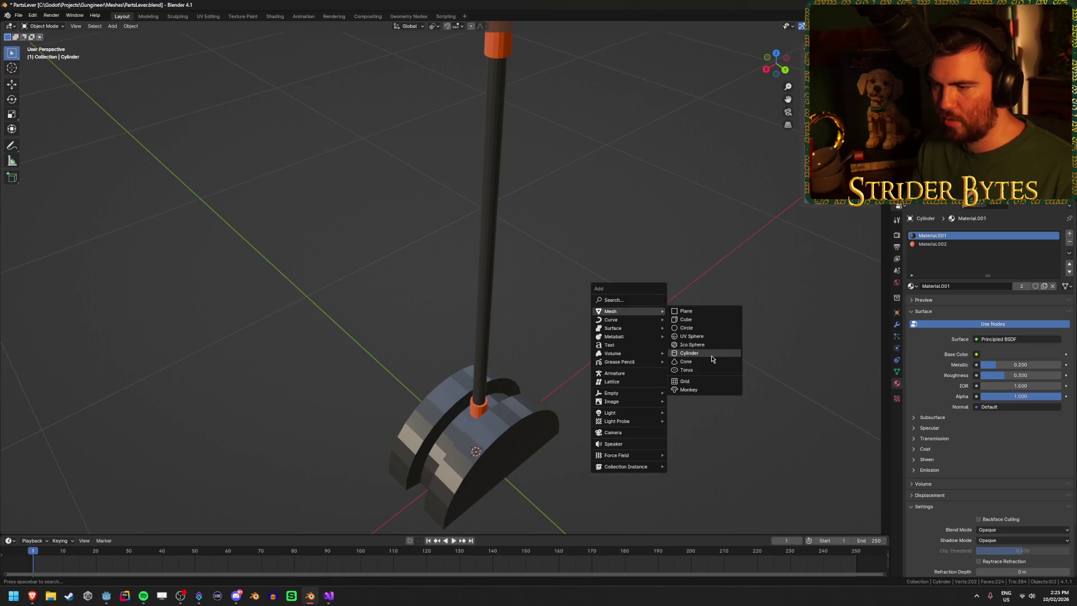
left_click(711, 354)
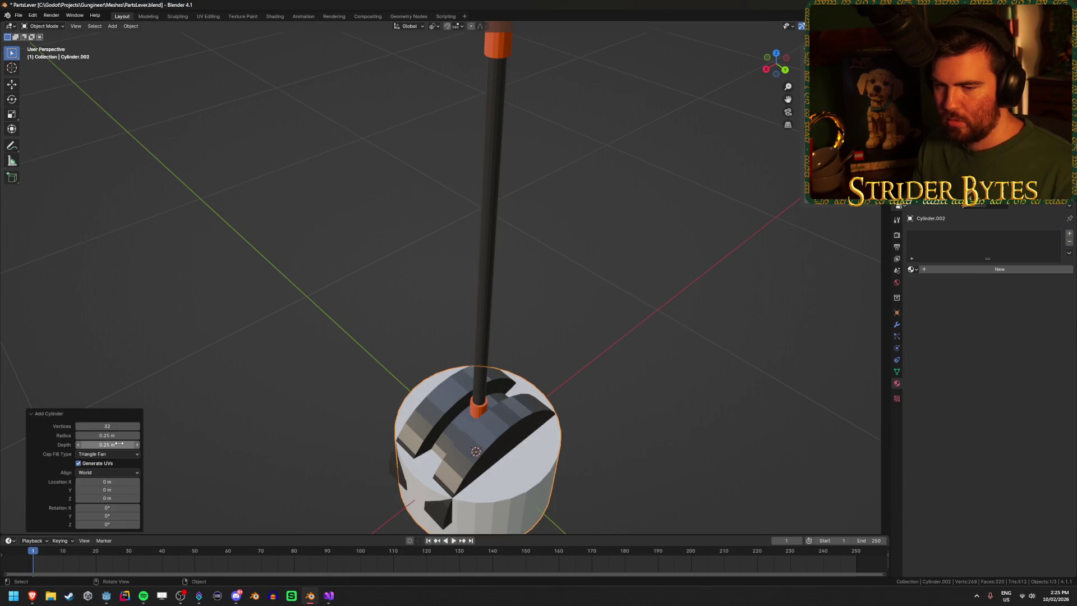
type(".5")
key("Return")
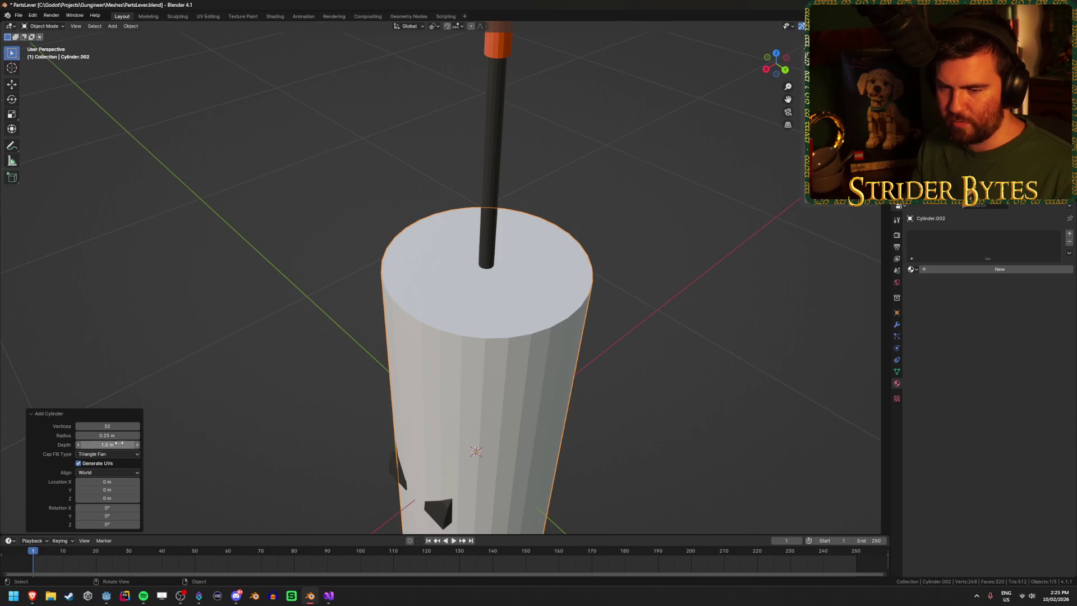
left_click(120, 435)
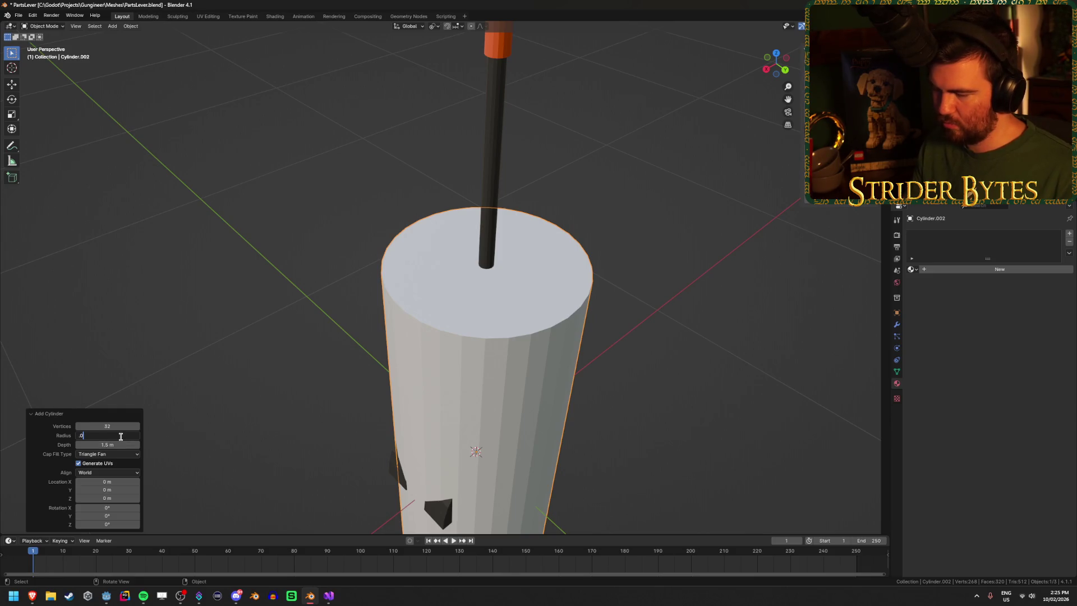
type(".025")
key("Return")
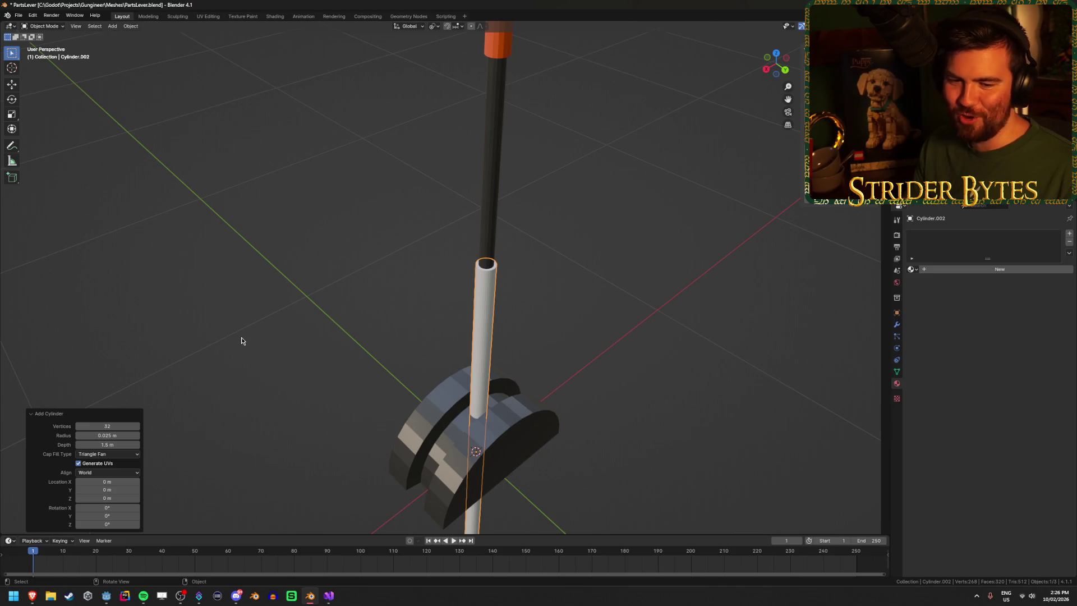
left_click(115, 425)
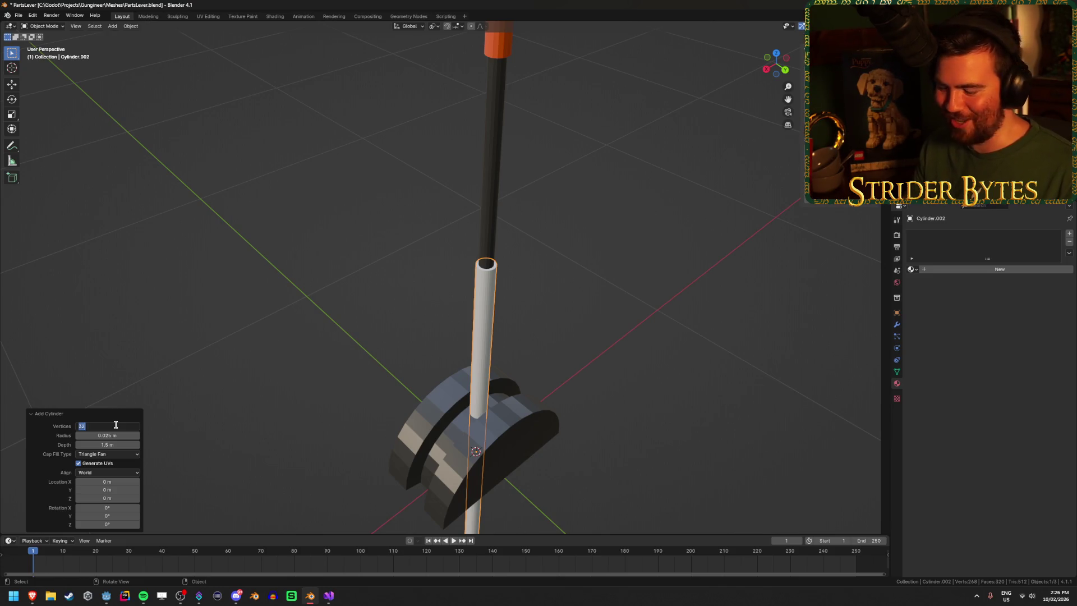
type("16")
key("Return")
scroll(541, 254, "up", 3)
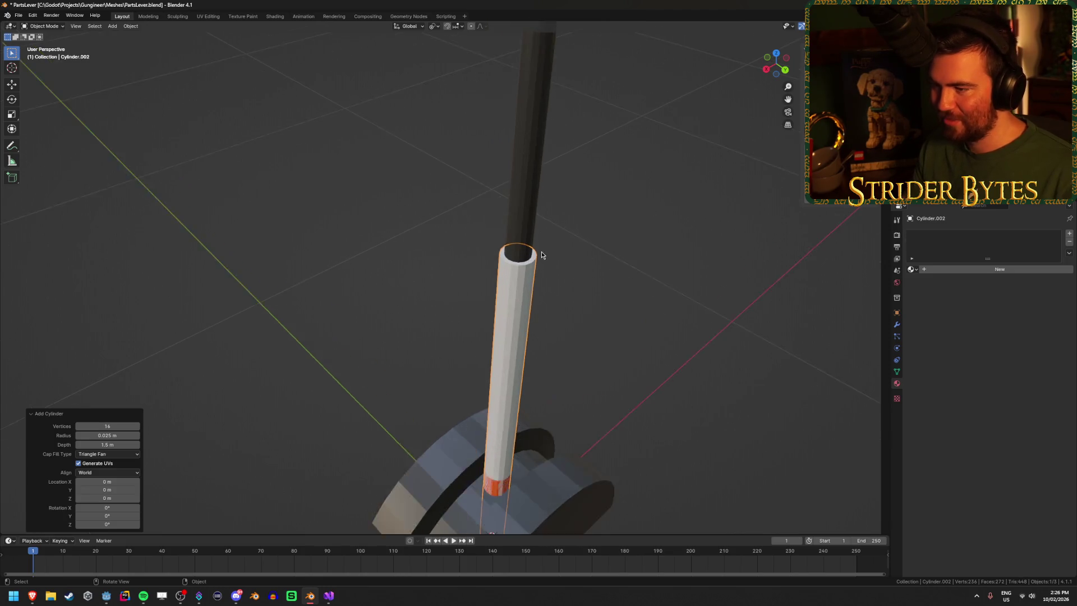
left_click_drag(484, 284, 466, 279)
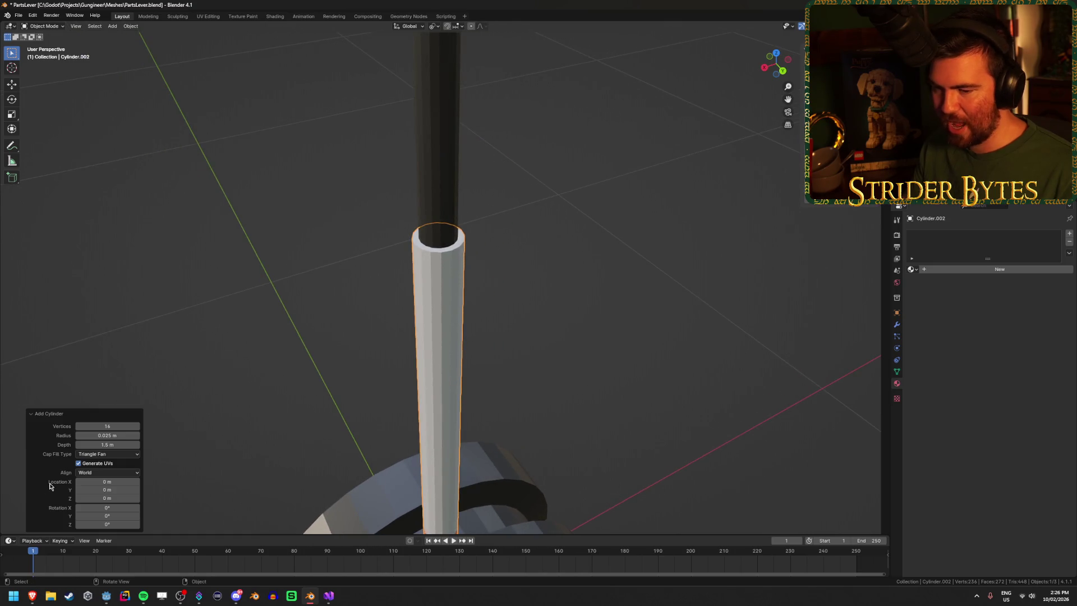
Step: Settle the cylinder at 12 vertices and check how it passes through the lever base
left_click(108, 427)
type("8")
key("Return")
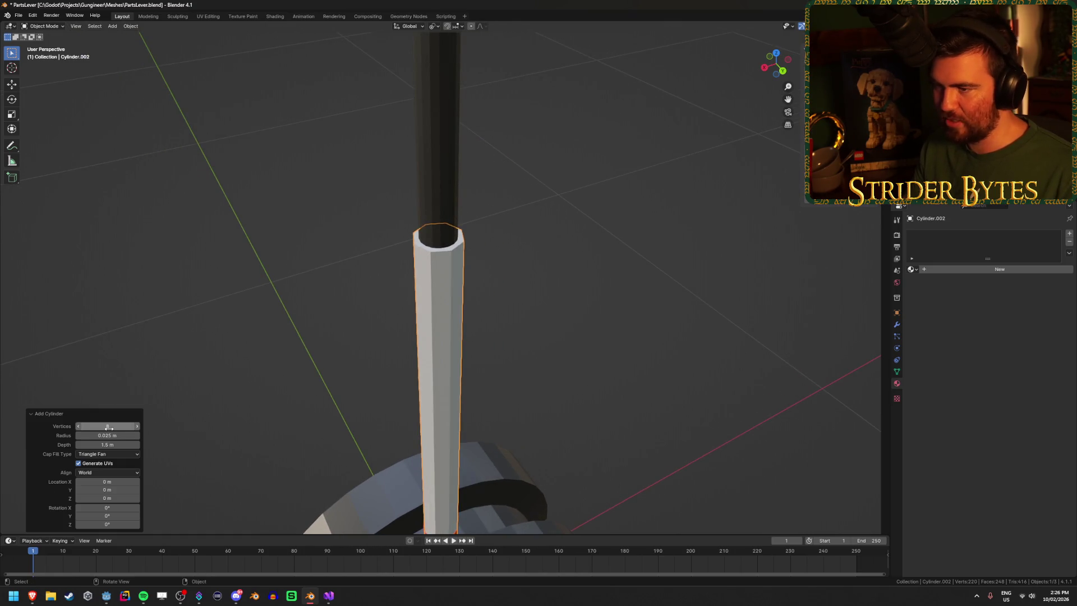
left_click(109, 427)
key("Return")
mouse_move(303, 305)
left_mouse_down()
mouse_move(345, 295)
mouse_move(286, 294)
left_mouse_up()
scroll(286, 294, "down", 5)
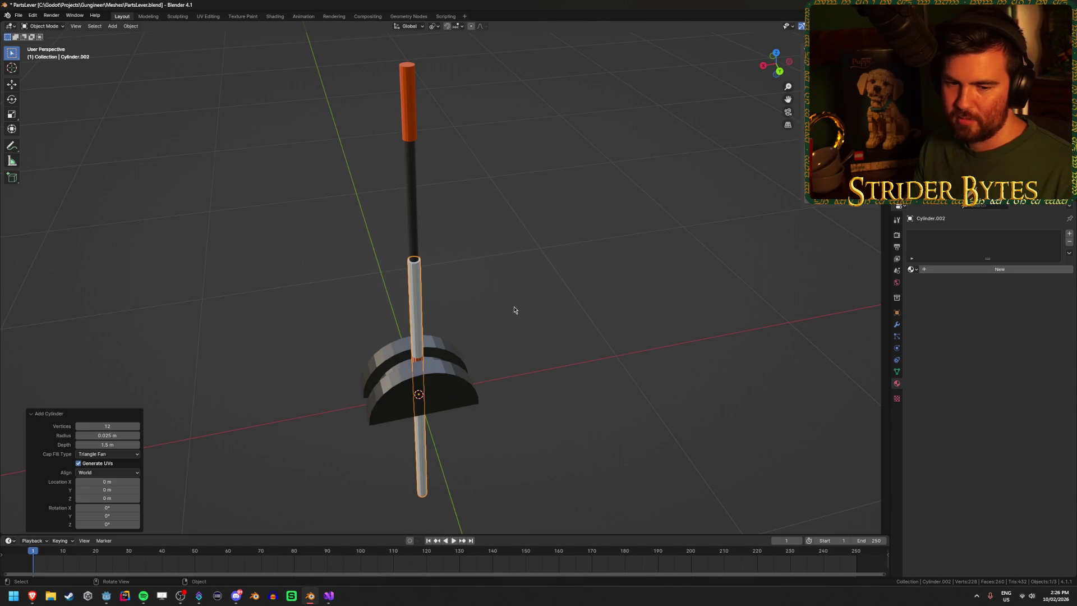
left_click_drag(514, 310, 496, 336)
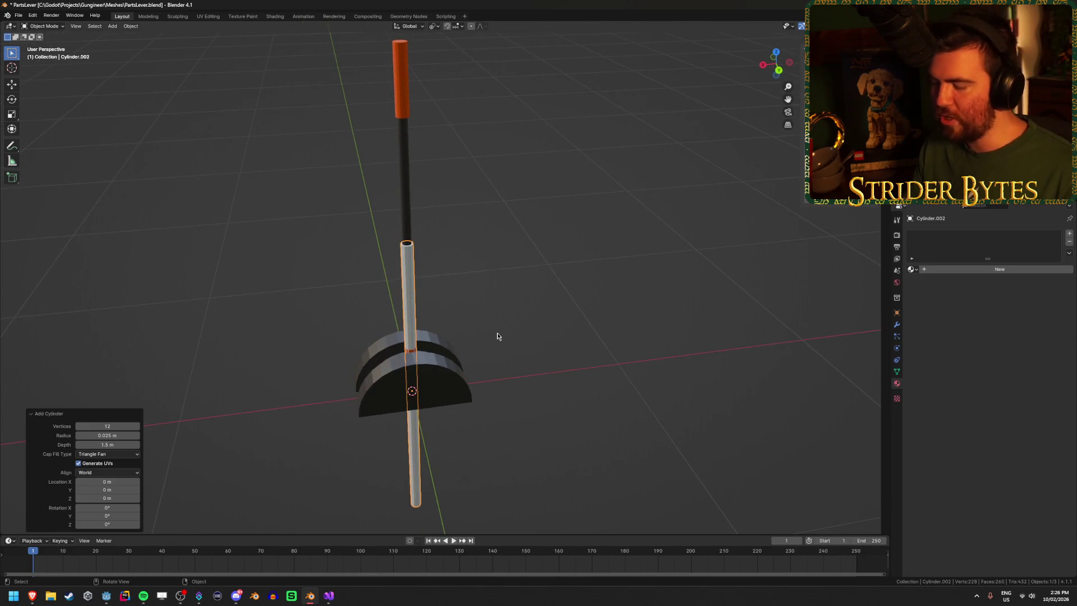
scroll(439, 168, "up", 6)
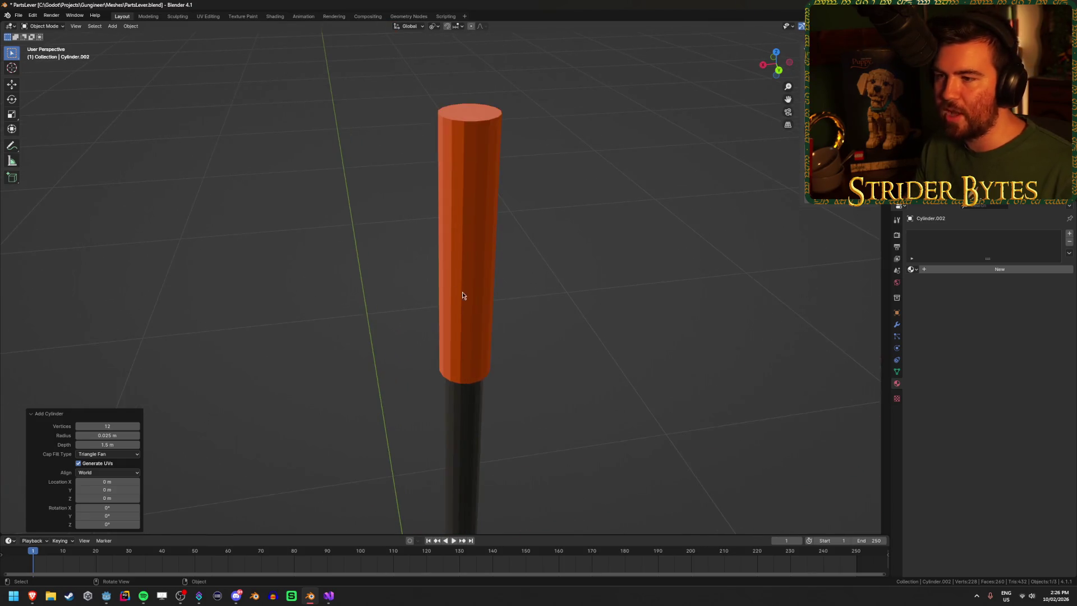
left_click(457, 293)
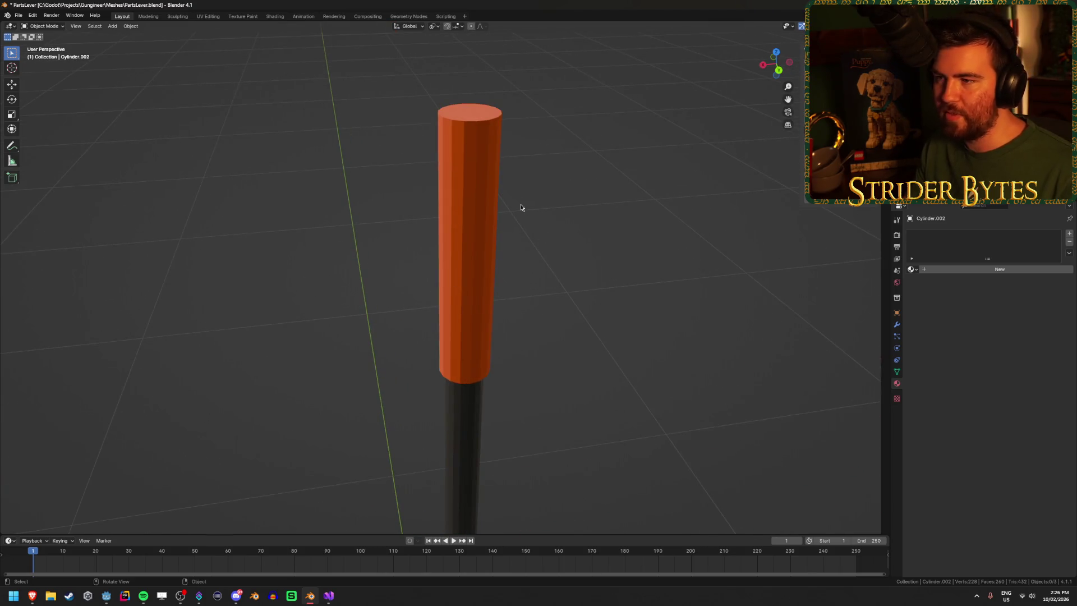
Step: Apply Shade Smooth to the orange-topped handle and inspect it from several angles
right_click(480, 217)
left_click(440, 216)
left_click(608, 230)
mouse_move(463, 380)
left_mouse_down()
mouse_move(468, 230)
mouse_move(285, 240)
left_mouse_up()
left_click(223, 234)
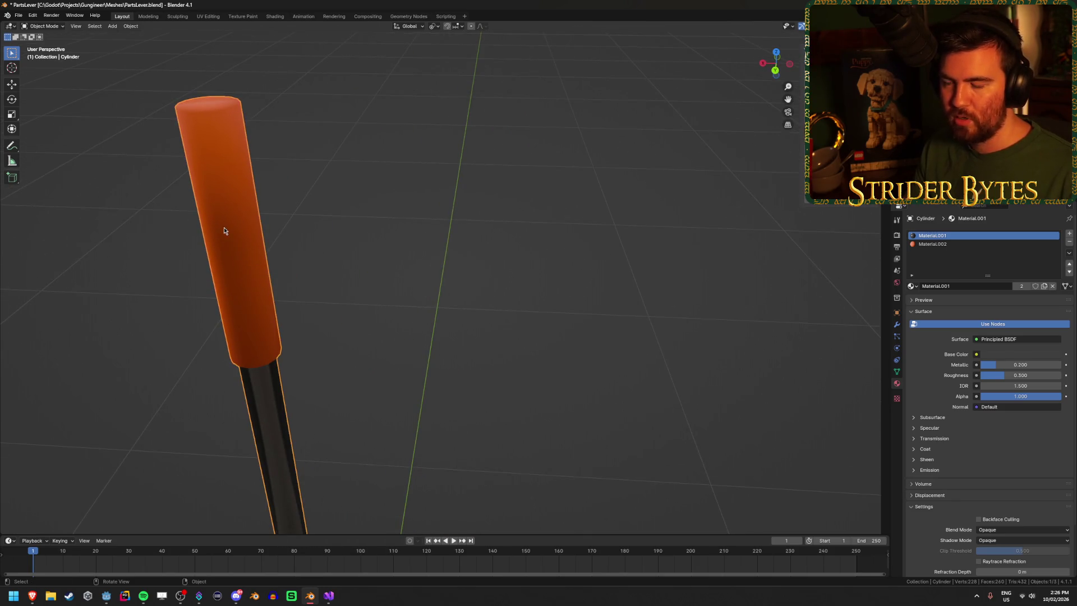
scroll(223, 234, "down", 3)
key("KP_Decimal")
scroll(493, 180, "up", 2)
mouse_move(493, 181)
left_mouse_down()
mouse_move(499, 356)
mouse_move(510, 201)
mouse_move(490, 308)
mouse_move(541, 319)
mouse_move(448, 299)
left_mouse_up()
scroll(509, 288, "up", 4)
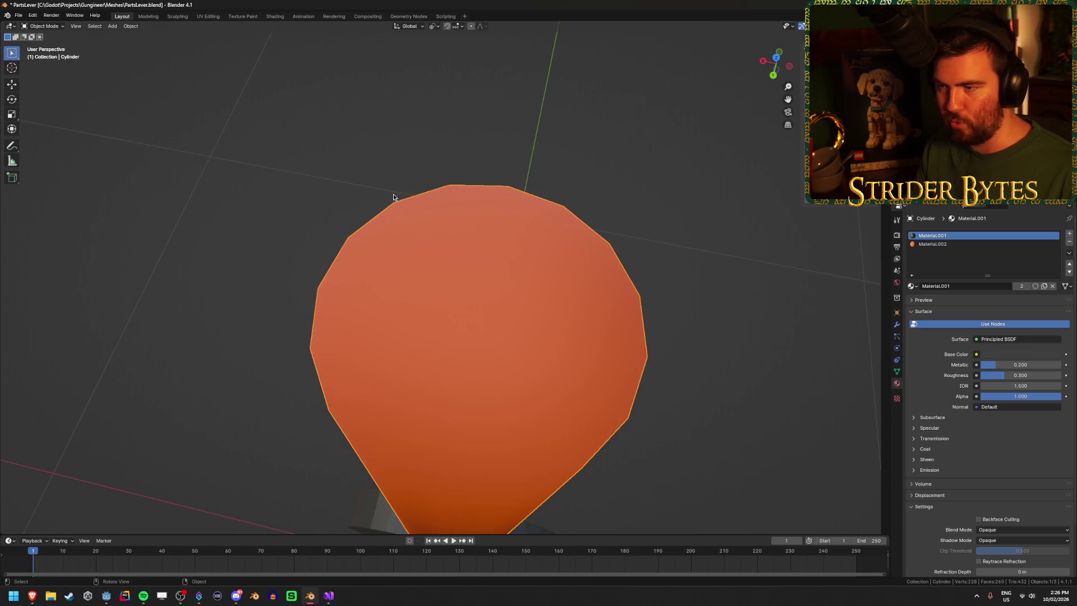
scroll(546, 292, "down", 5)
mouse_move(550, 334)
left_mouse_down()
mouse_move(555, 305)
mouse_move(521, 269)
left_mouse_up()
left_click(624, 242)
mouse_move(607, 244)
left_mouse_down()
mouse_move(637, 237)
mouse_move(490, 238)
left_mouse_up()
Step: Apply Shade Smooth by Angle to the handle and save PartsLever.blend
right_click(490, 226)
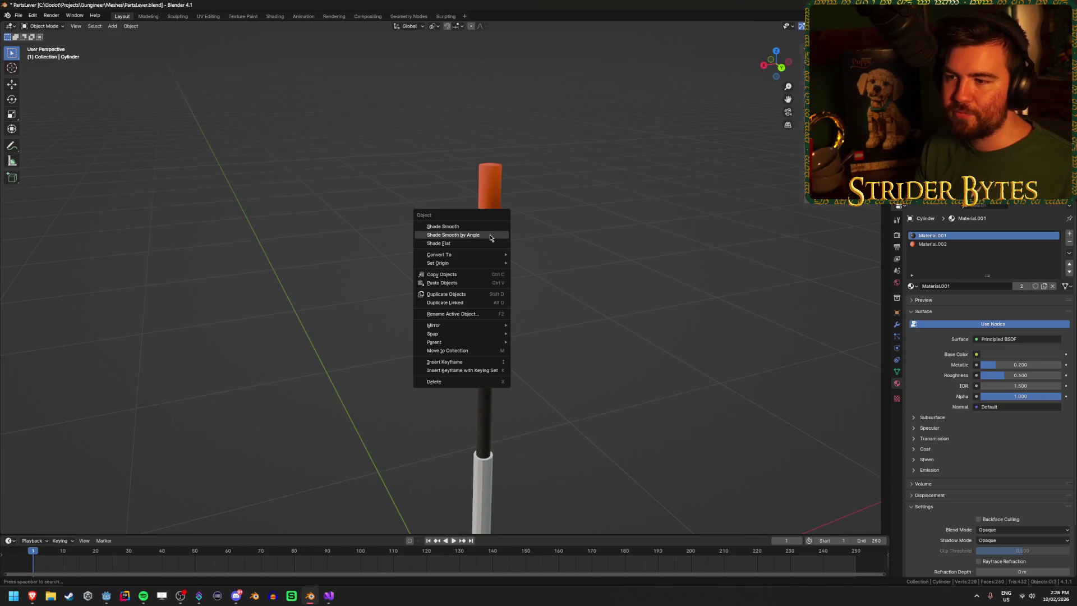
left_click(490, 236)
left_click(488, 294)
right_click(488, 294)
left_click(483, 295)
left_click(651, 255)
mouse_move(650, 255)
left_mouse_down()
mouse_move(596, 240)
mouse_move(526, 240)
mouse_move(581, 230)
mouse_move(555, 232)
mouse_move(629, 234)
mouse_move(466, 269)
mouse_move(538, 262)
mouse_move(436, 258)
mouse_move(439, 392)
left_mouse_up()
key("ctrl+s")
left_click(439, 399)
Step: From the side view, move the thin cylinder's mesh up 0.75 m along Z in Edit Mode
key("KP_3")
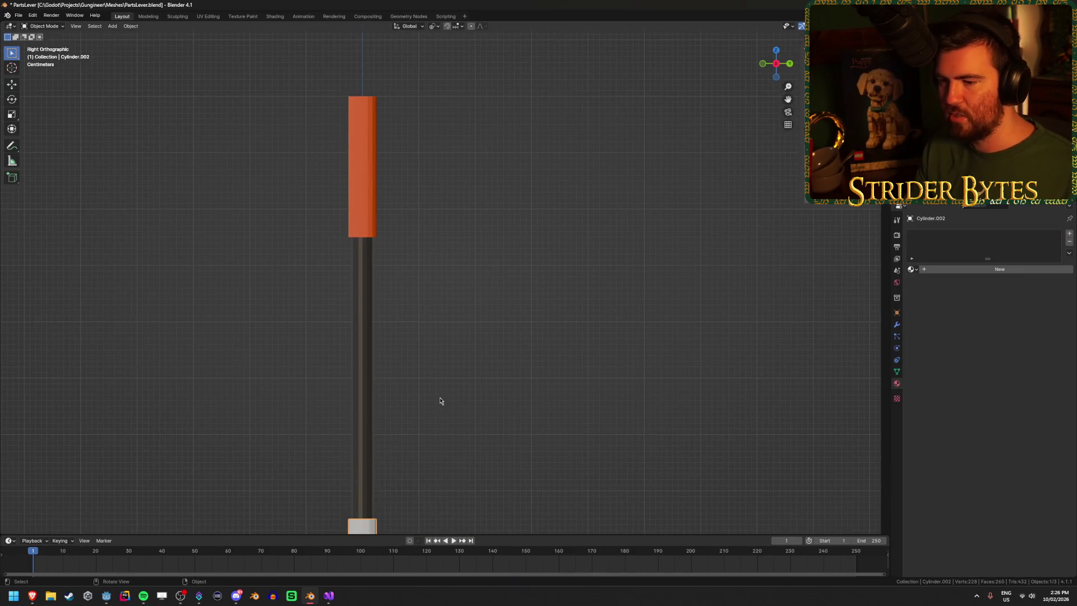
scroll(439, 402, "down", 6)
left_click_drag(474, 320, 501, 230)
scroll(501, 230, "up", 1)
scroll(502, 230, "down", 1)
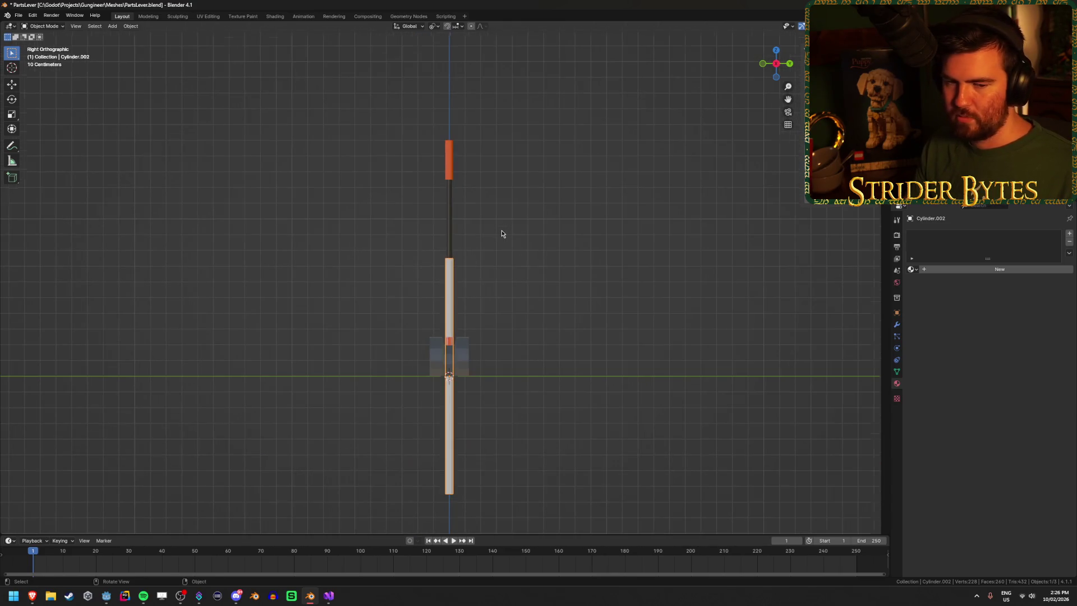
key("Tab")
key("g")
key("z")
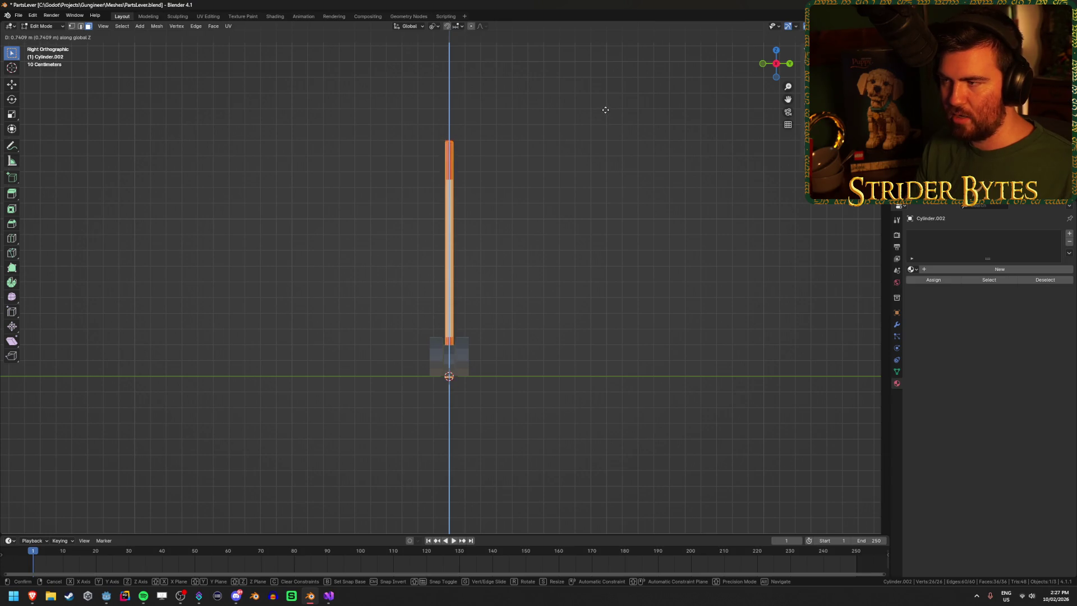
type("75")
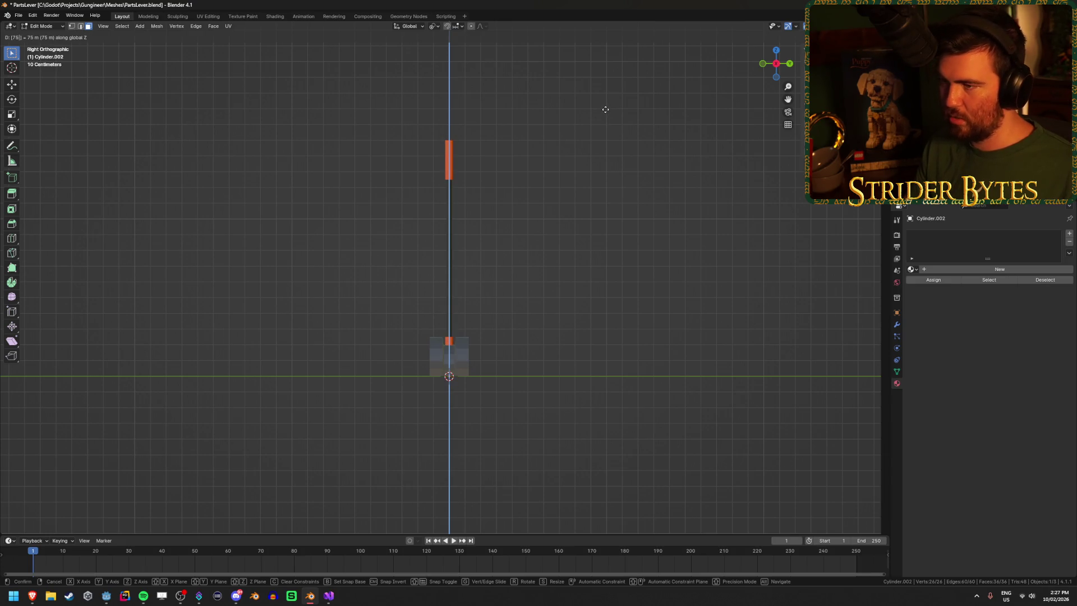
key("BackSpace")
key("BackSpace")
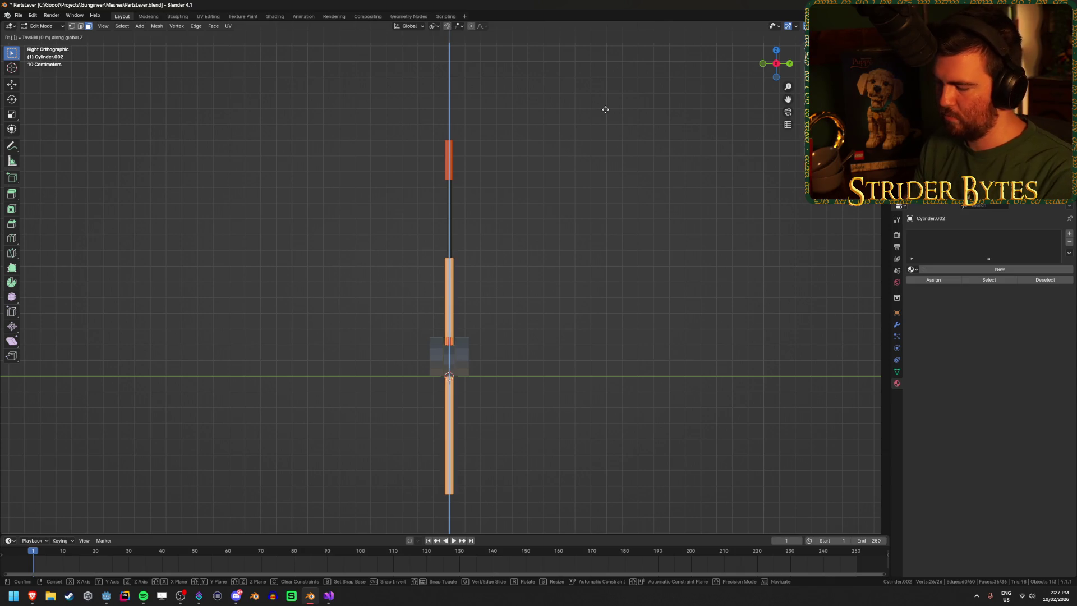
type("0.75")
key("Return")
scroll(591, 120, "up", 4)
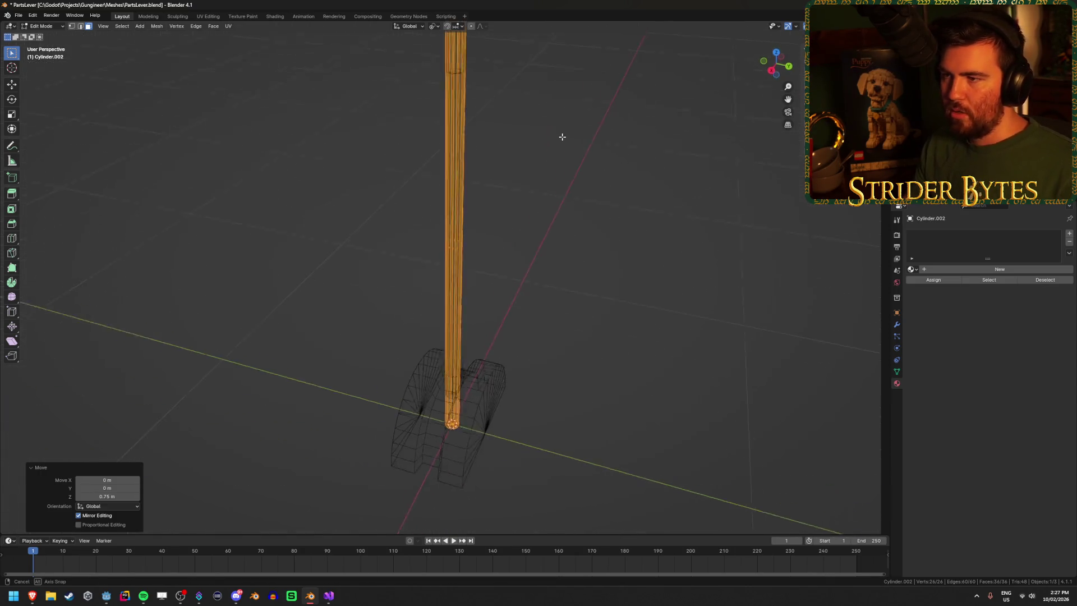
key("Tab")
Step: Switch to solid display and temporarily remove the orange handle to check the raised rod, then restore it
key("shift+z")
left_click_drag(552, 171, 550, 193)
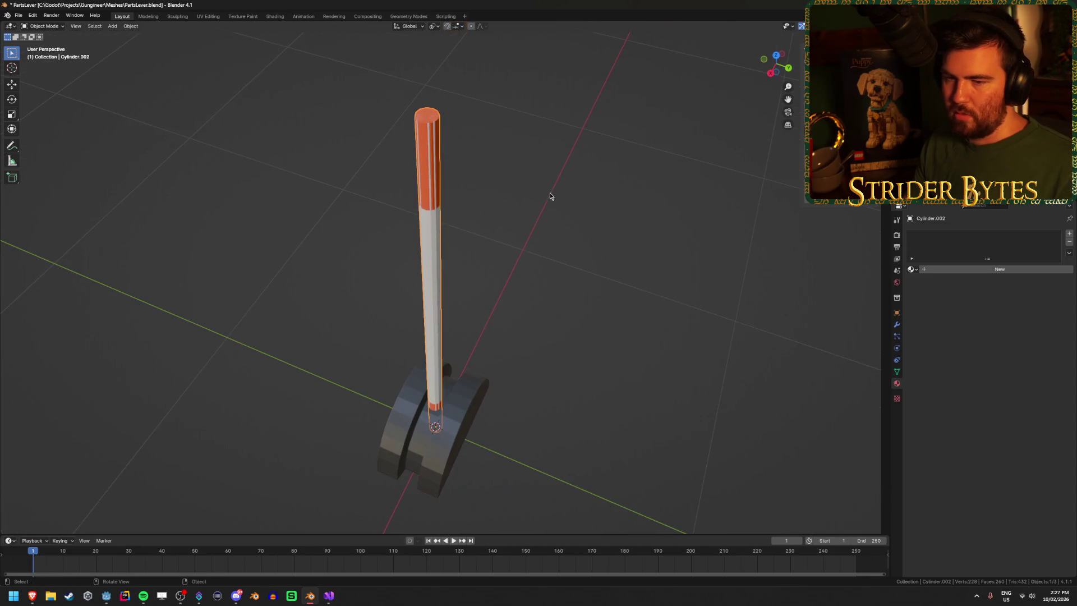
left_click(435, 133)
key("Delete")
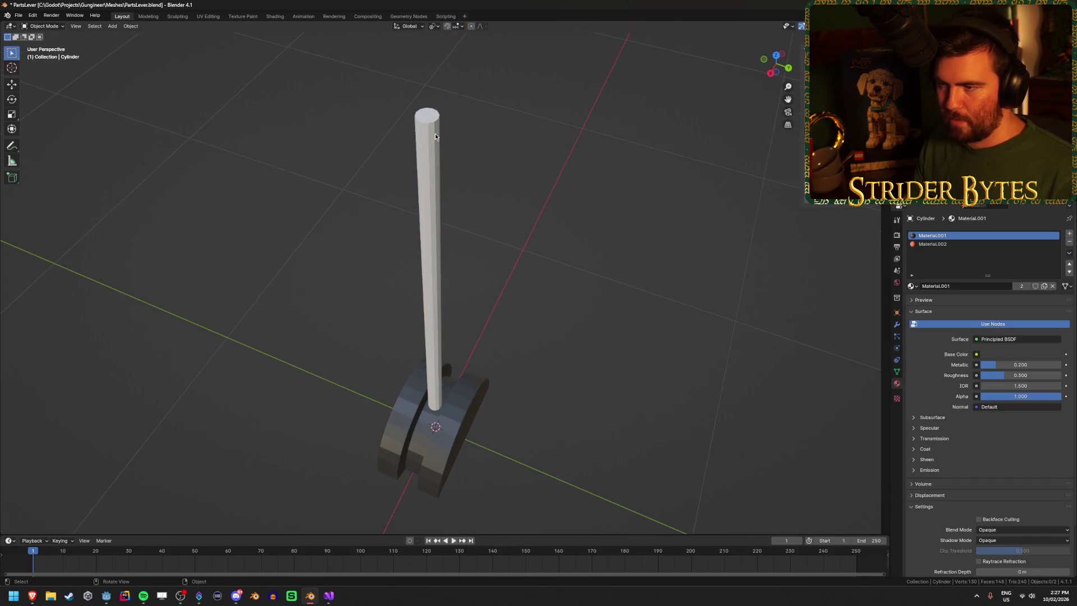
left_click(434, 151)
left_click_drag(512, 204, 601, 192)
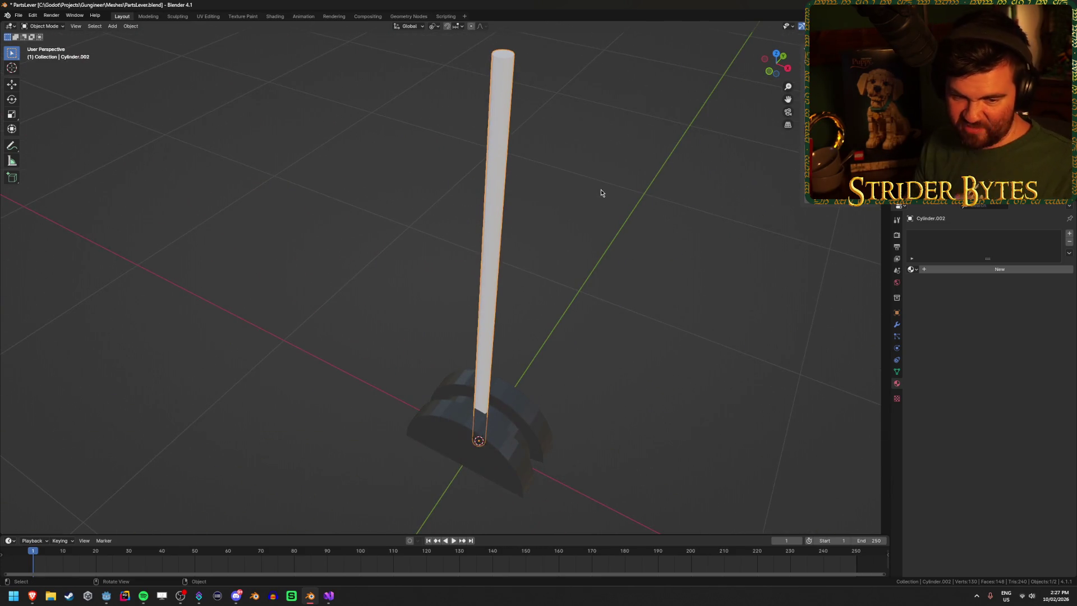
key("ctrl+z")
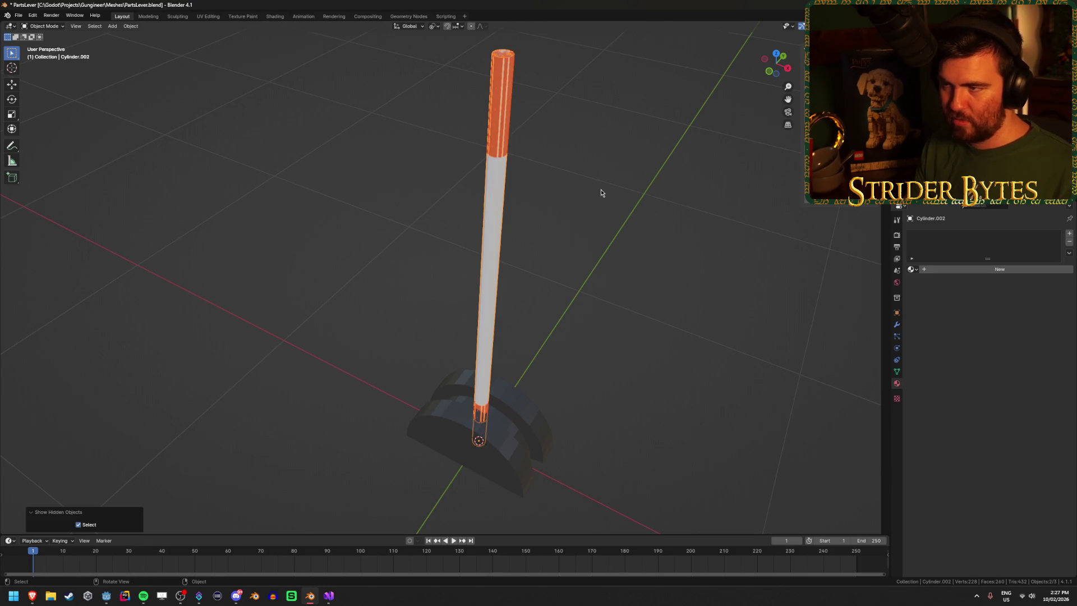
Step: Unhide the grey rod, hide the orange-topped Cylinder with H, and select the rod in side view
key("ctrl+z")
mouse_move(536, 199)
left_mouse_down()
mouse_move(526, 211)
mouse_move(489, 199)
mouse_move(490, 183)
left_mouse_up()
scroll(453, 272, "up", 8)
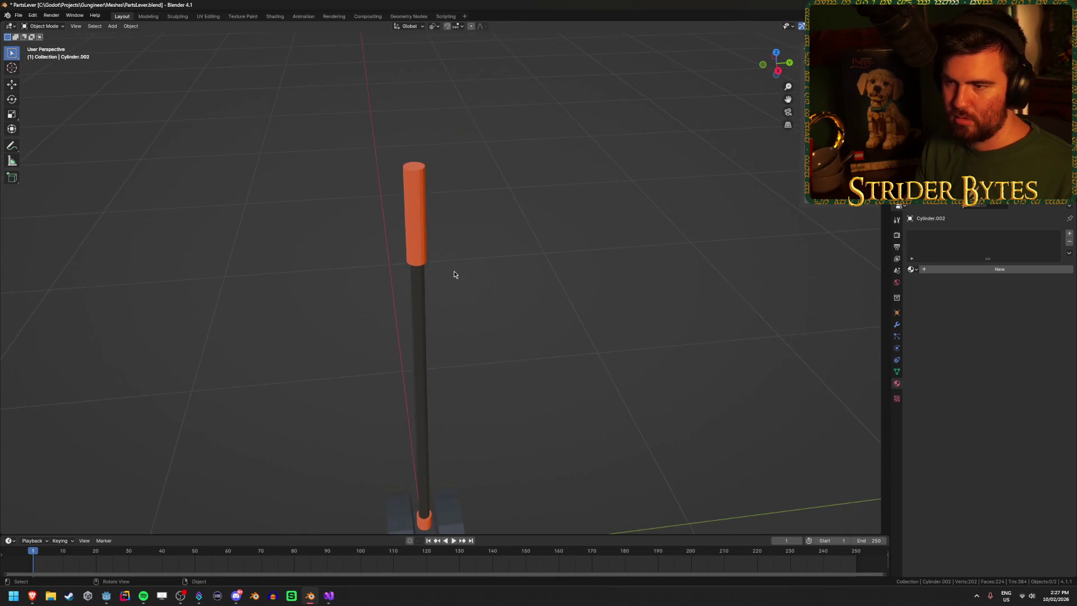
scroll(454, 263, "down", 5)
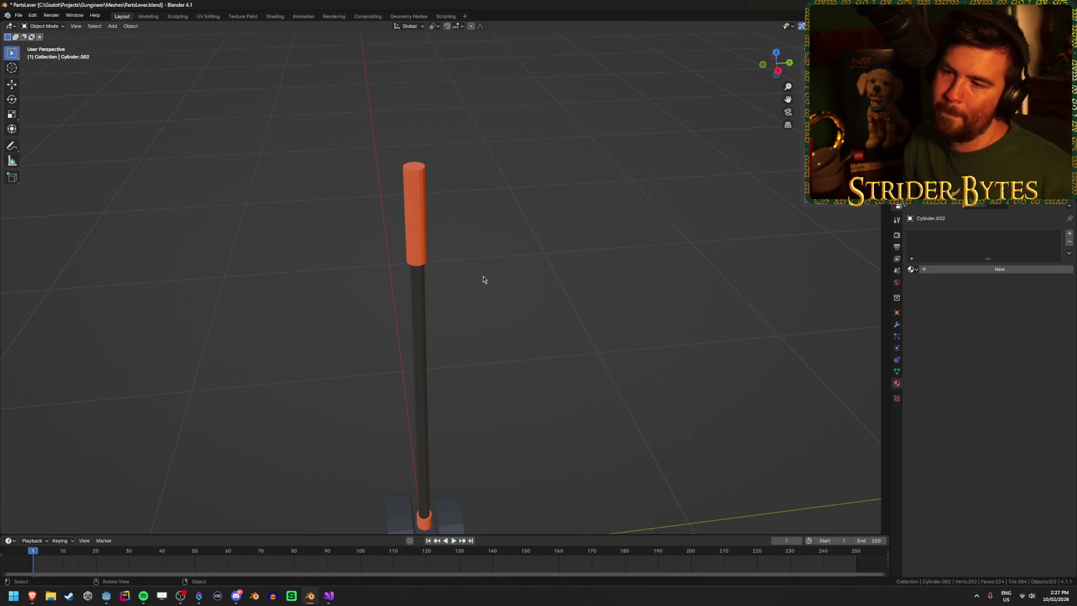
scroll(444, 266, "down", 1)
mouse_move(443, 244)
left_mouse_down()
mouse_move(546, 348)
mouse_move(537, 310)
mouse_move(391, 281)
mouse_move(531, 370)
mouse_move(548, 365)
left_mouse_up()
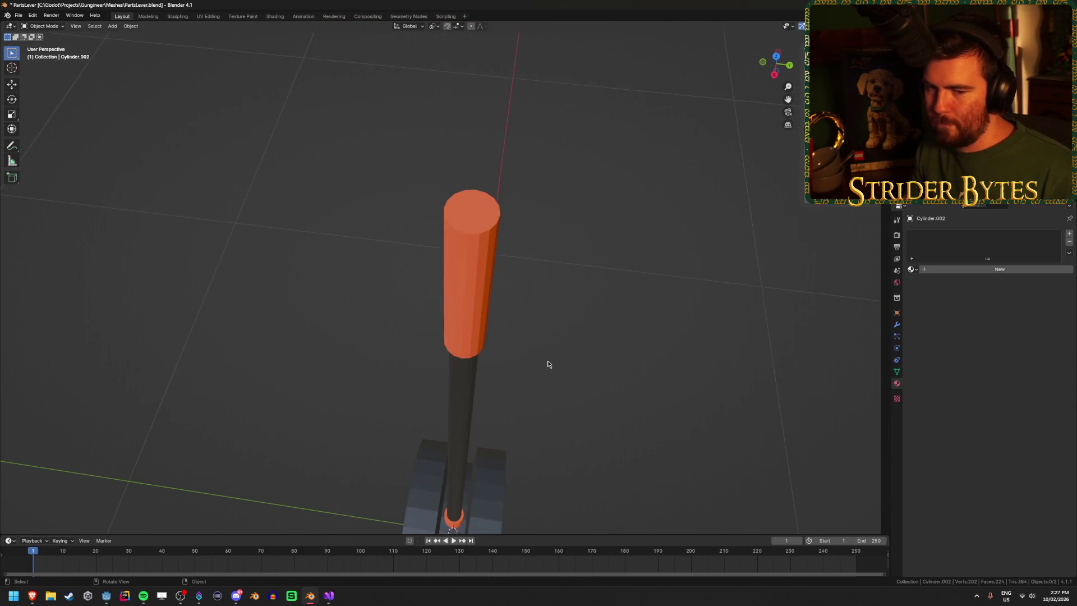
key("alt+h")
left_click(479, 274)
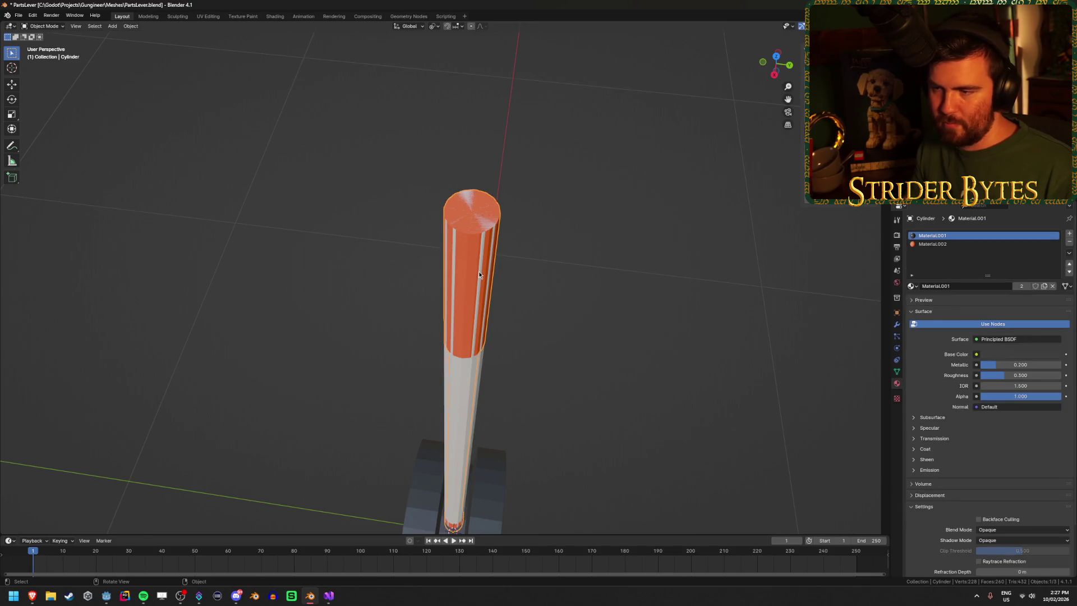
key("h")
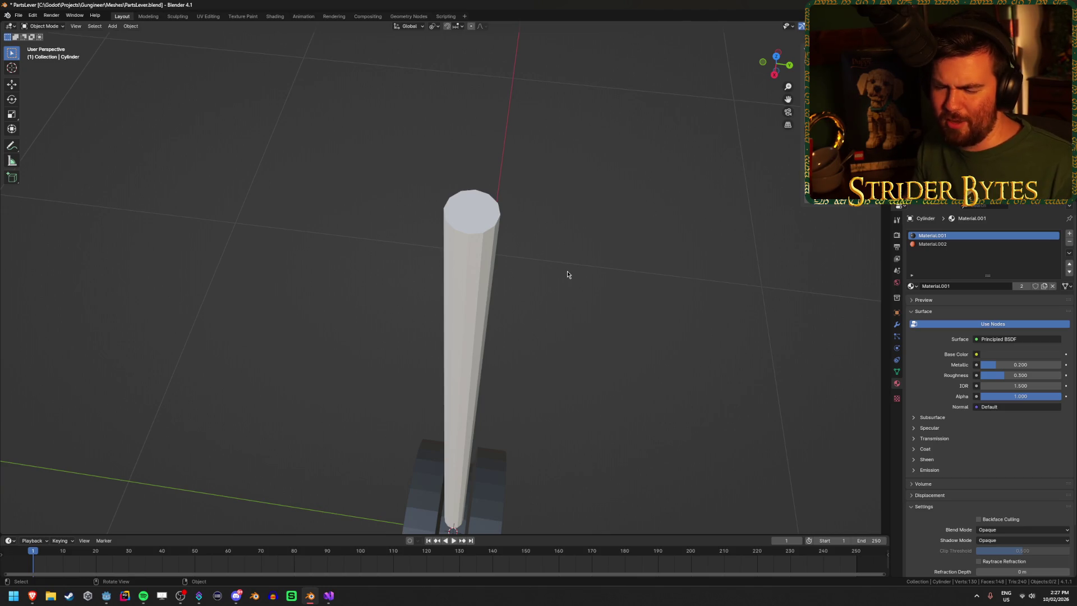
left_click(479, 280)
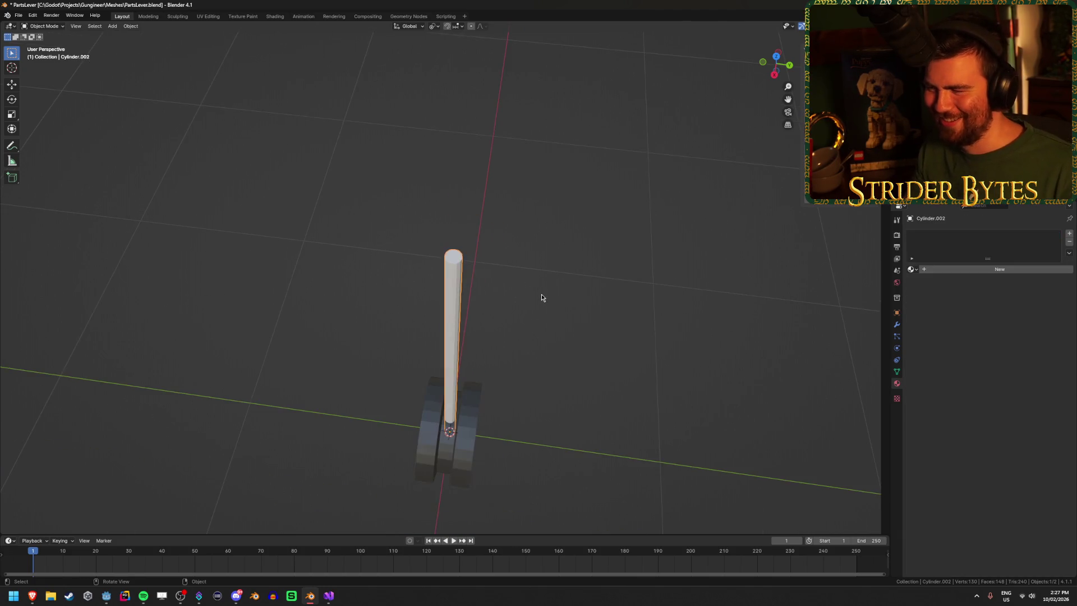
key("KP_3")
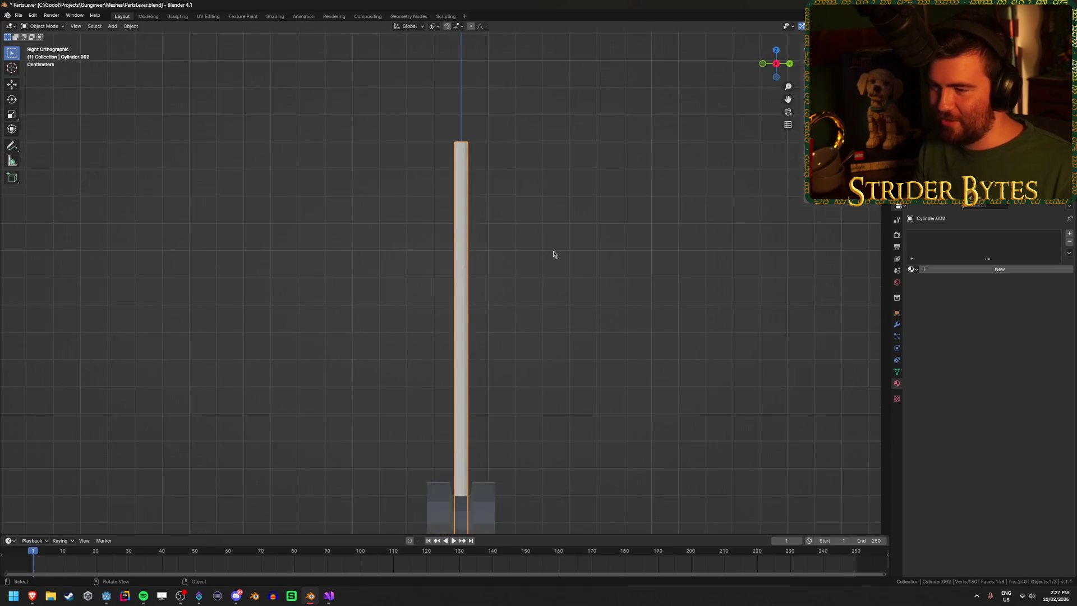
Step: In Edit Mode, raise the tube's bottom vertices 0.25 m along Z
key("Tab")
key("KP_Decimal")
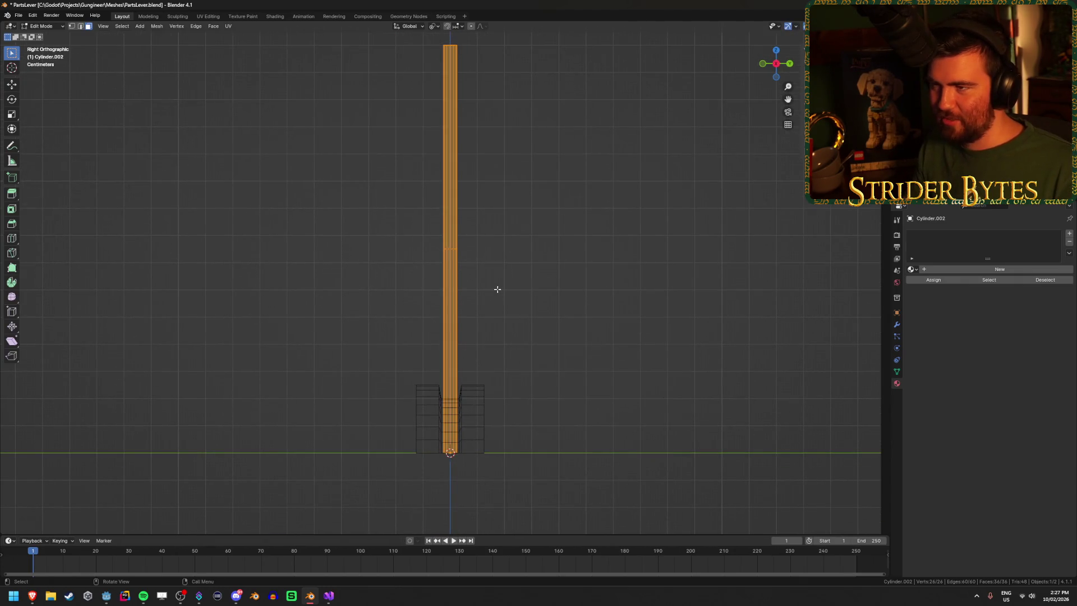
key("1")
left_click_drag(408, 489, 534, 408)
type("gz.25")
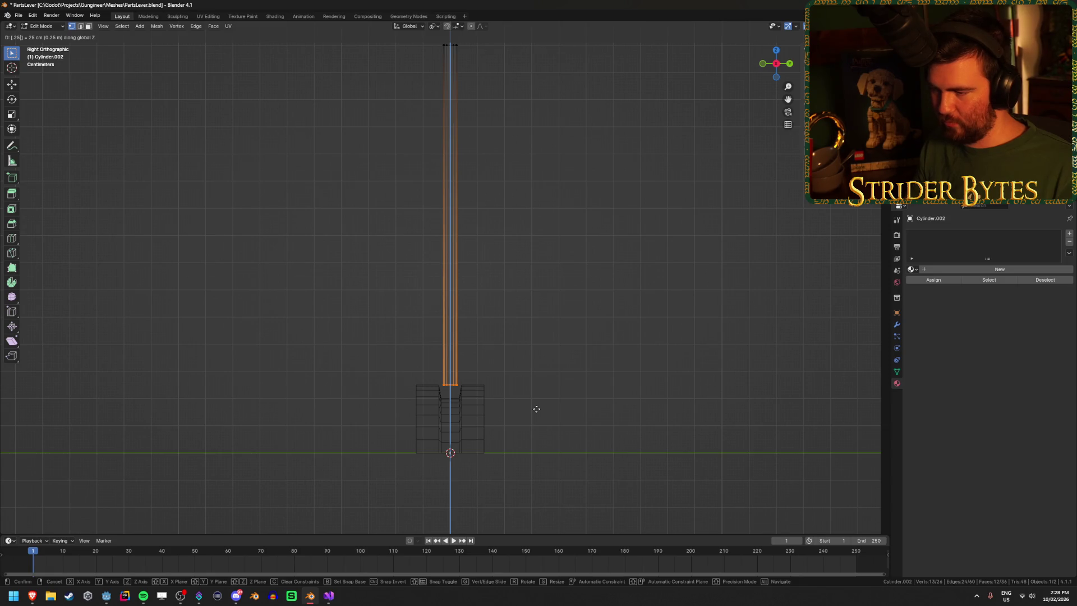
key("Return")
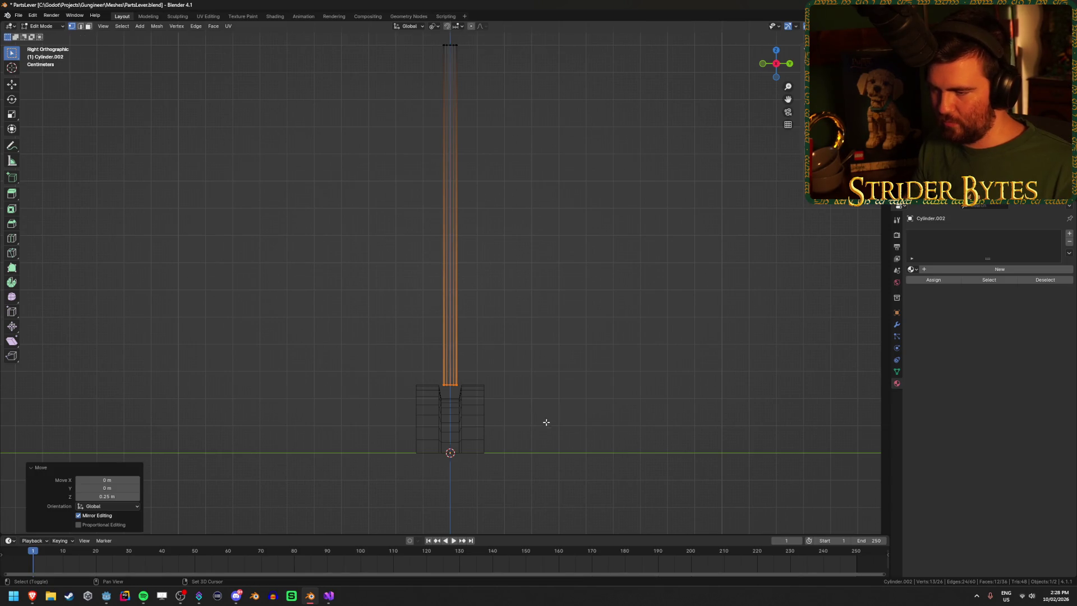
Step: Extrude the tube's bottom ring downward by 0.1 m, then orbit to a perspective view
scroll(550, 392, "up", 3)
key("e")
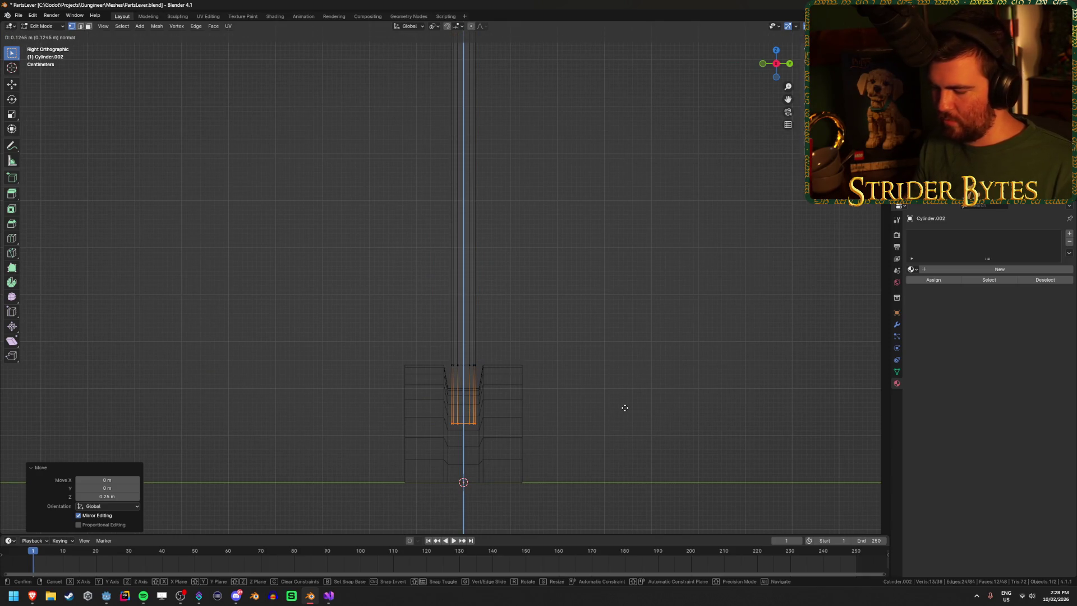
type(".2")
key("BackSpace")
type("1")
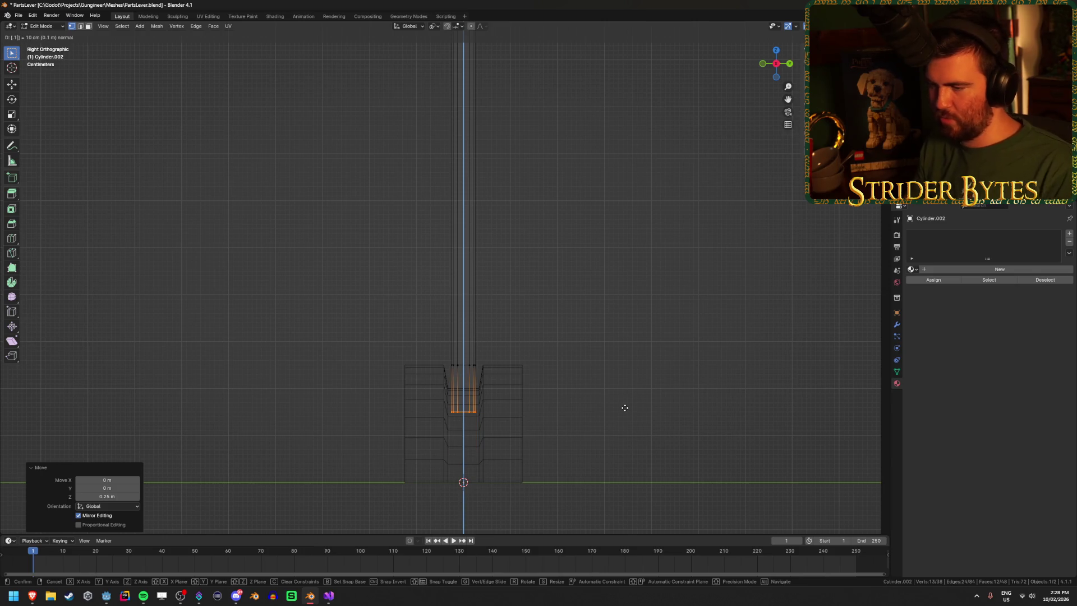
key("Return")
key("alt+z")
mouse_move(648, 348)
left_mouse_down()
mouse_move(579, 362)
mouse_move(518, 357)
mouse_move(462, 286)
left_mouse_up()
key("alt+z")
Step: Add a centred edge loop to the column and slide it upward
key("ctrl+r")
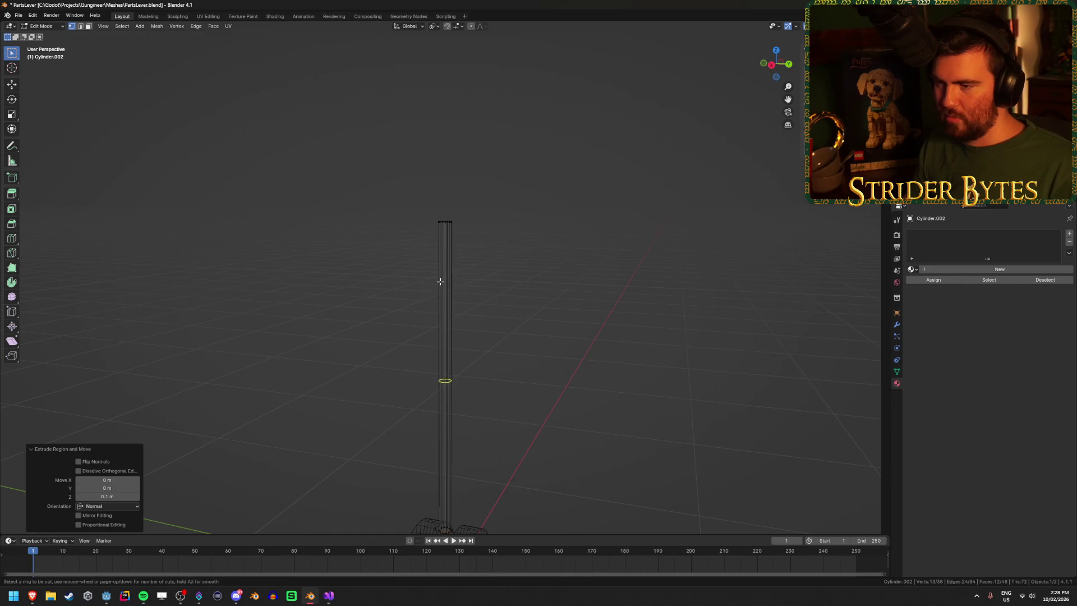
left_click(440, 281)
right_click(439, 282)
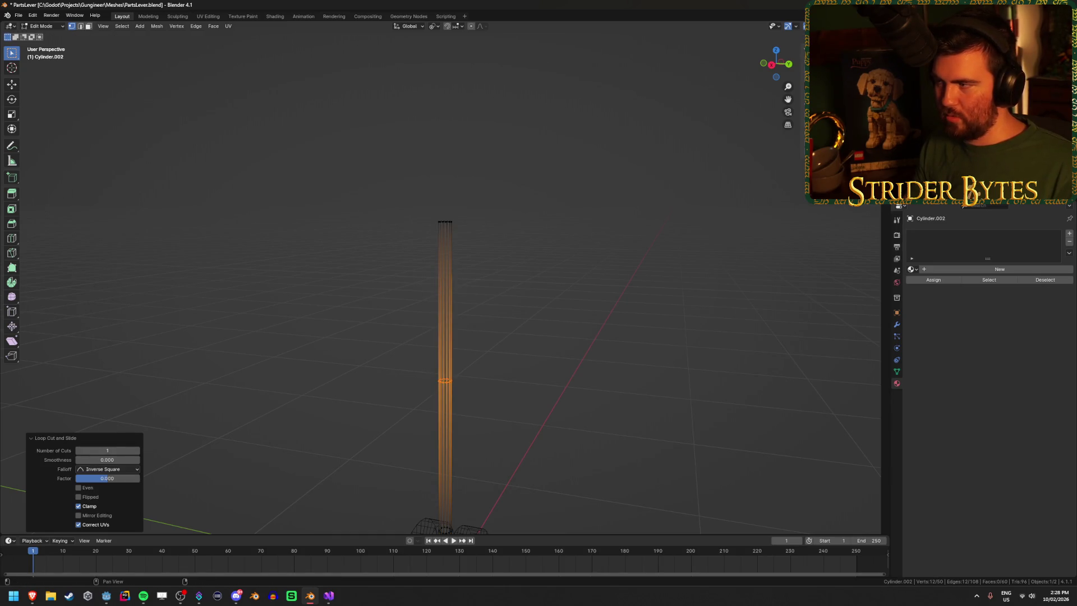
key("g")
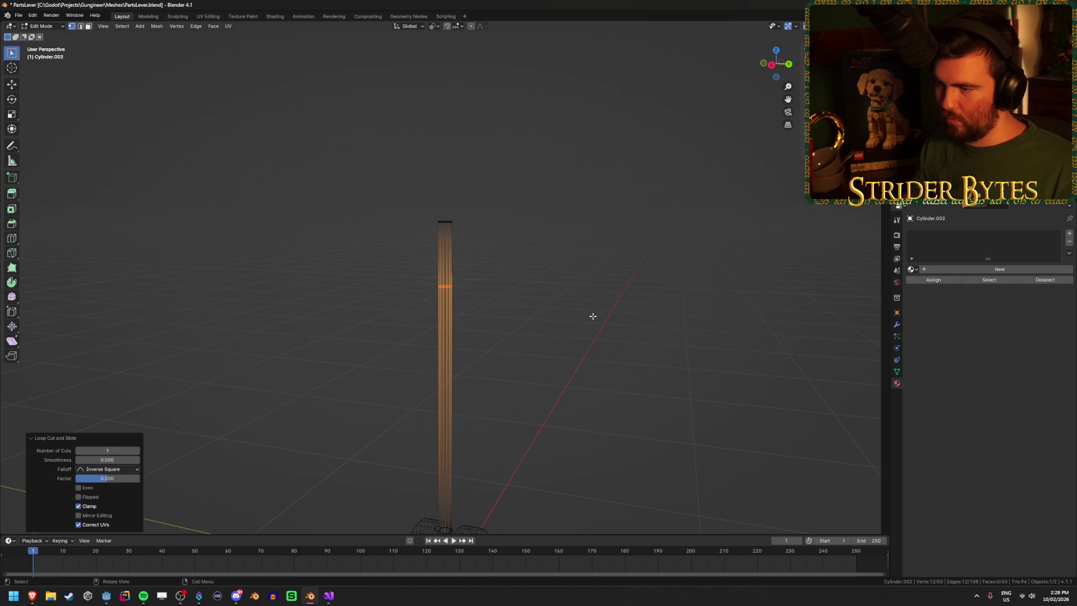
left_click(500, 361)
Step: Extrude the lower section in place and scale it to 0.8 horizontally, then return to Object Mode
key("l")
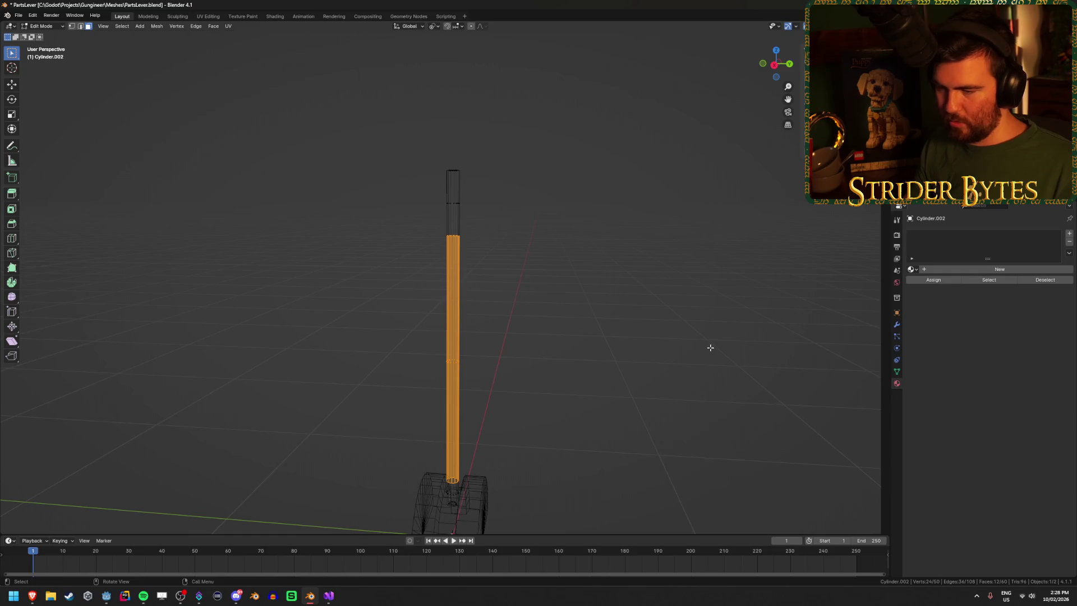
key("e")
right_click(708, 348)
key("s")
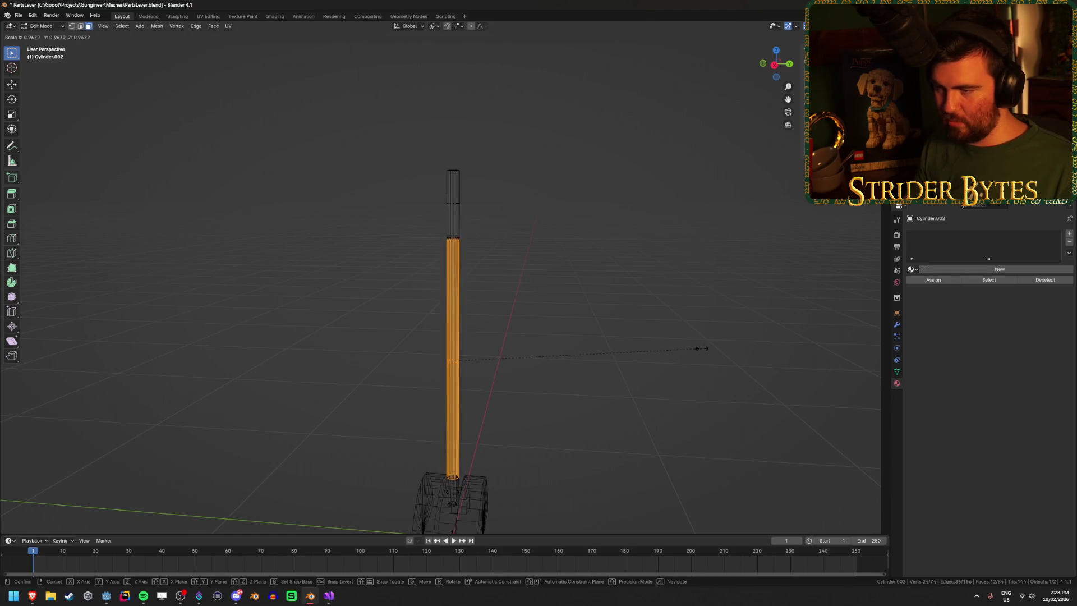
key("shift+z")
type(".8")
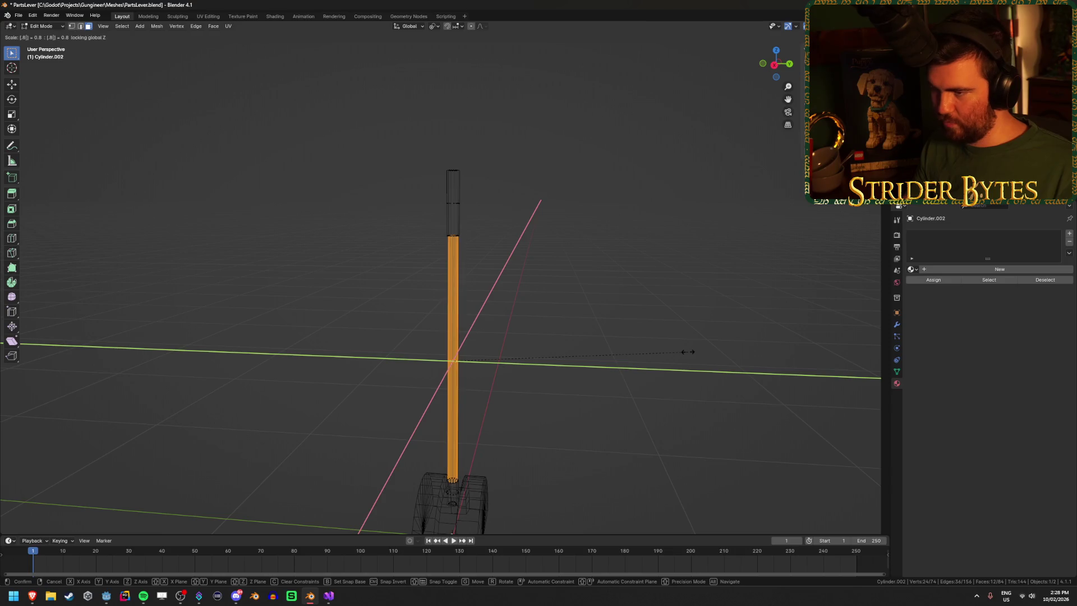
key("Return")
key("Tab")
key("shift+z")
left_click(446, 160)
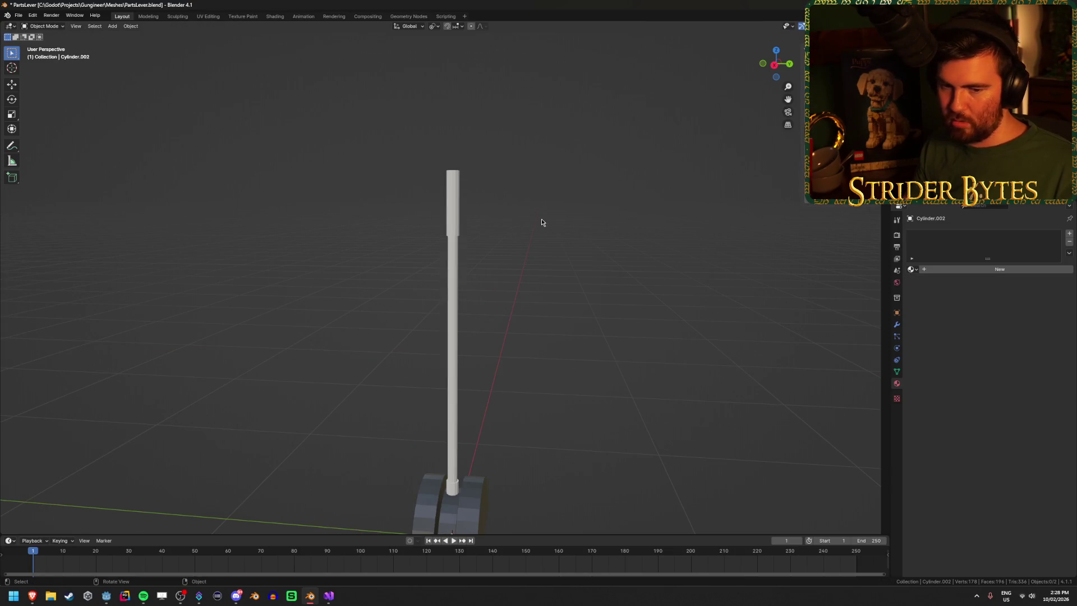
Step: Move the pole sideways along the Y axis
scroll(547, 236, "up", 4)
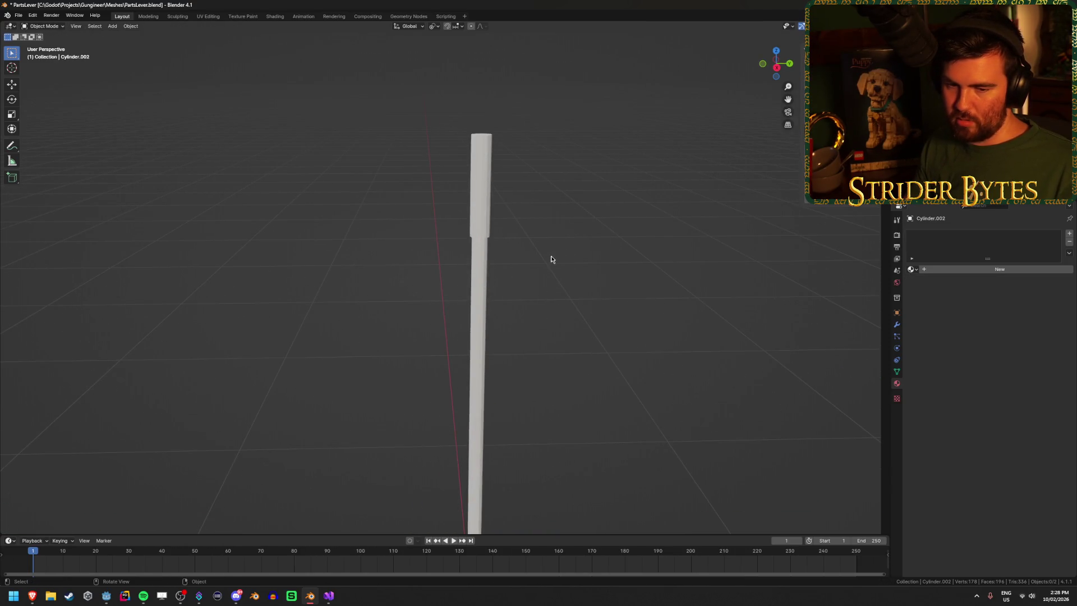
scroll(550, 259, "up", 1)
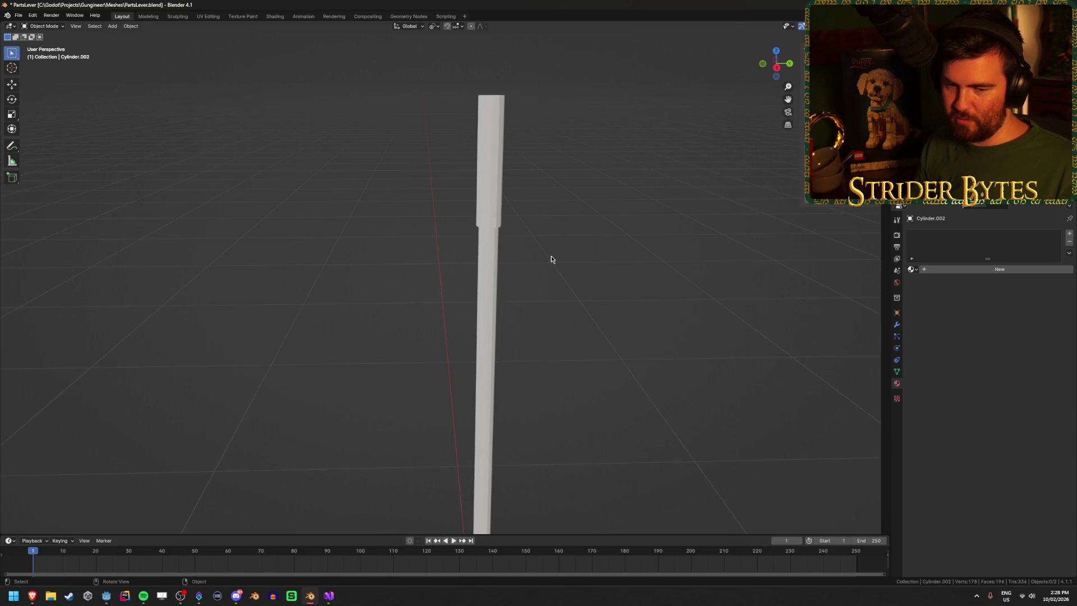
left_click(912, 269)
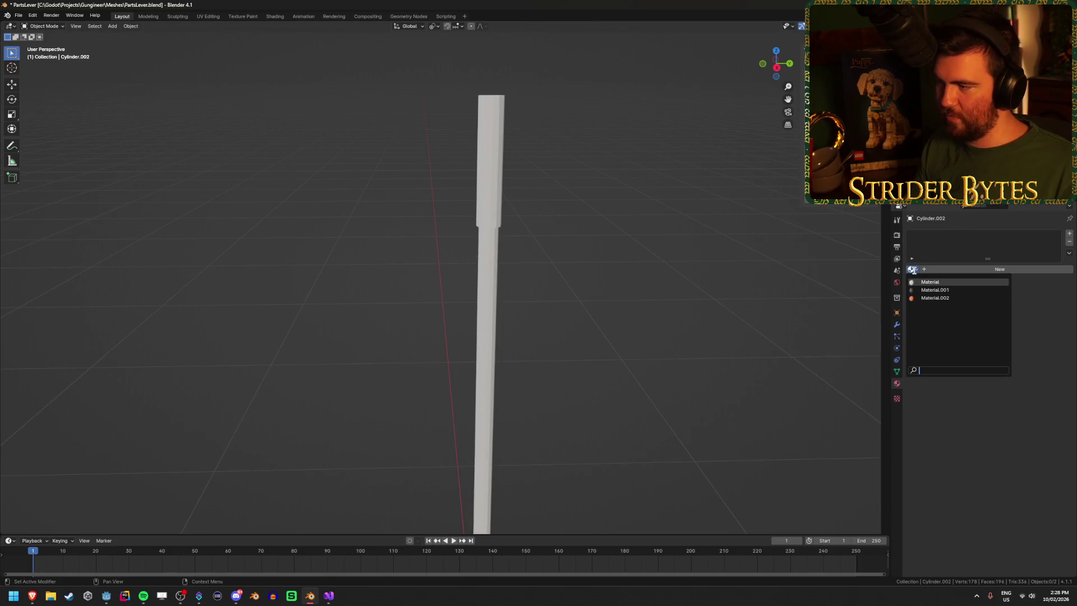
left_click(492, 275)
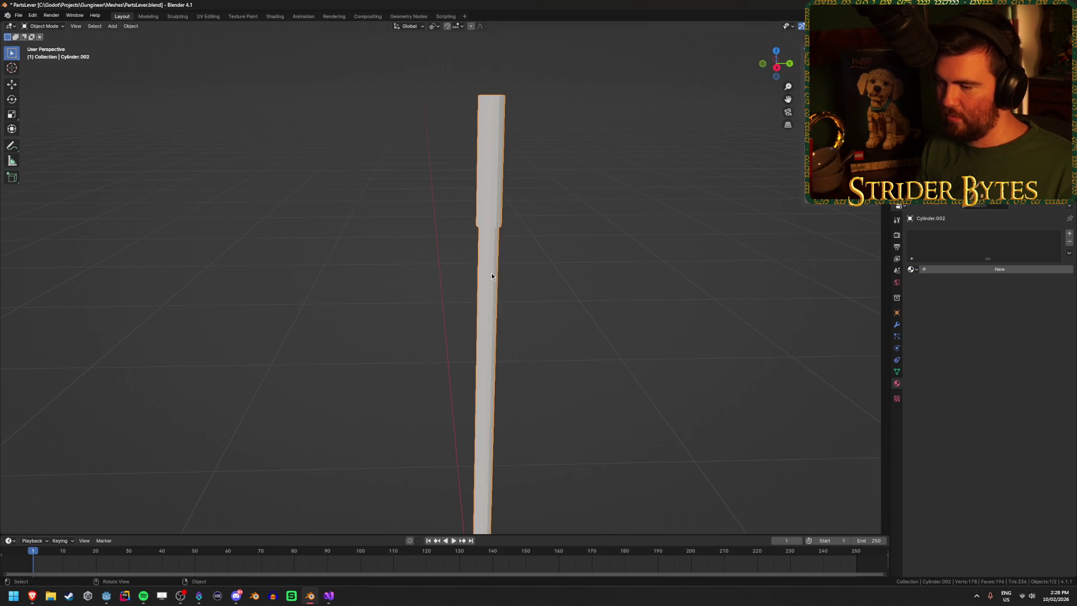
key("g")
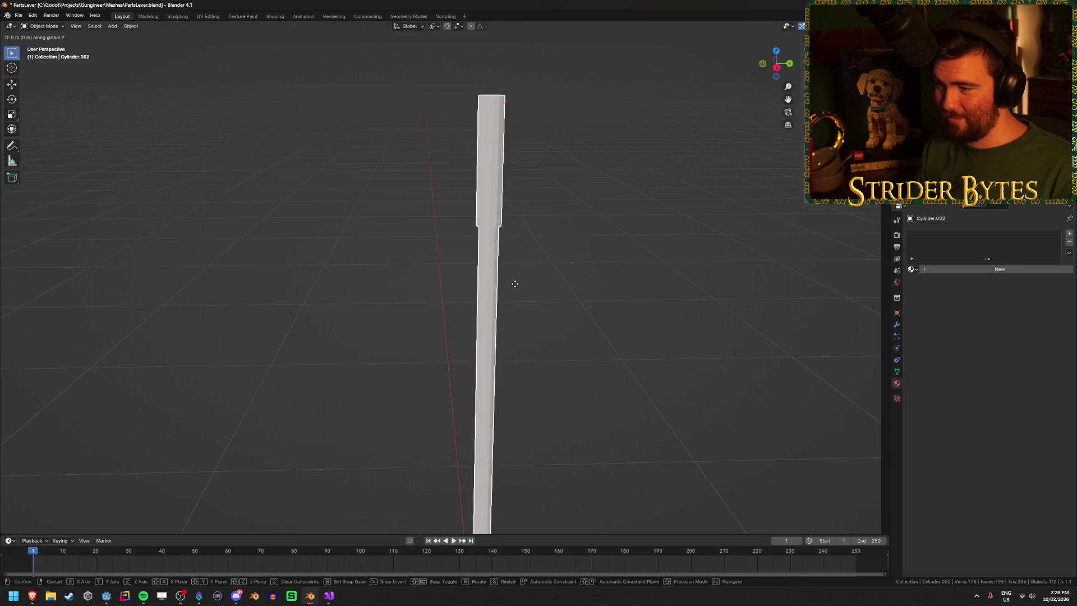
key("y")
left_click(481, 290)
Step: Unhide hidden objects and apply Material.001 to the white pole
key("alt+h")
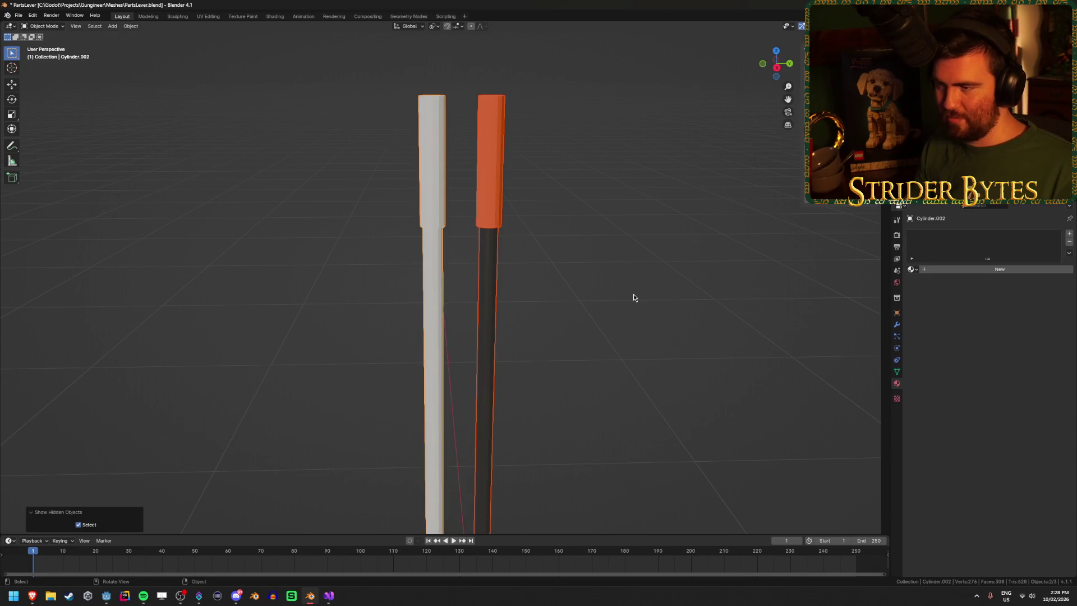
scroll(557, 253, "down", 3)
left_click(425, 311)
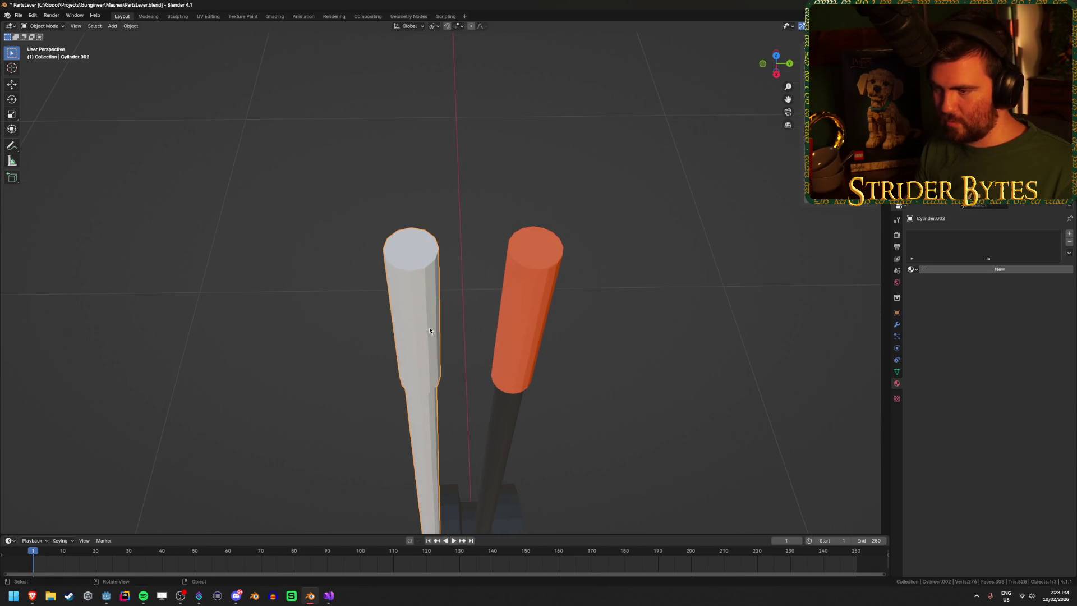
scroll(620, 325, "up", 5)
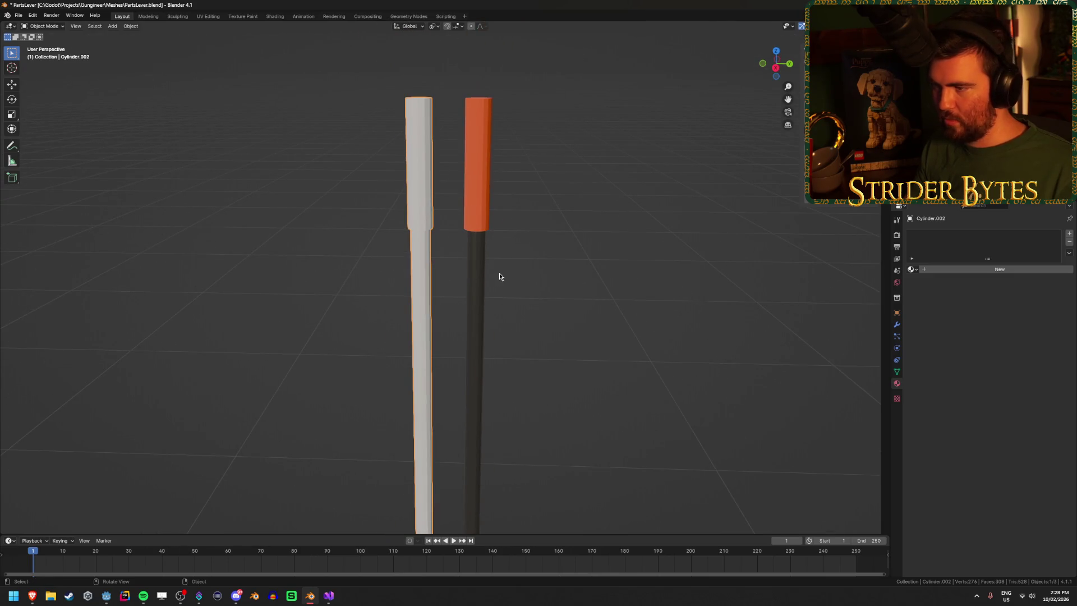
left_click(912, 268)
left_click(930, 280)
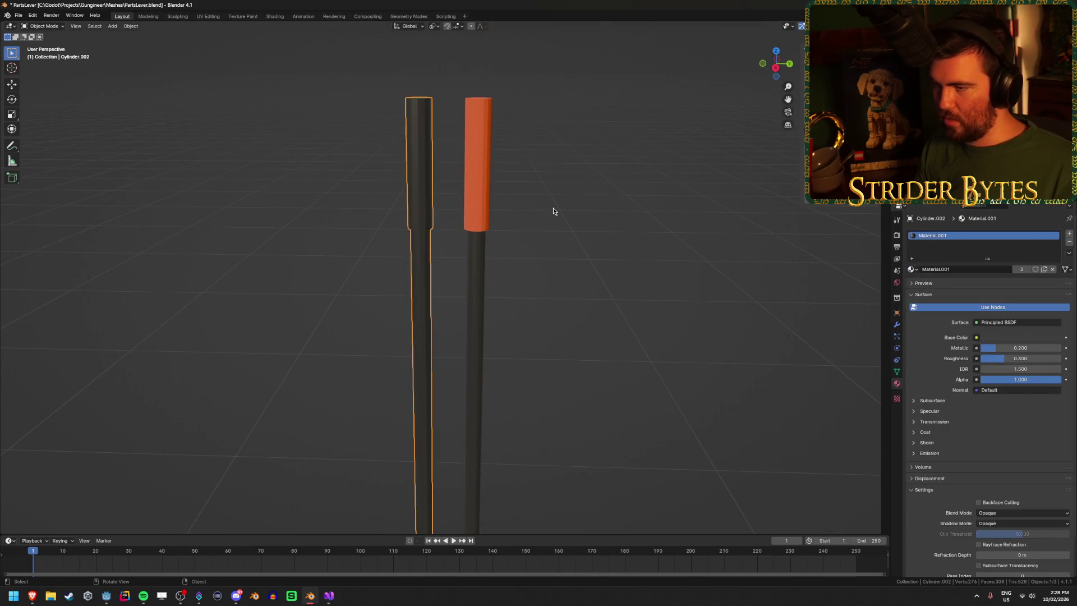
Step: Assign Material.002 in a new slot to the pole's inverted-selection grip faces
key("Tab")
key("ctrl+i")
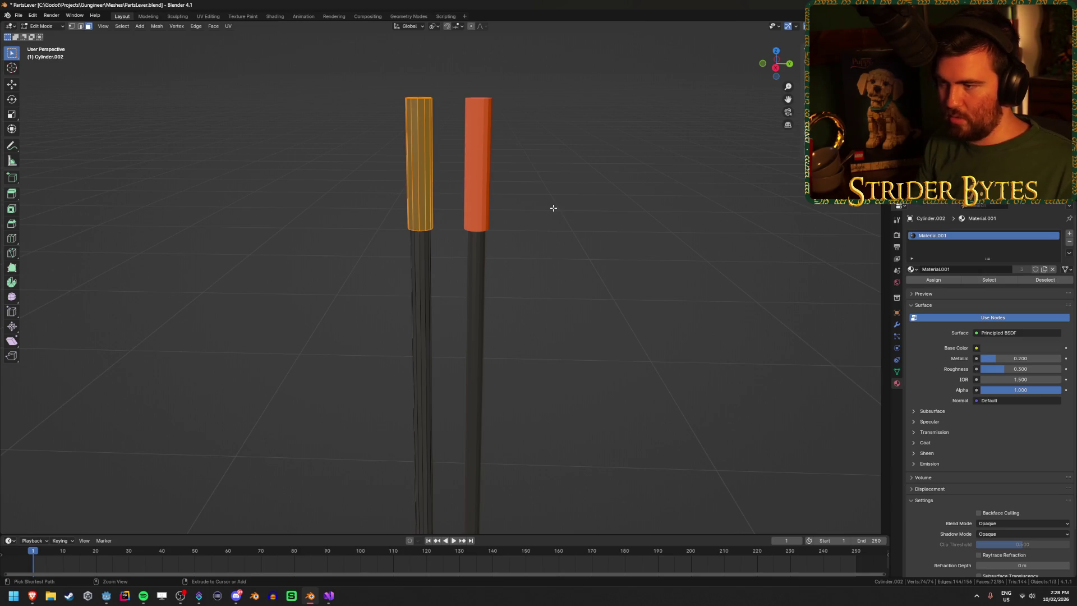
left_click(1069, 232)
left_click(913, 286)
left_click(934, 315)
left_click(953, 296)
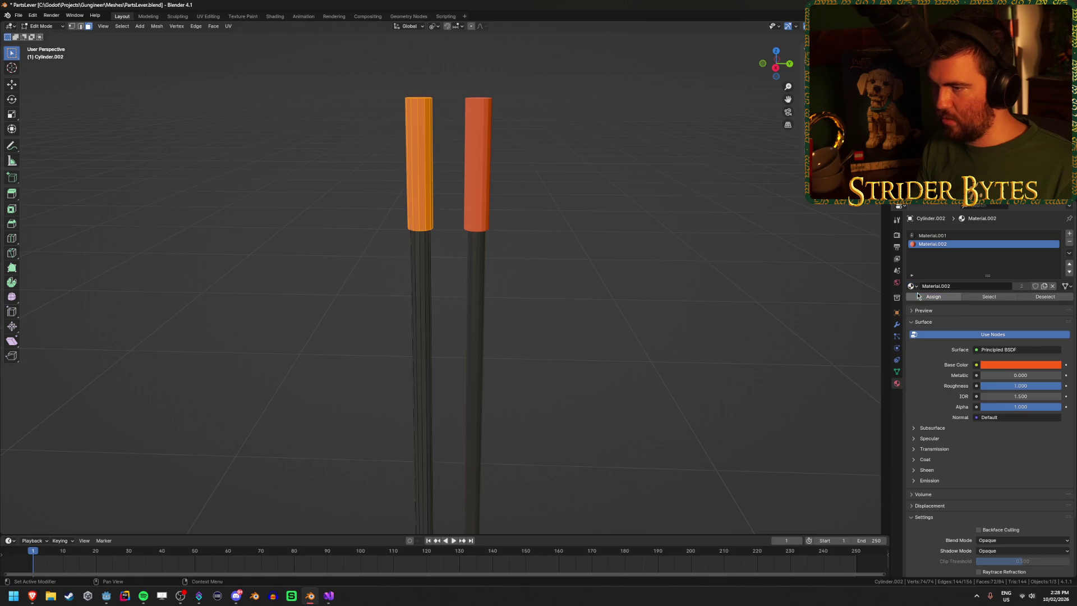
key("Tab")
Step: Inspect the pole tops and delete the extra left pole
scroll(584, 194, "up", 5)
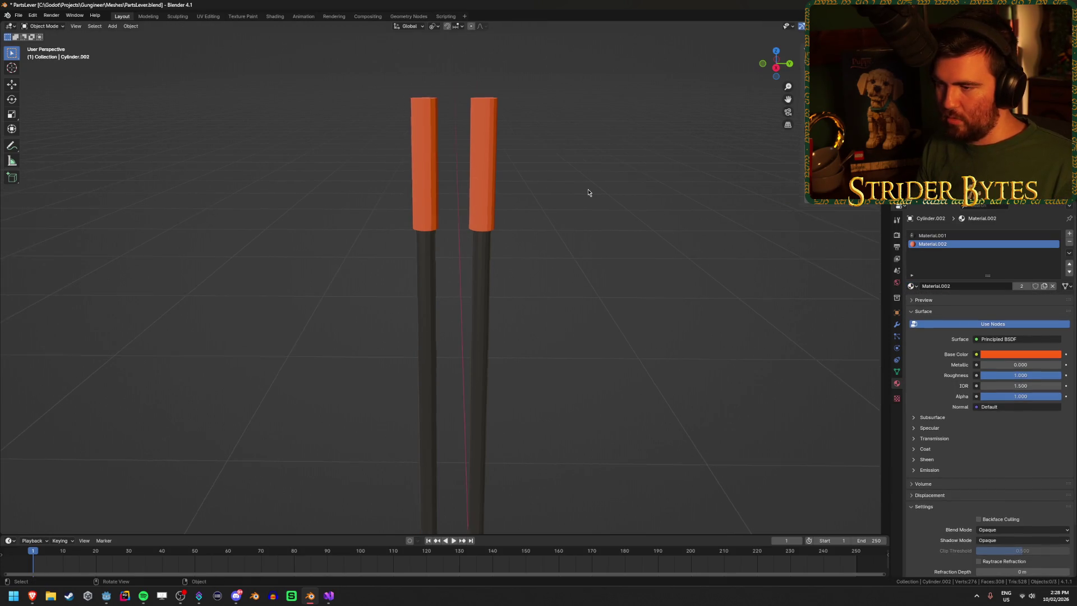
scroll(587, 192, "down", 4)
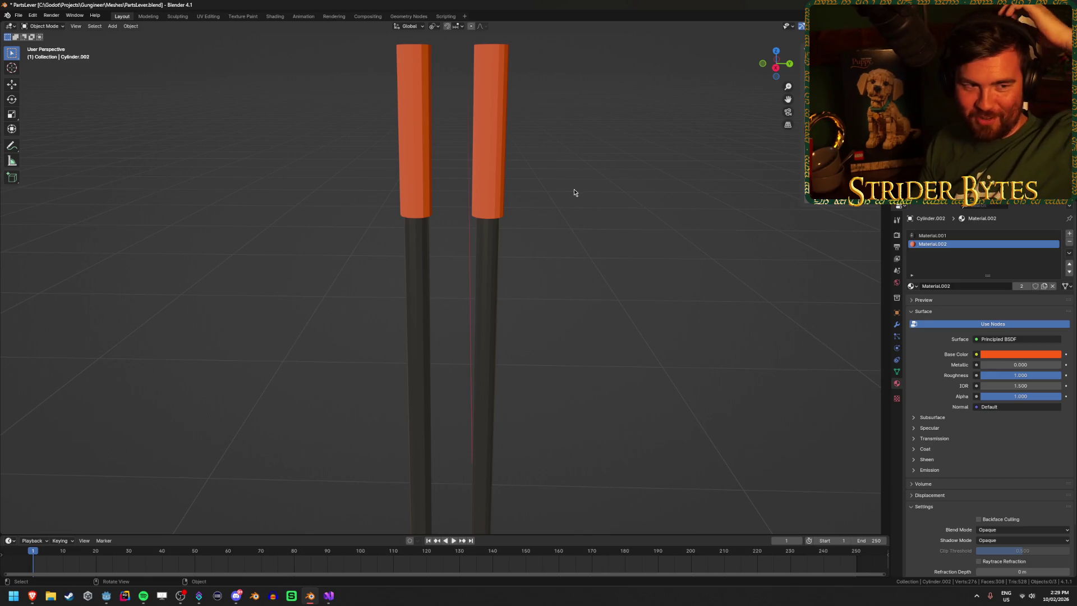
scroll(573, 191, "down", 2)
mouse_move(572, 189)
left_mouse_down()
mouse_move(473, 233)
mouse_move(391, 249)
mouse_move(314, 228)
left_mouse_up()
scroll(521, 171, "up", 3)
mouse_move(531, 163)
left_mouse_down()
mouse_move(533, 284)
mouse_move(462, 174)
mouse_move(505, 305)
left_mouse_up()
scroll(462, 174, "up", 3)
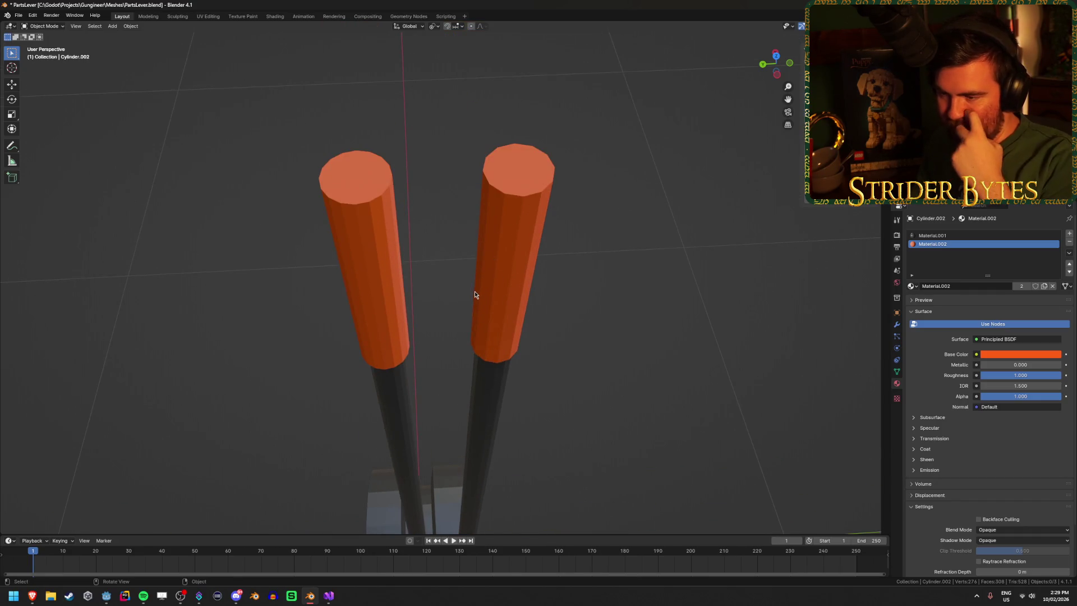
mouse_move(356, 258)
left_mouse_down()
mouse_move(452, 255)
mouse_move(449, 192)
mouse_move(407, 228)
left_mouse_up()
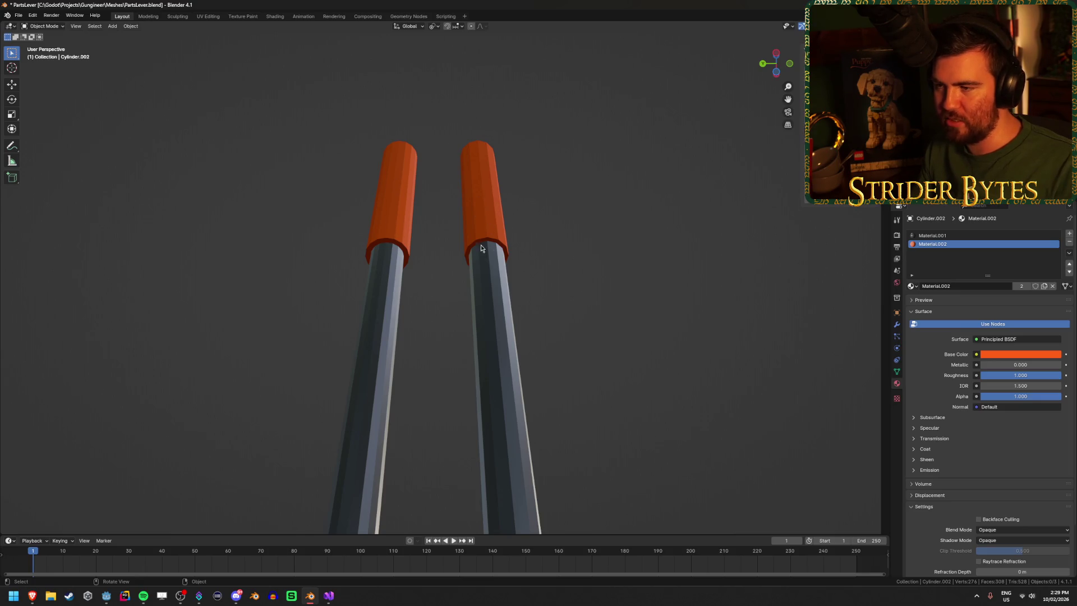
left_click(387, 202)
key("x")
left_click(359, 206)
Step: Centre the remaining pole and view its mesh in front orthographic Edit Mode
left_click(476, 269)
mouse_move(384, 305)
left_mouse_down()
mouse_move(435, 379)
mouse_move(550, 375)
mouse_move(532, 378)
left_mouse_up()
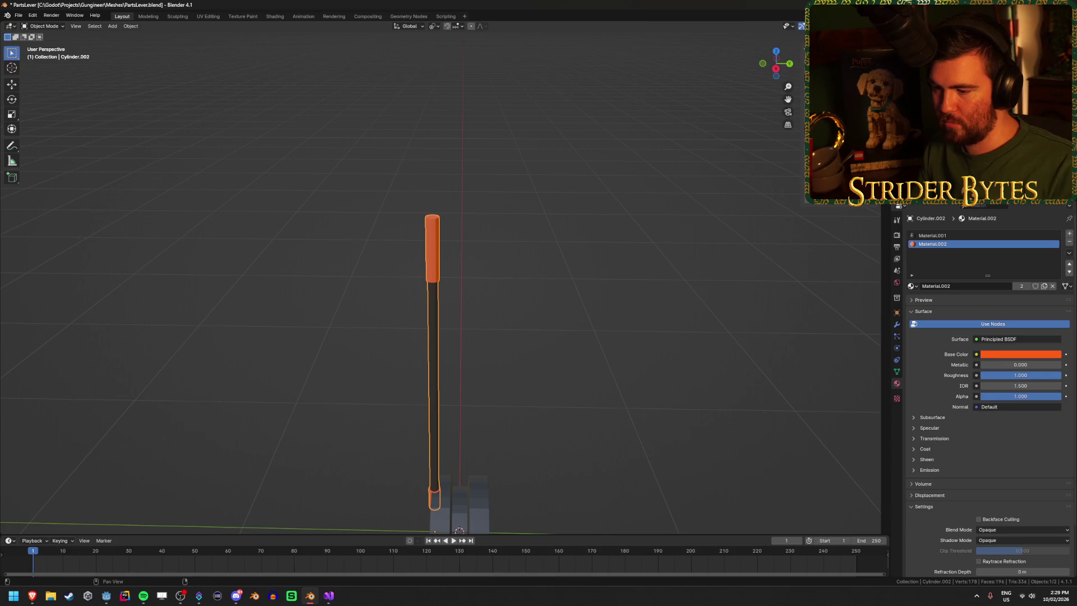
left_click_drag(556, 307, 581, 307)
scroll(581, 307, "up", 3)
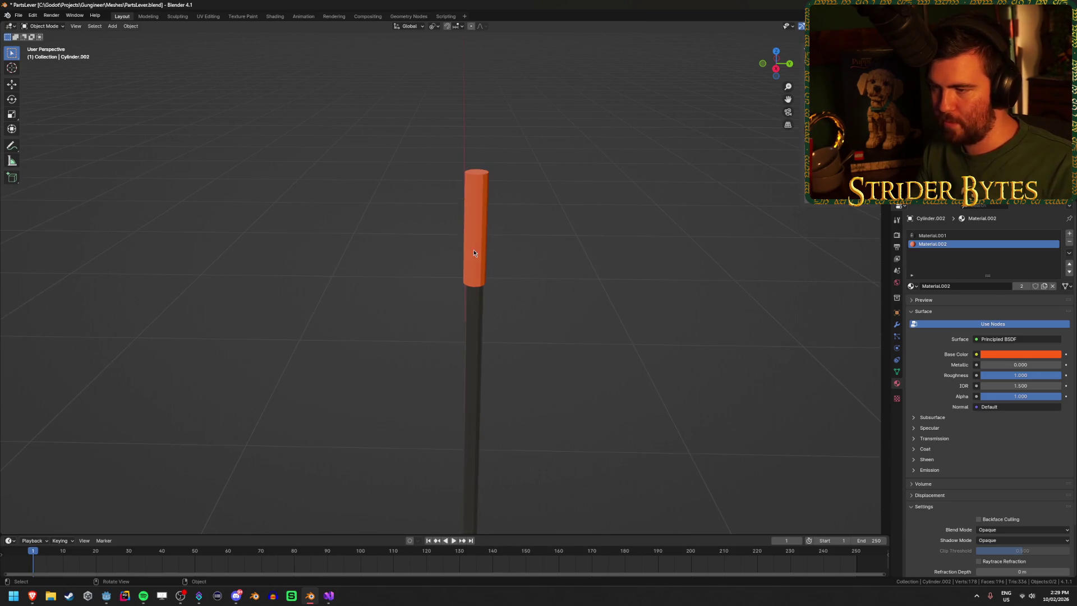
key("Tab")
key("KP_1")
Step: Add a centred loop cut across the grip and select its vertices in X-ray
scroll(567, 257, "up", 3)
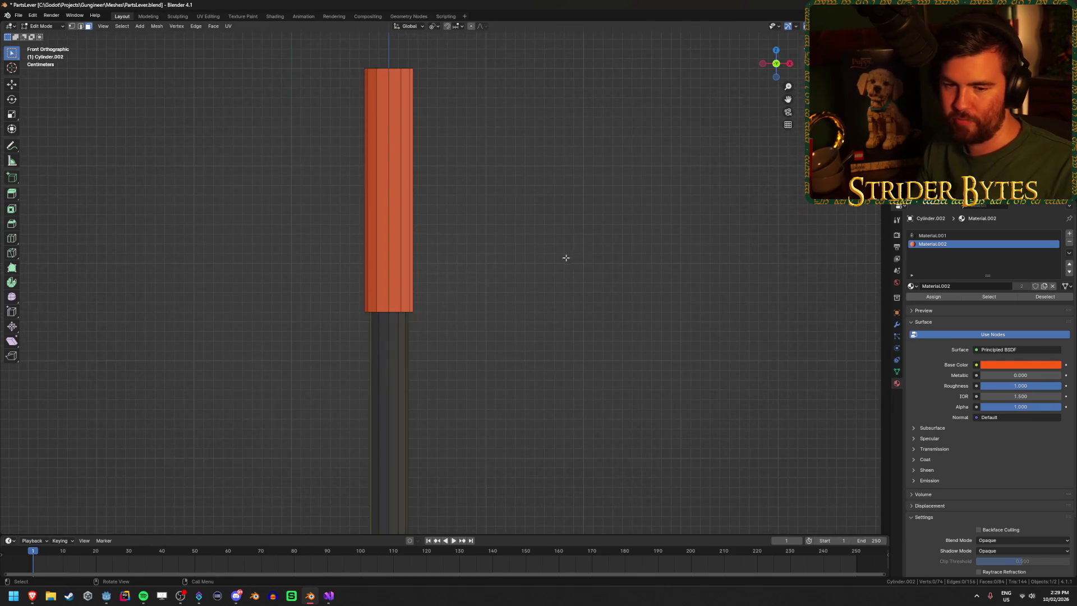
left_click_drag(531, 259, 559, 339)
key("ctrl+r")
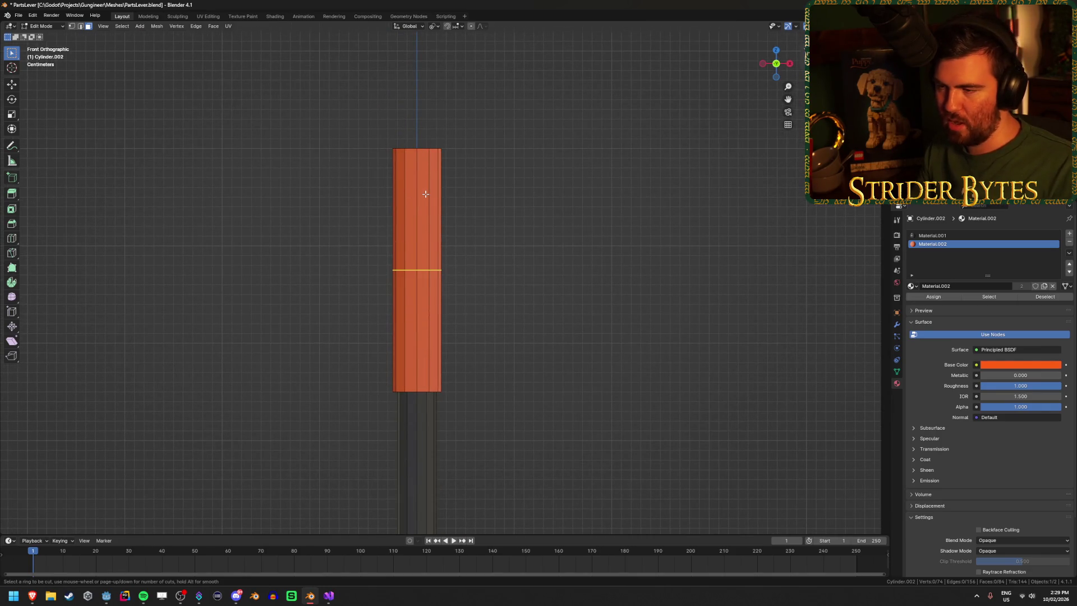
left_click(425, 194)
right_click(426, 196)
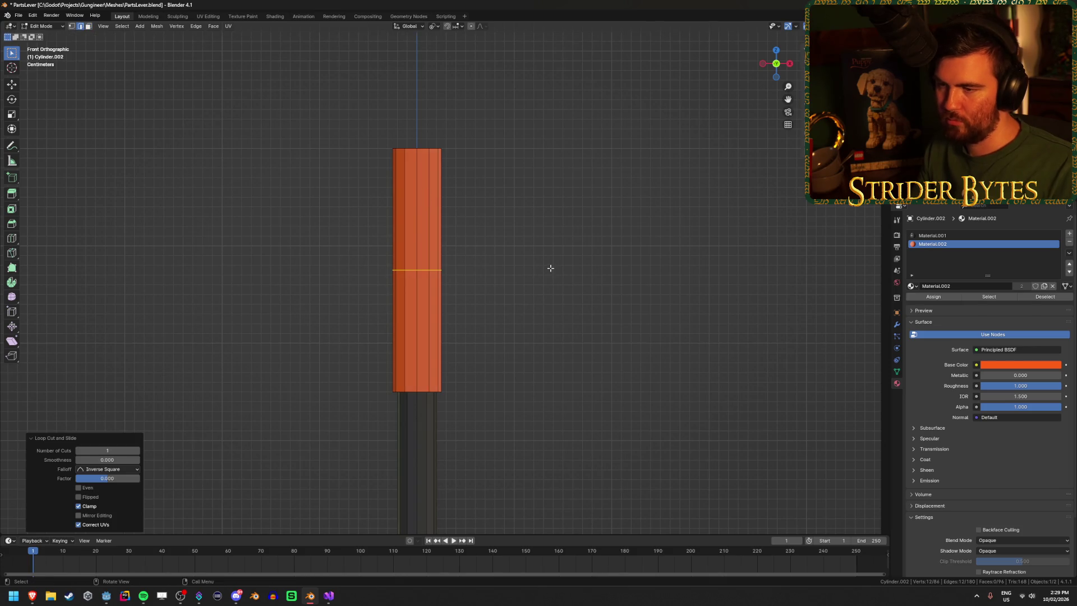
key("1")
key("alt+z")
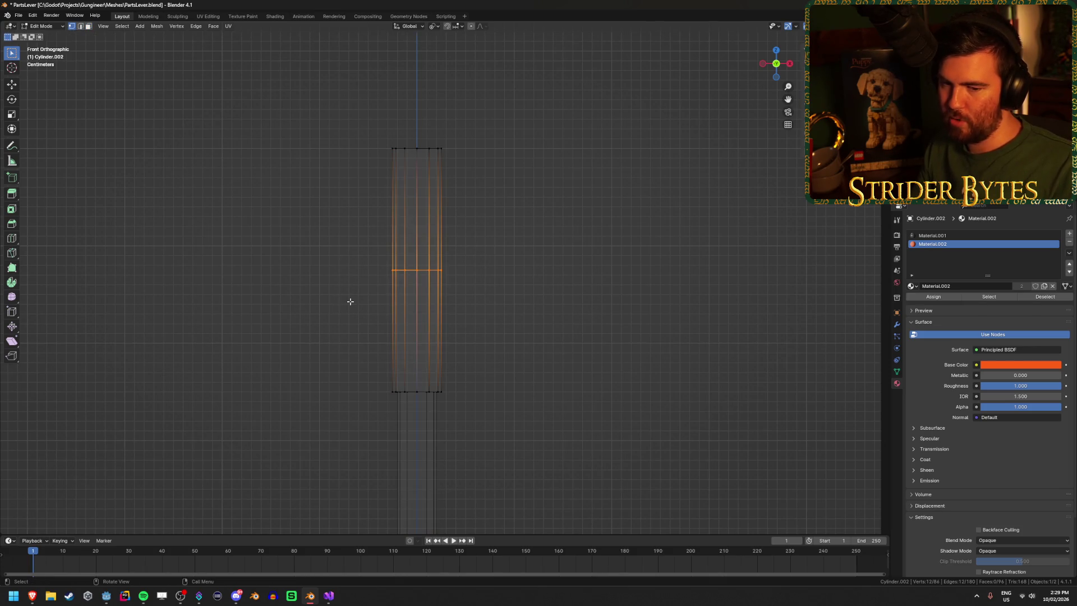
left_click_drag(350, 301, 418, 283)
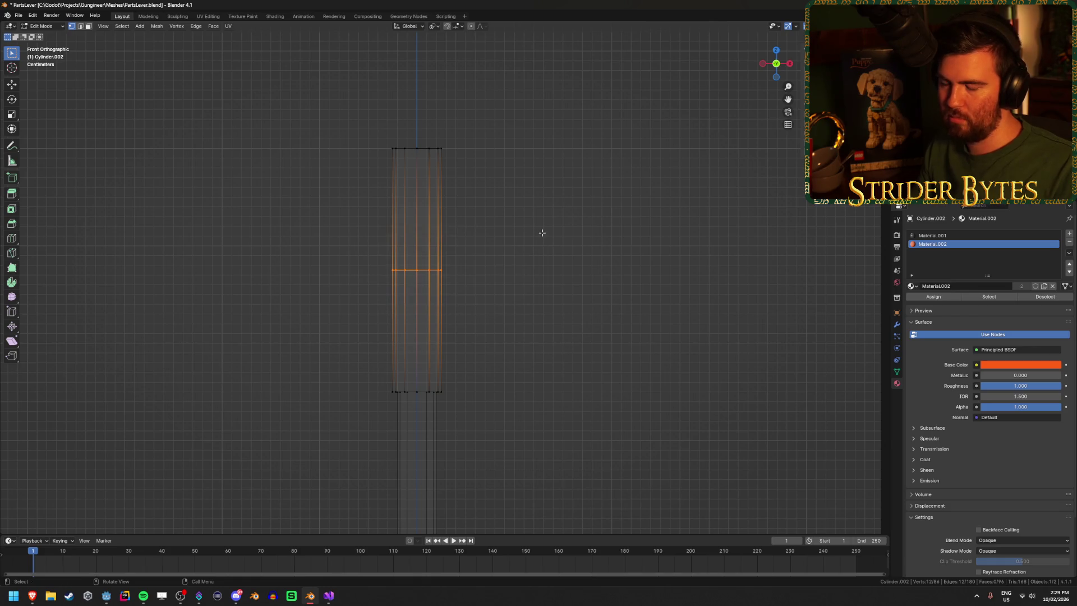
Step: Shift the middle loop further down the grip, then deselect everything
key("g")
key("z")
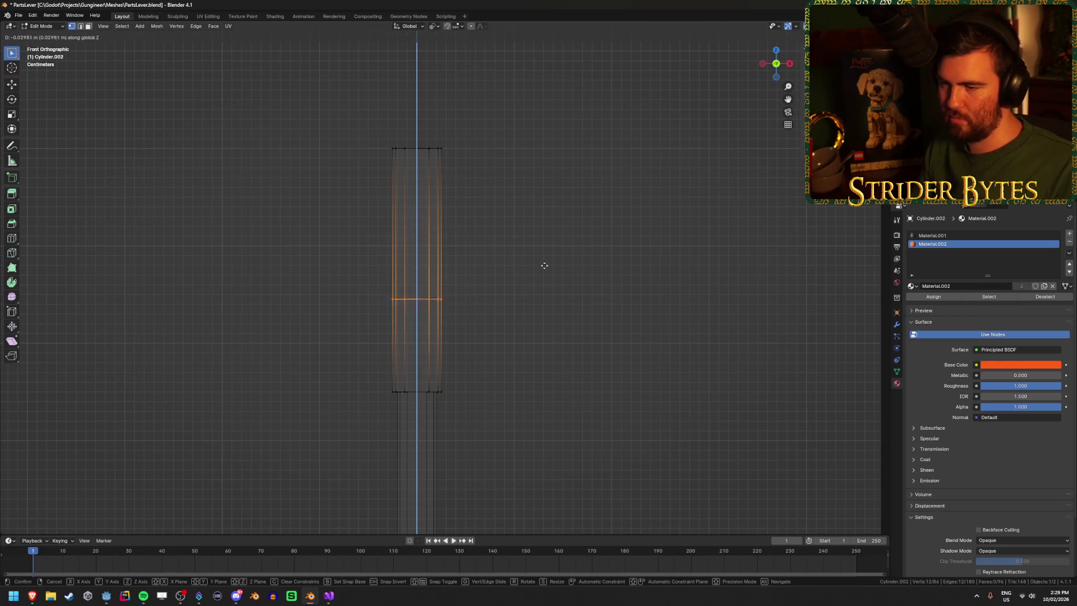
right_click(533, 335)
key("ctrl+z")
key("ctrl+z")
key("ctrl+z")
key("ctrl+shift+z")
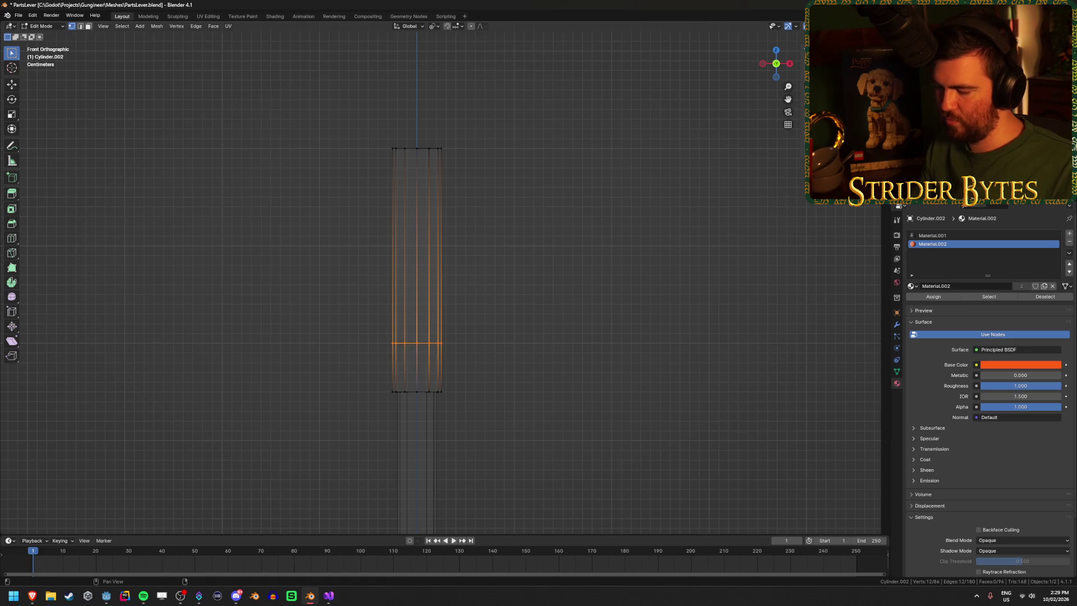
key("ctrl+shift+z")
key("ctrl+shift+z")
key("alt+a")
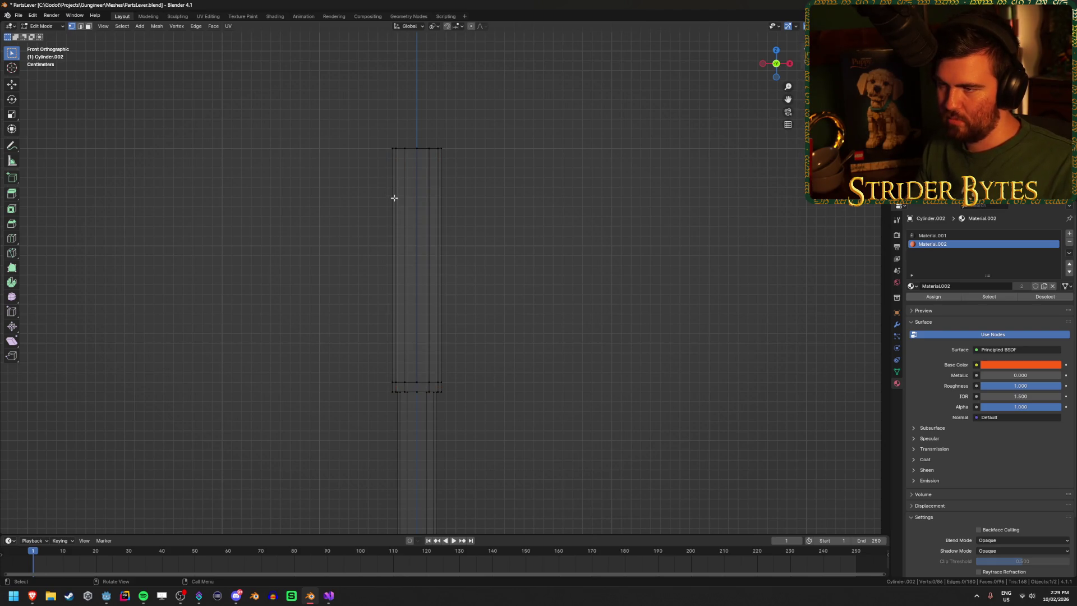
Step: Cut another centred edge loop across the grip and select the shaft-top vertices
key("ctrl+r")
left_click(403, 167)
right_click(403, 167)
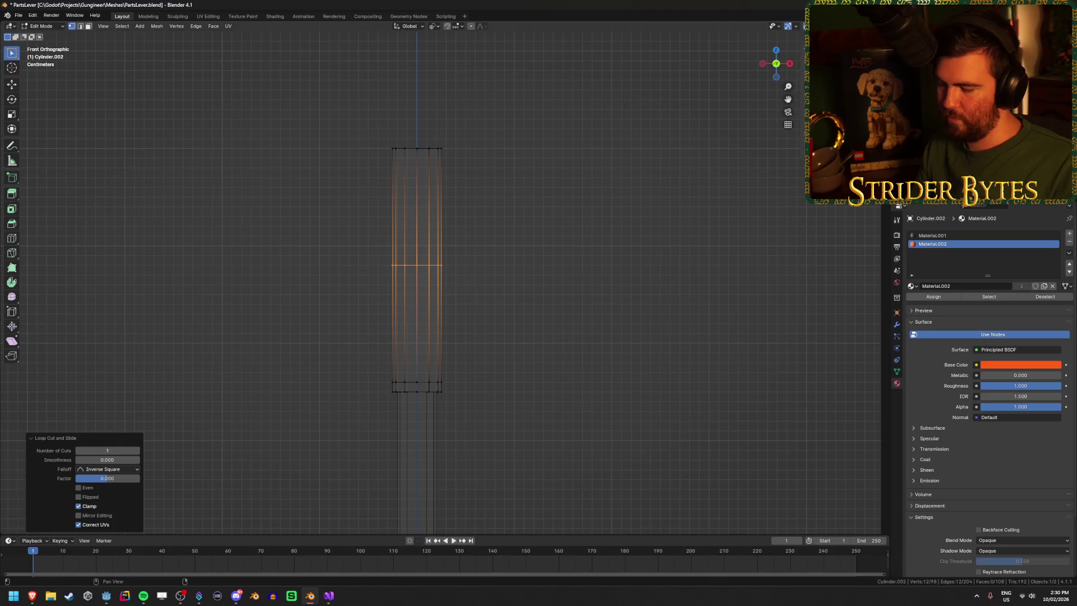
left_click(387, 125)
left_click_drag(380, 135, 456, 152)
Step: With X-ray off, select the orange/grey boundary ring and the top edge ring
mouse_move(372, 403)
left_mouse_down()
mouse_move(483, 406)
mouse_move(469, 413)
left_mouse_up()
left_click(412, 388, "alt+shift")
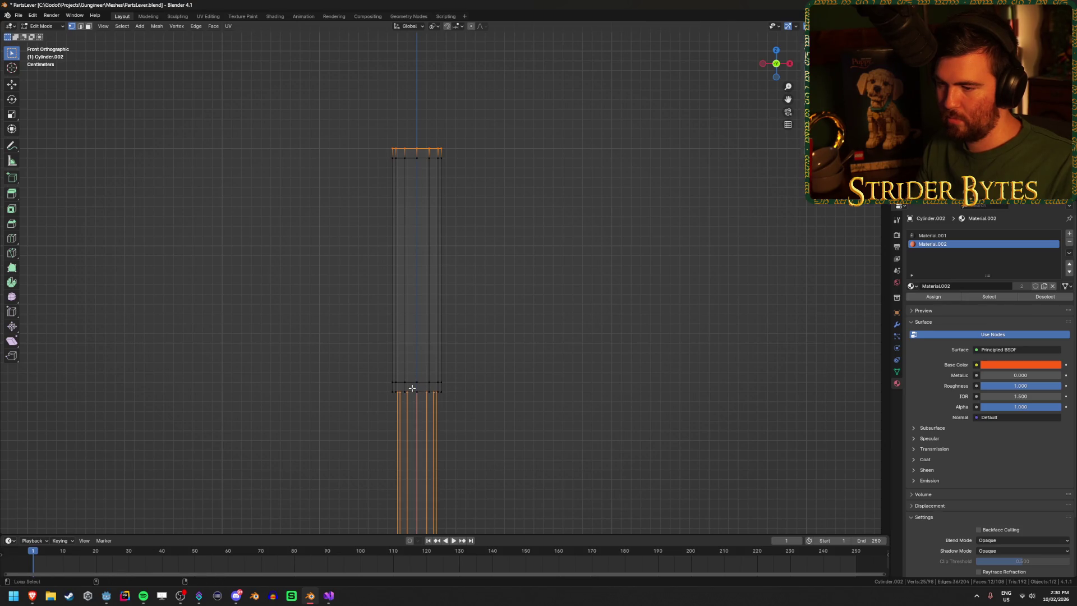
left_click(412, 388, "alt+shift")
left_click(412, 388, "alt+shift")
left_click(411, 389, "alt+shift")
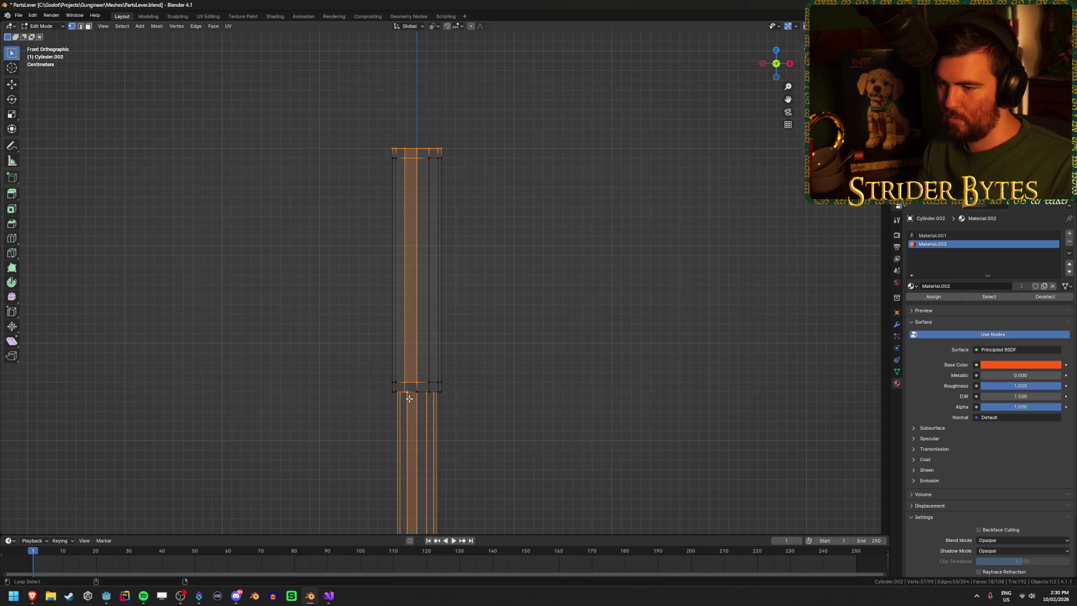
left_click(550, 370)
mouse_move(414, 383)
left_mouse_down()
mouse_move(426, 315)
mouse_move(411, 363)
left_mouse_up()
key("alt+z")
left_click(391, 394, "alt")
left_click_drag(454, 243, 417, 140)
left_click(419, 119, "alt+shift")
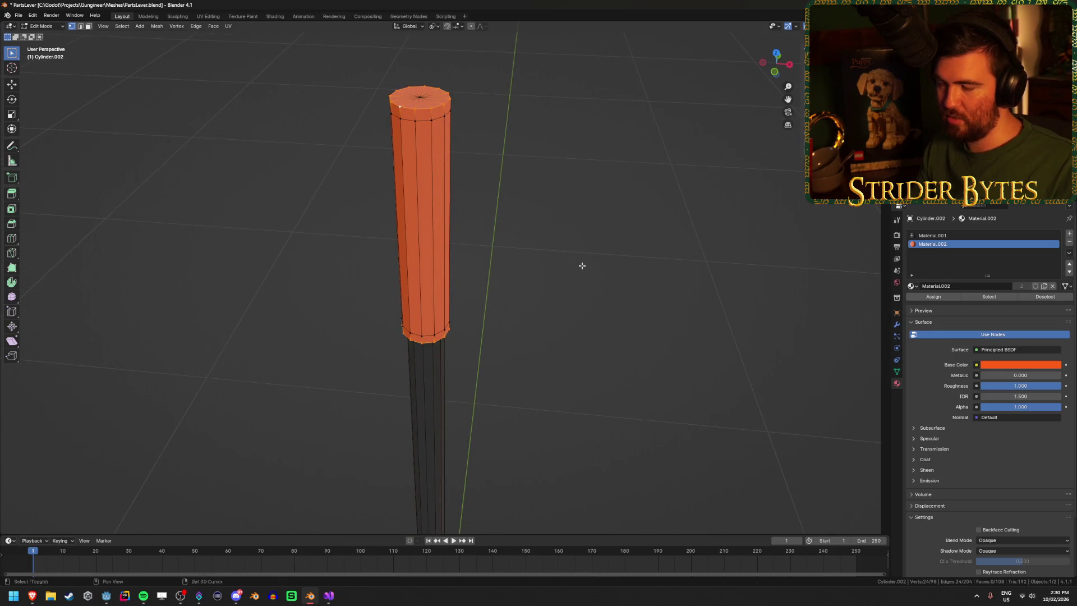
Step: In front view, set the pivot to Median Point and scale the selected rings excluding Z
key("KP_1")
key("s")
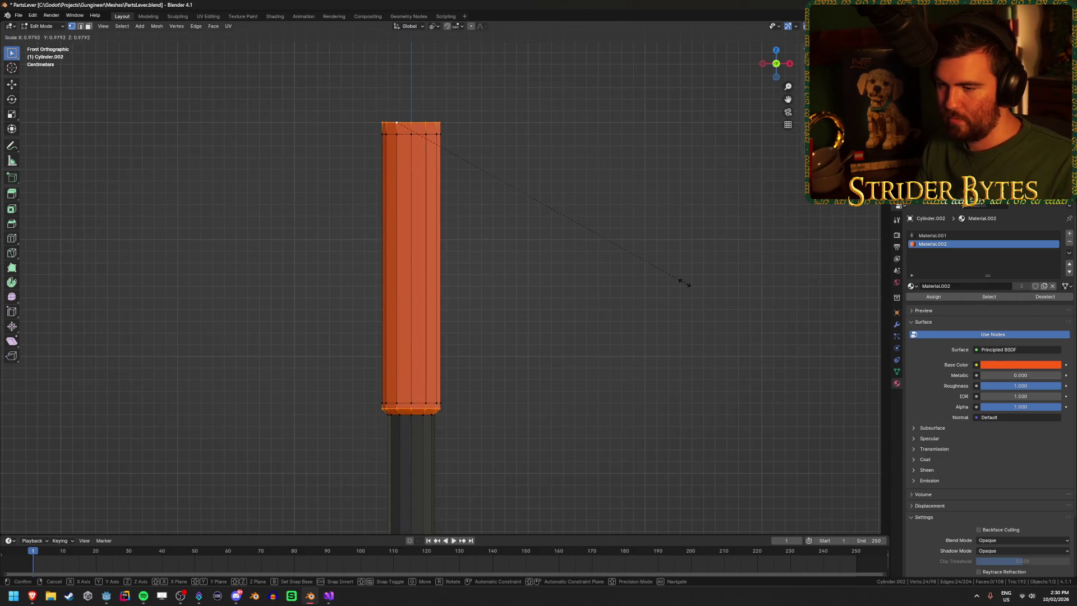
key("Escape")
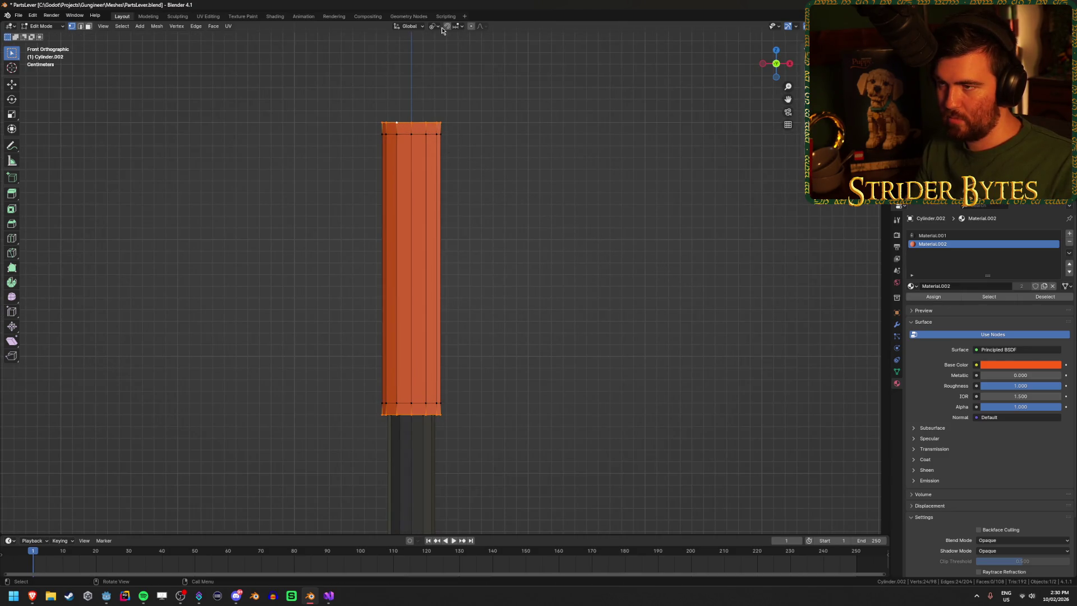
left_click(435, 26)
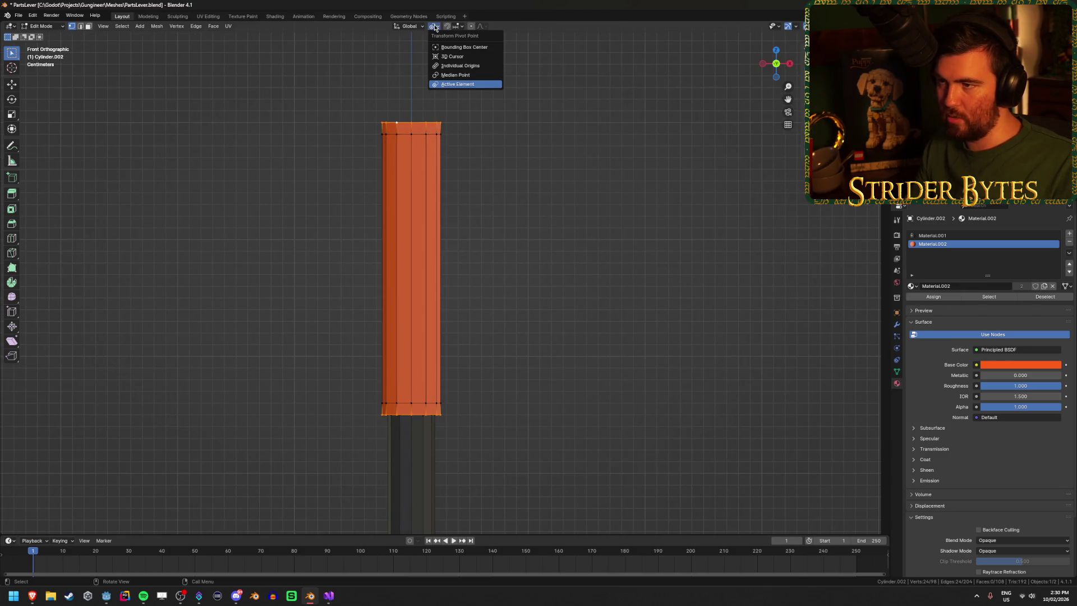
left_click(486, 76)
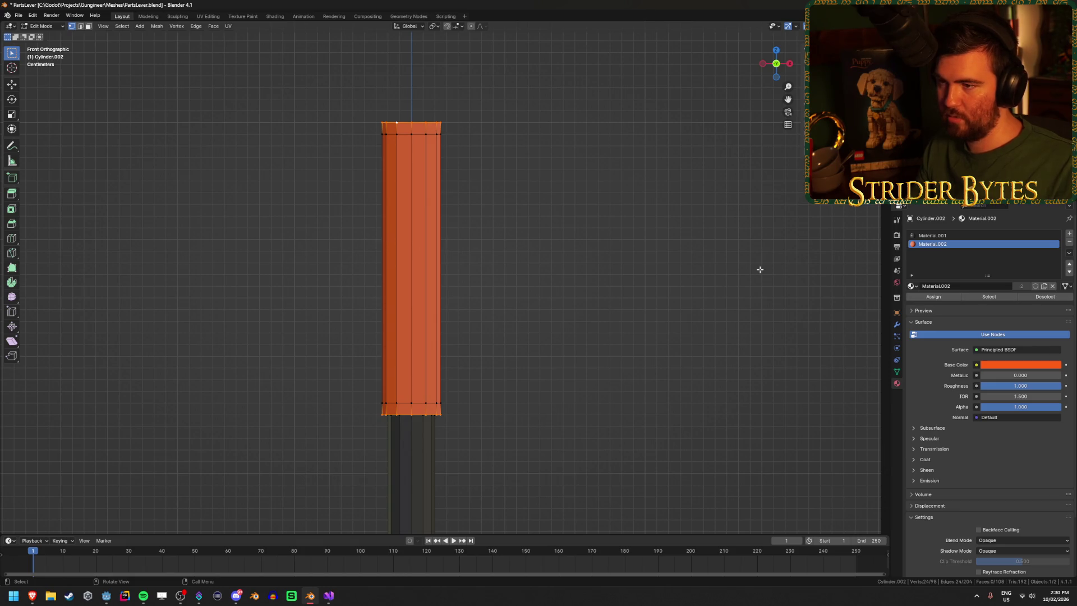
key("s")
key("shift+z")
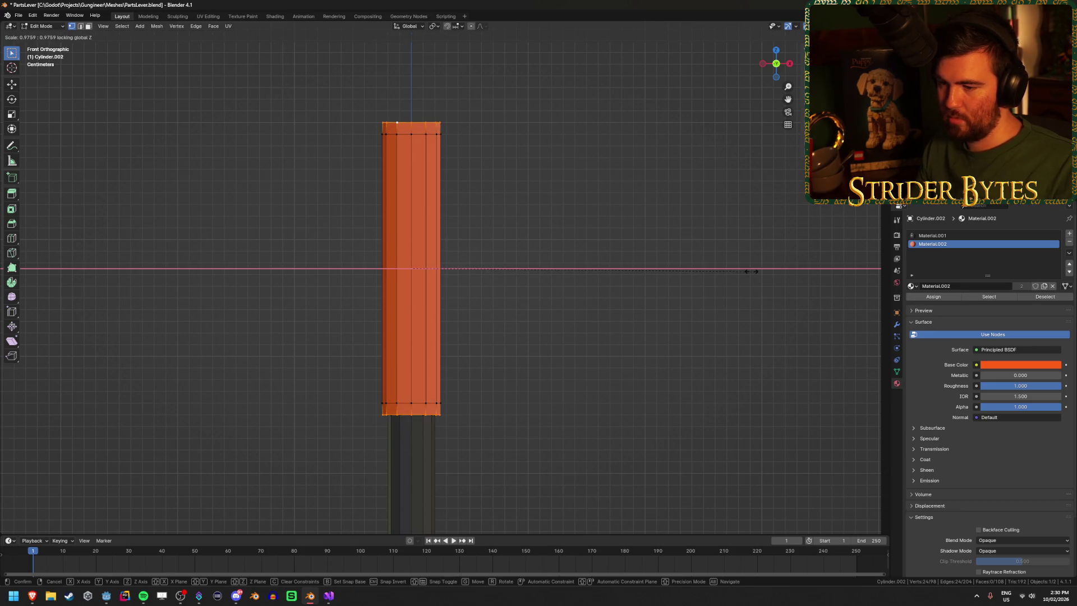
Step: Confirm the ring scale, then shrink the orange grip's bottom ring
left_click(697, 278)
left_click_drag(570, 385, 566, 287)
scroll(566, 287, "up", 4)
left_click(682, 218)
left_click(494, 193, "alt")
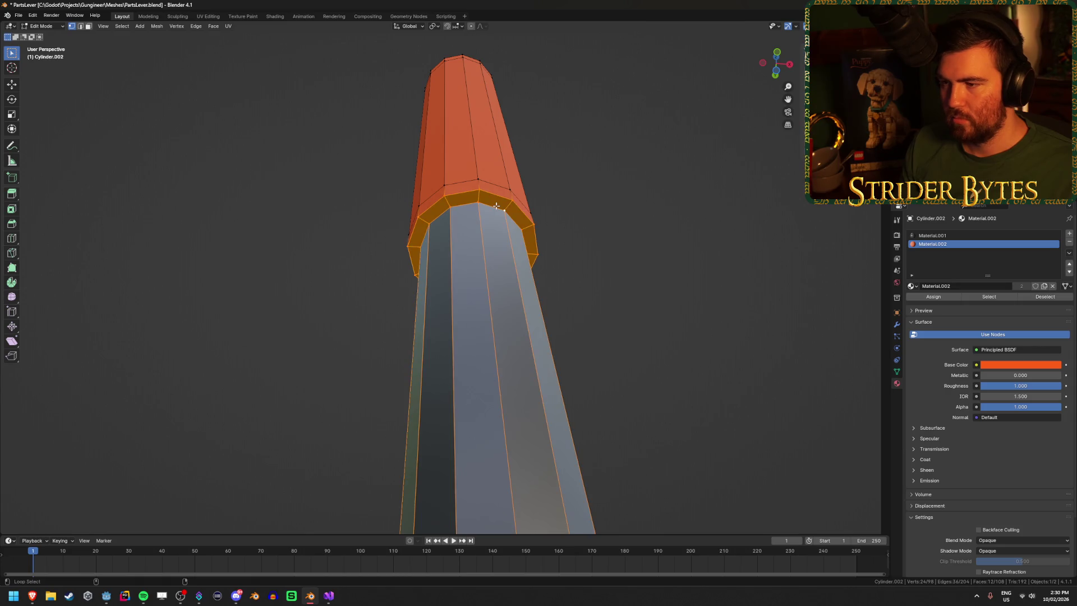
left_click(665, 179)
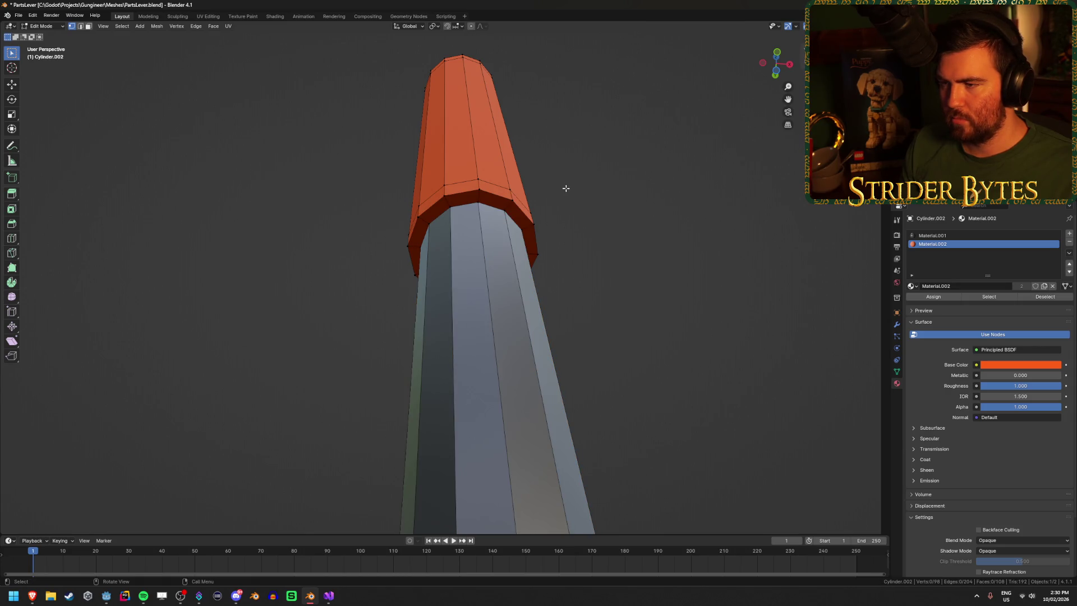
left_click(498, 197, "alt")
key("s")
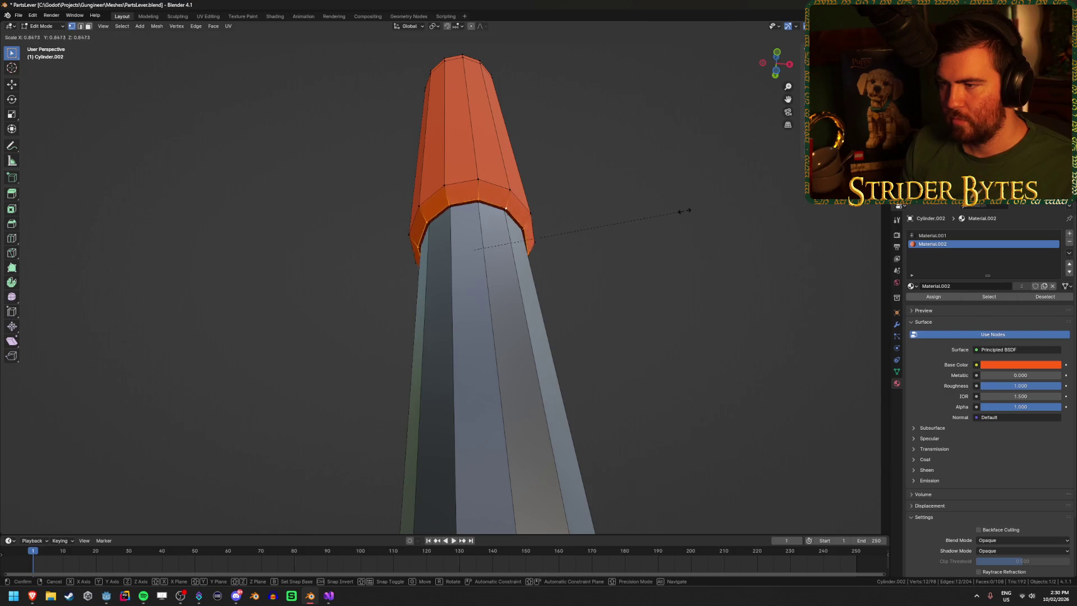
left_click(677, 213)
Step: Merge the whole mesh by distance, removing 12 duplicate vertices
key("a")
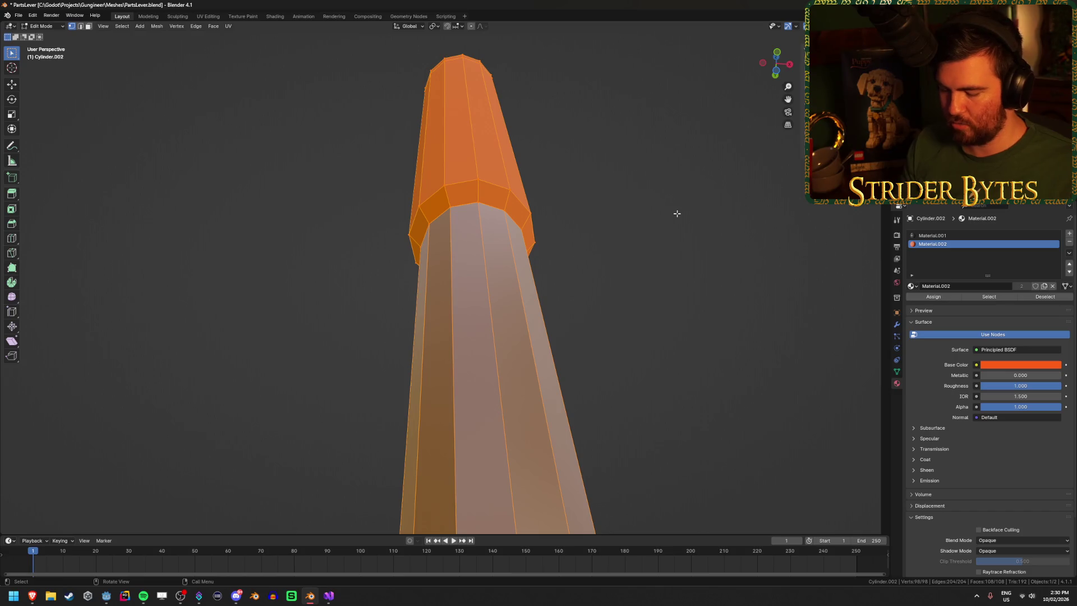
key("alt+m")
key("Escape")
key("m")
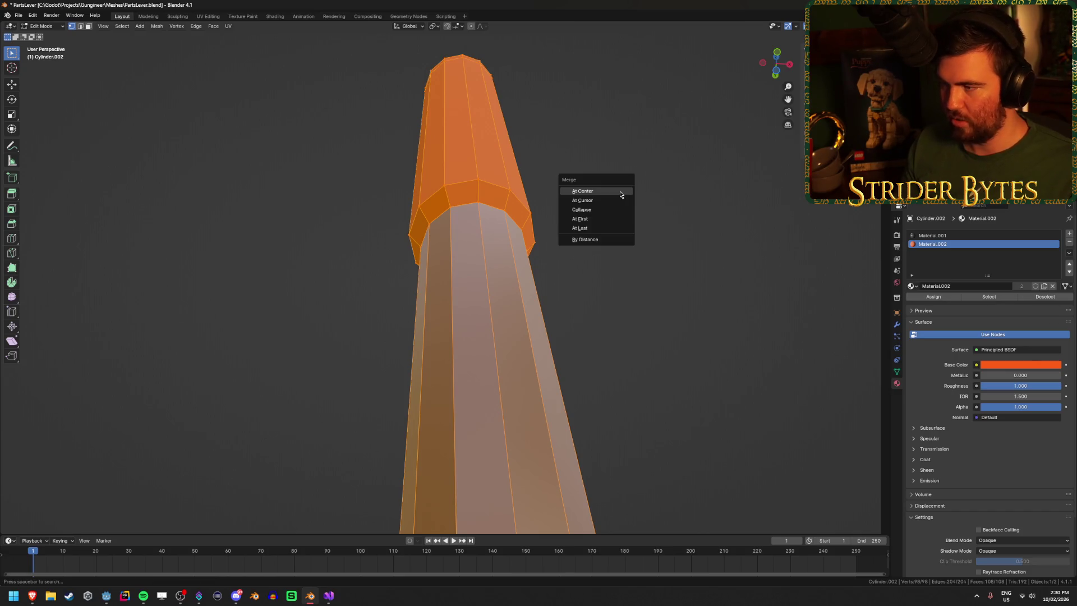
left_click(617, 241)
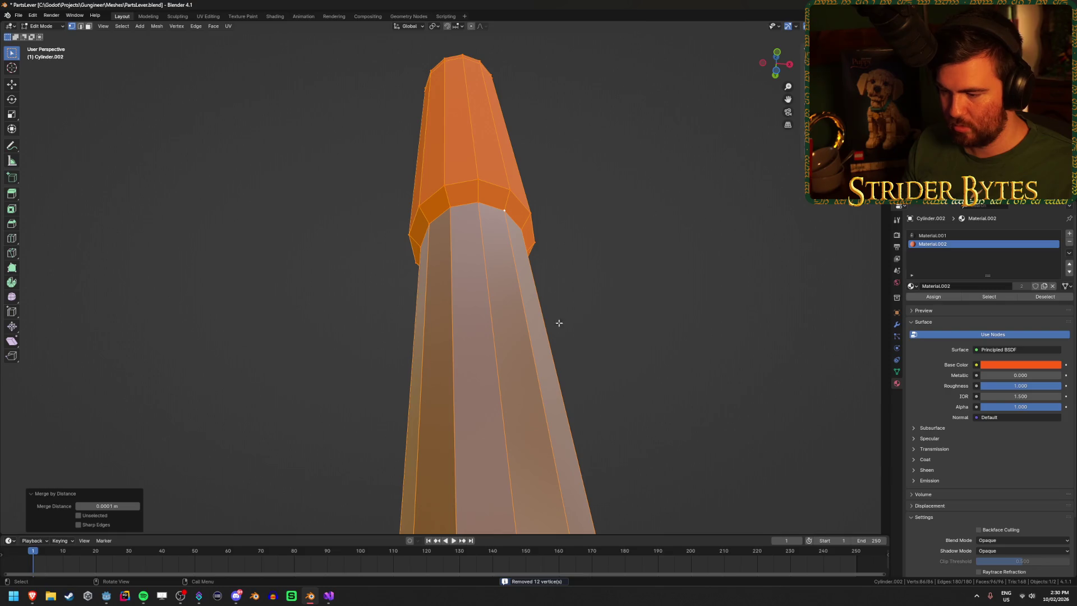
key("alt+a")
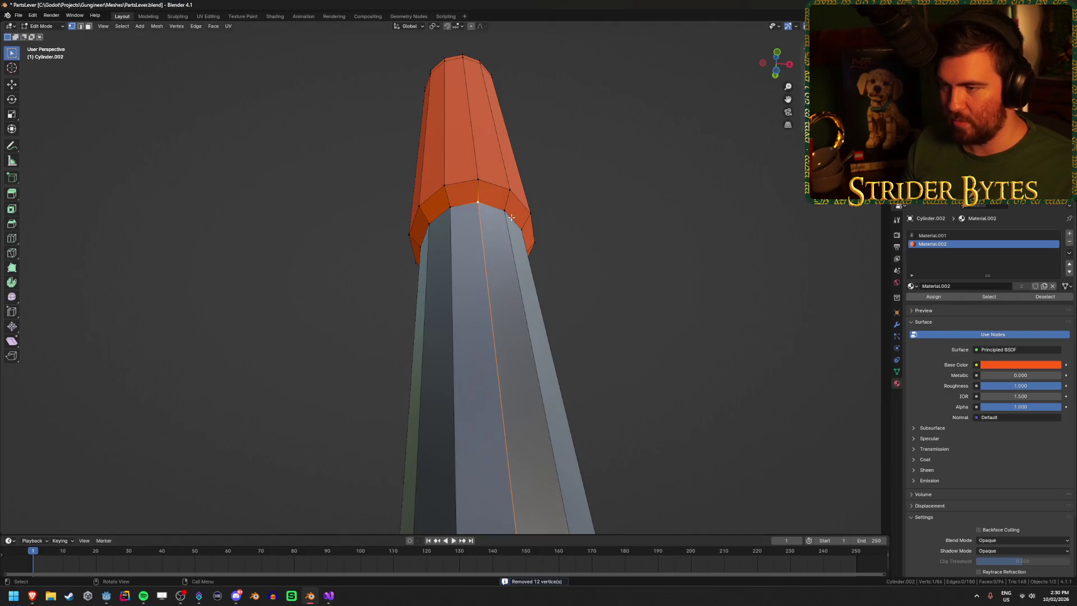
Step: Scale the grip's top ring narrower and return to Object Mode
scroll(574, 241, "up", 5)
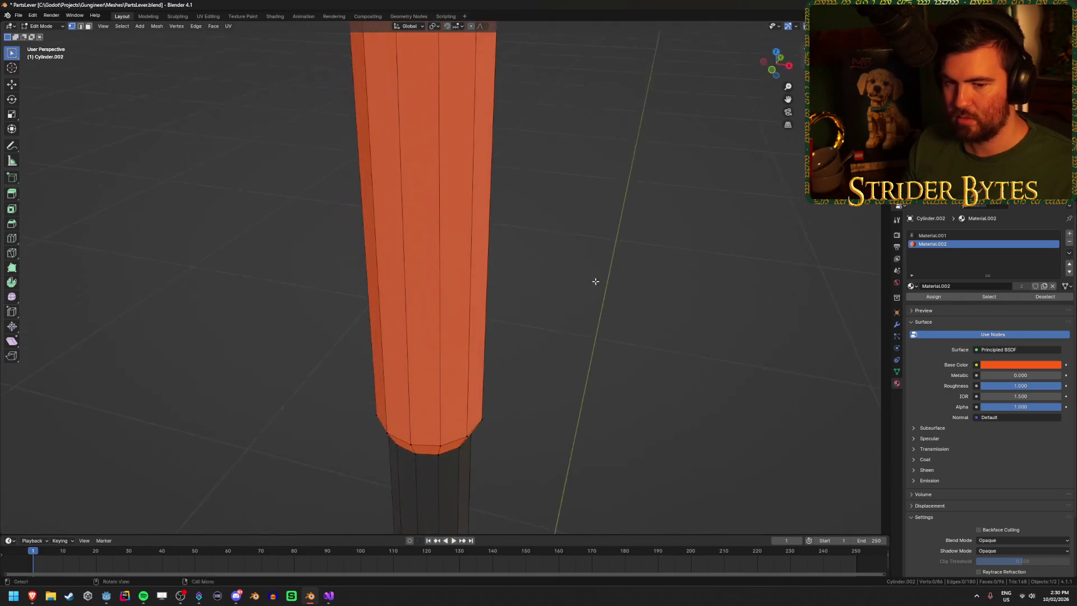
scroll(550, 367, "down", 5)
left_click(435, 163, "alt")
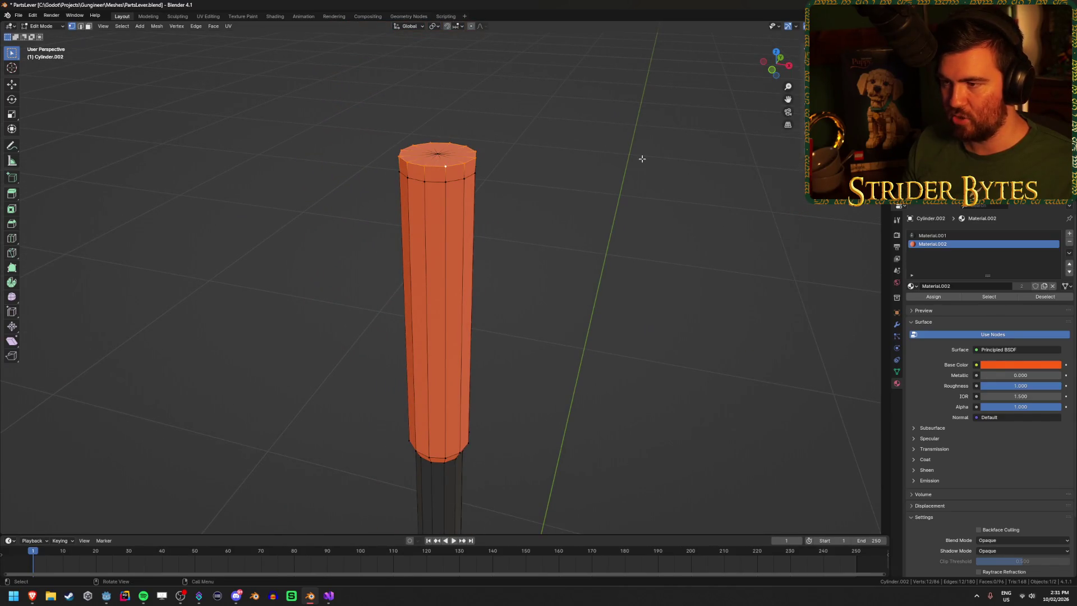
key("s")
key("Return")
key("Tab")
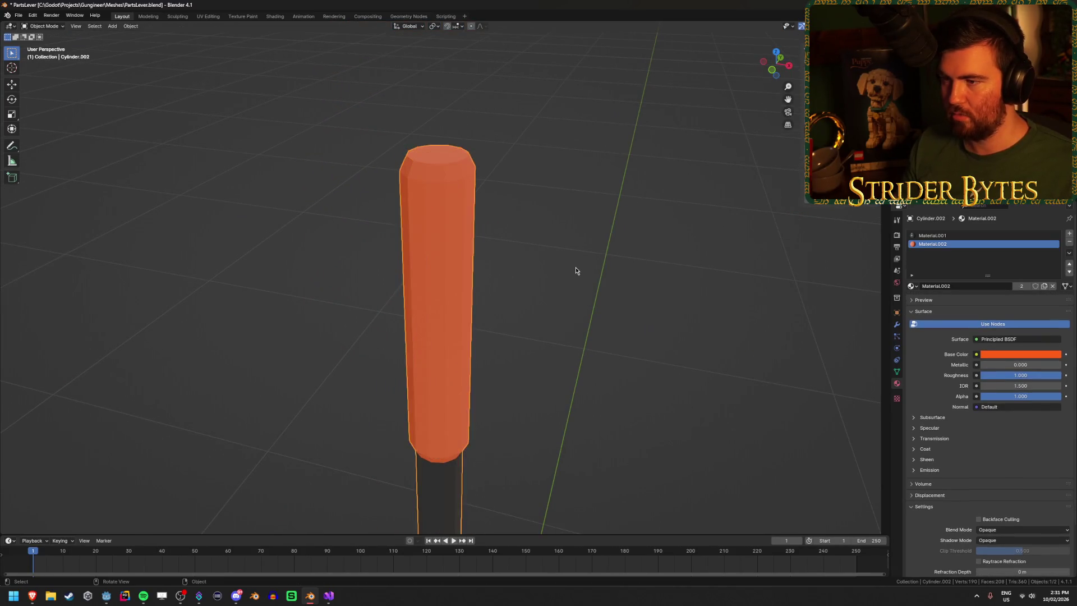
Step: Save PartsLever.blend with the tapered orange grip
scroll(574, 274, "down", 3)
mouse_move(573, 273)
left_mouse_down()
mouse_move(510, 303)
mouse_move(531, 279)
mouse_move(534, 331)
mouse_move(550, 290)
left_mouse_up()
scroll(521, 292, "up", 6)
key("ctrl+s")
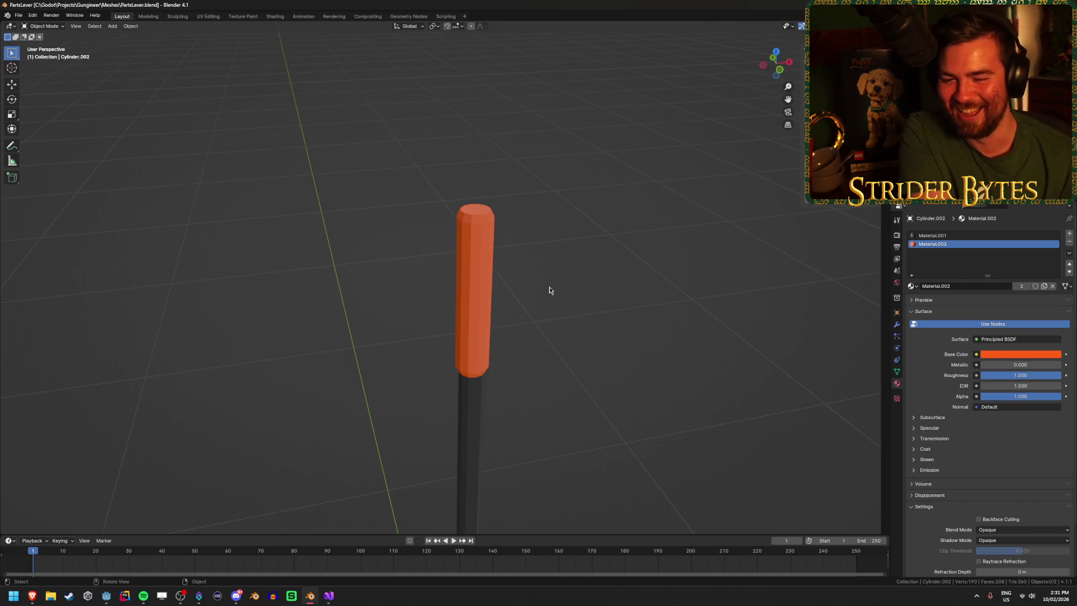
scroll(550, 287, "down", 5)
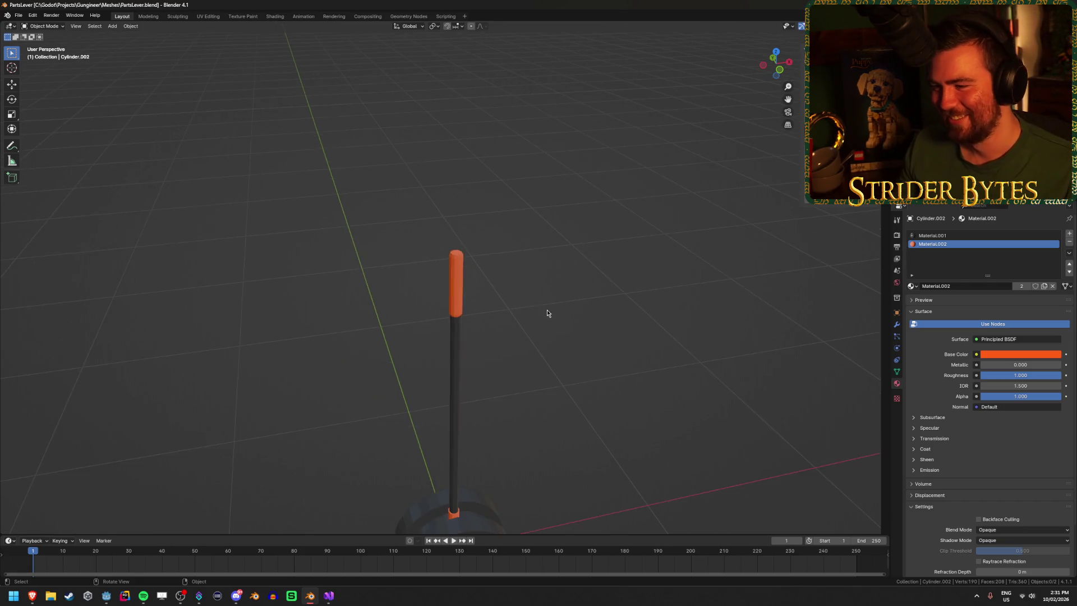
key("ctrl+s")
Step: Zoom around to inspect the lever, then reopen its mesh in Edit Mode
scroll(379, 319, "up", 6)
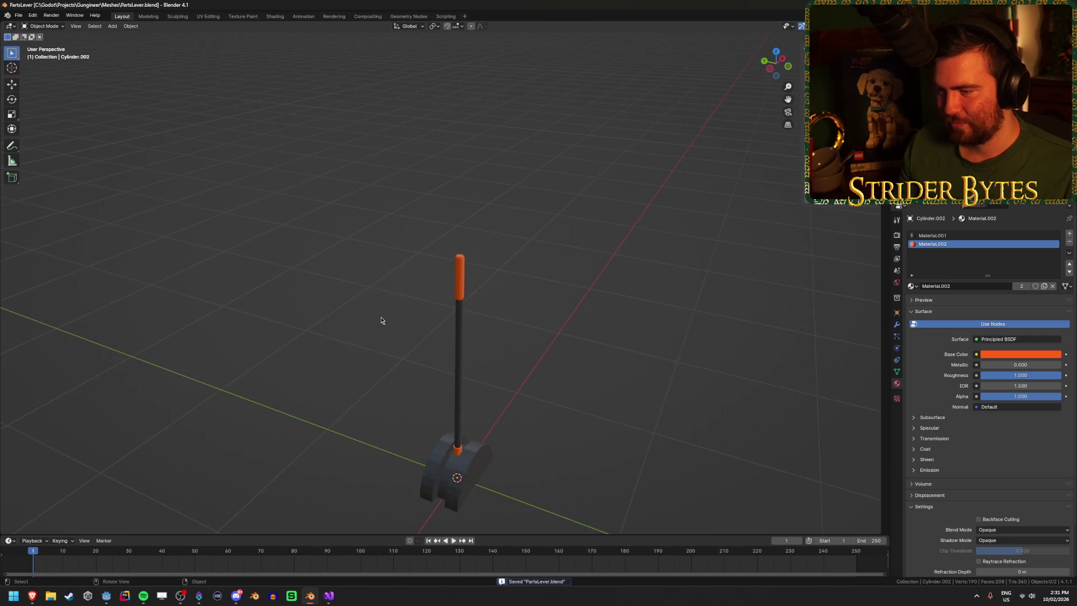
scroll(380, 319, "down", 6)
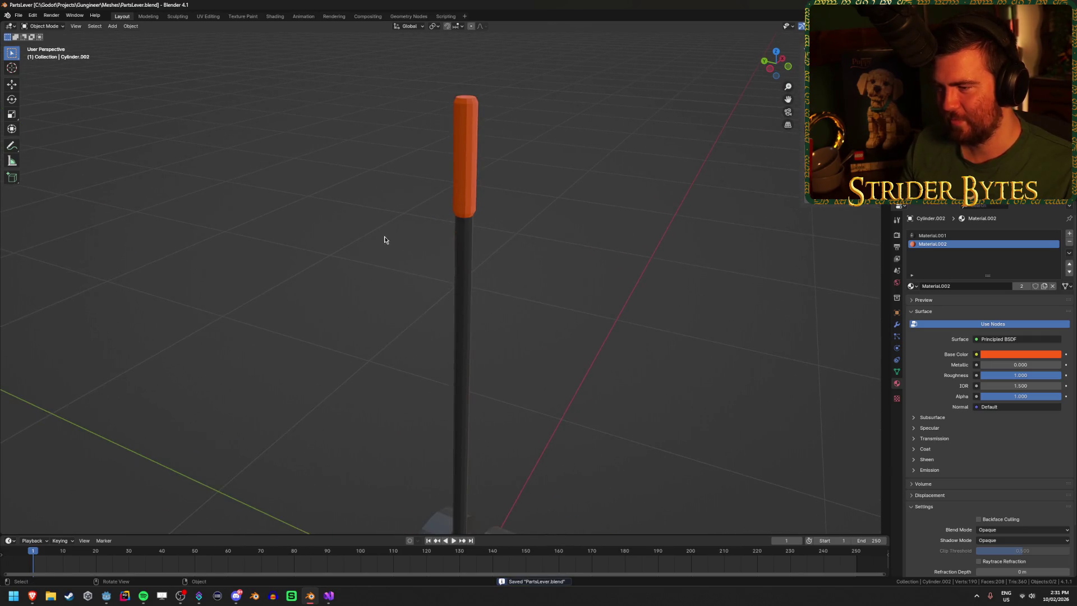
scroll(506, 325, "up", 5)
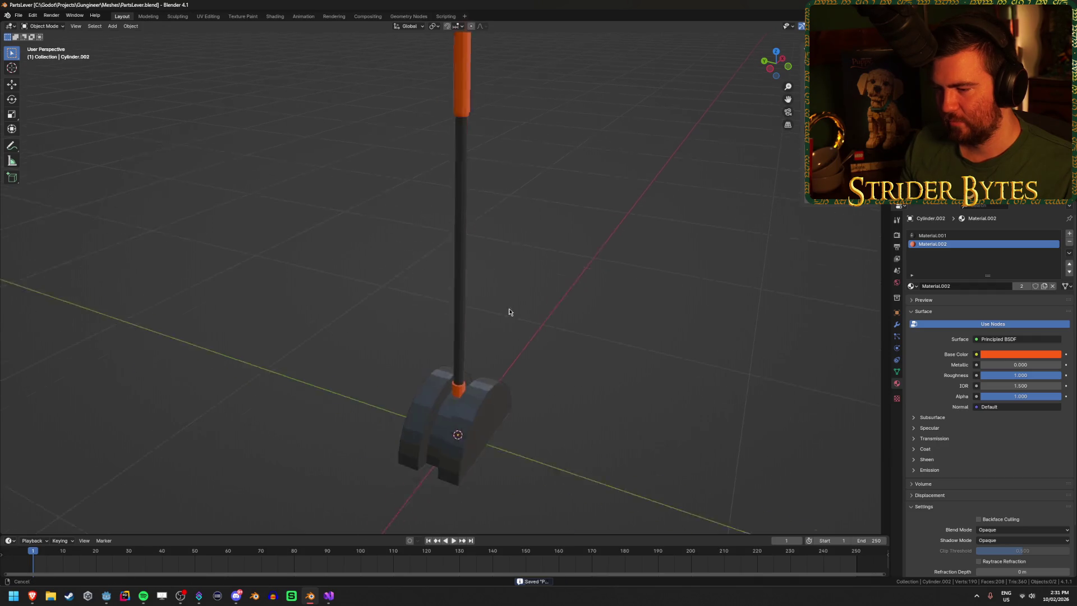
scroll(527, 389, "up", 2)
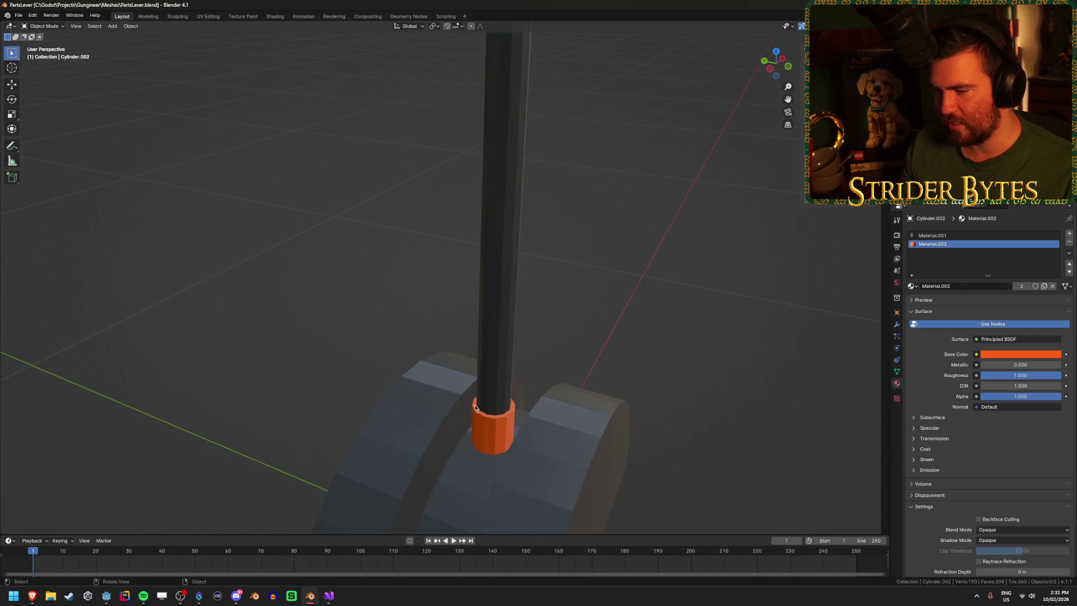
scroll(572, 305, "down", 6)
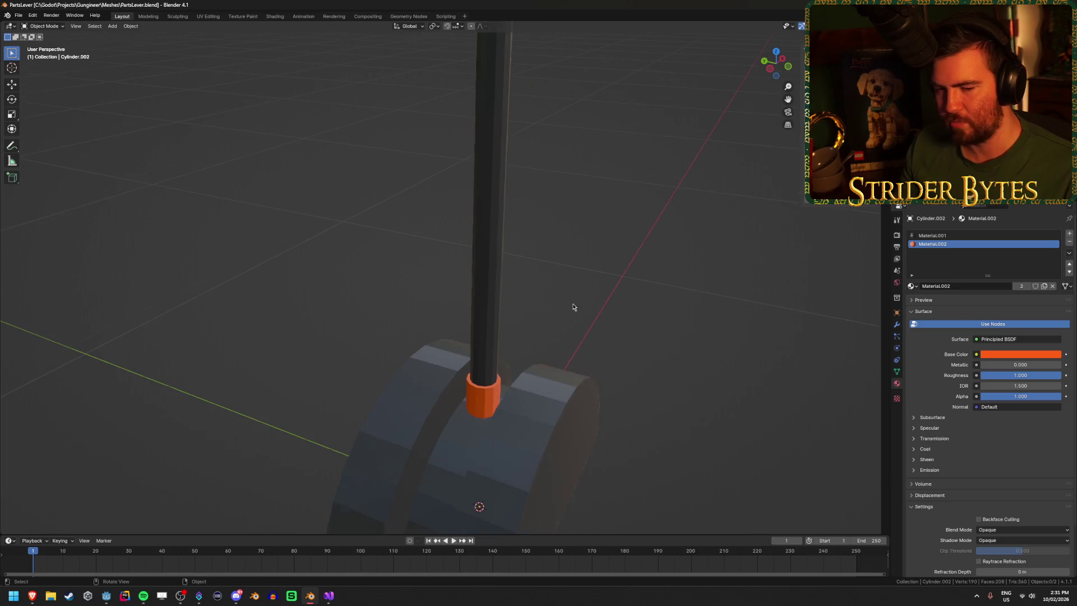
scroll(542, 225, "down", 2)
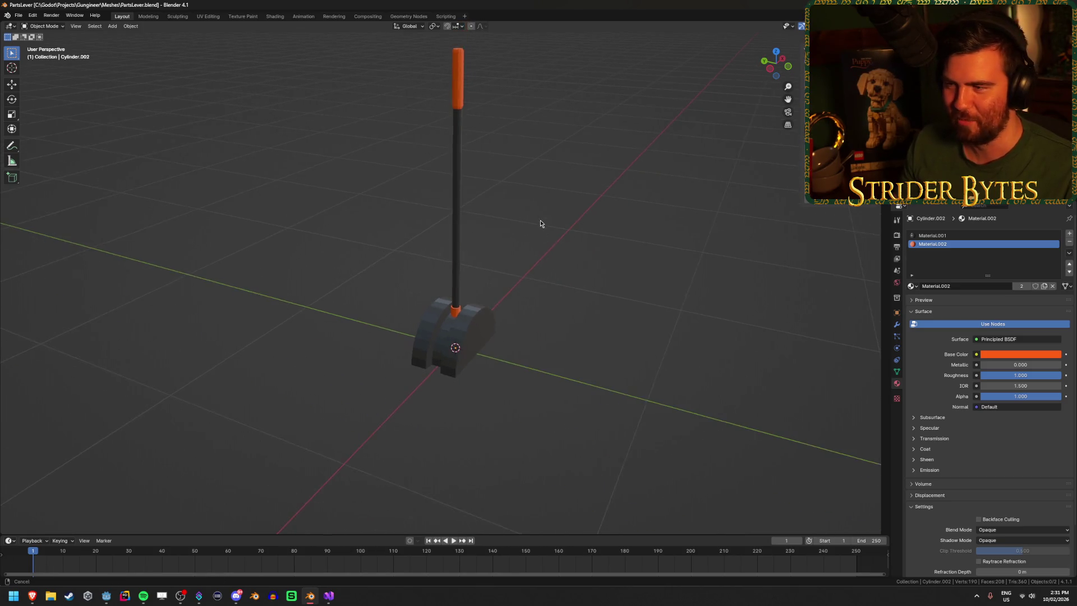
scroll(527, 393, "up", 4)
key("Tab")
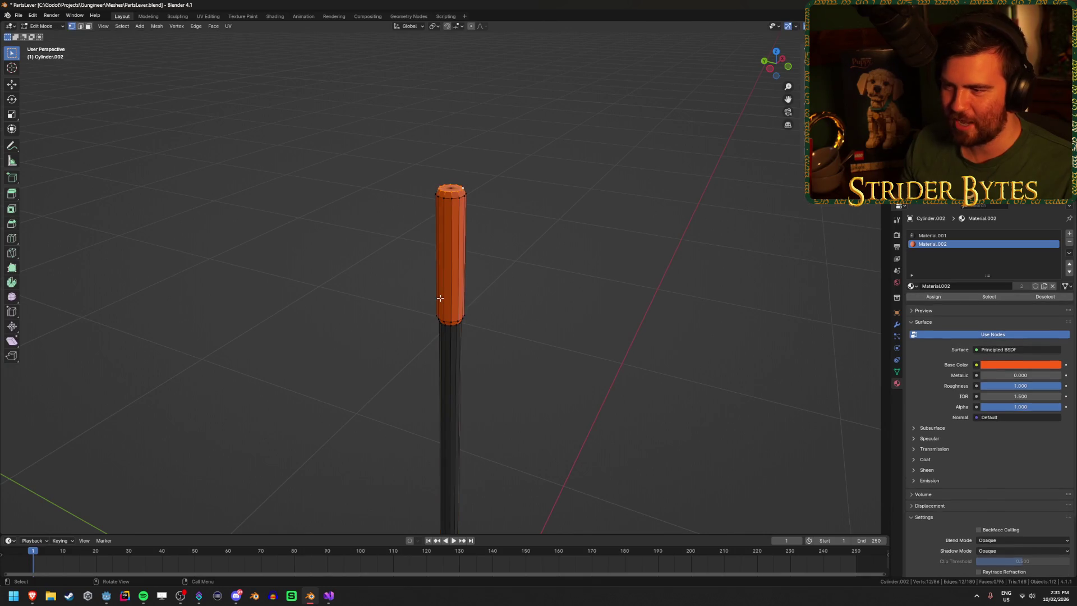
Step: Raise the handle's top-cap centre vertex along Z, then undo that change
scroll(520, 281, "up", 5)
scroll(520, 293, "down", 5)
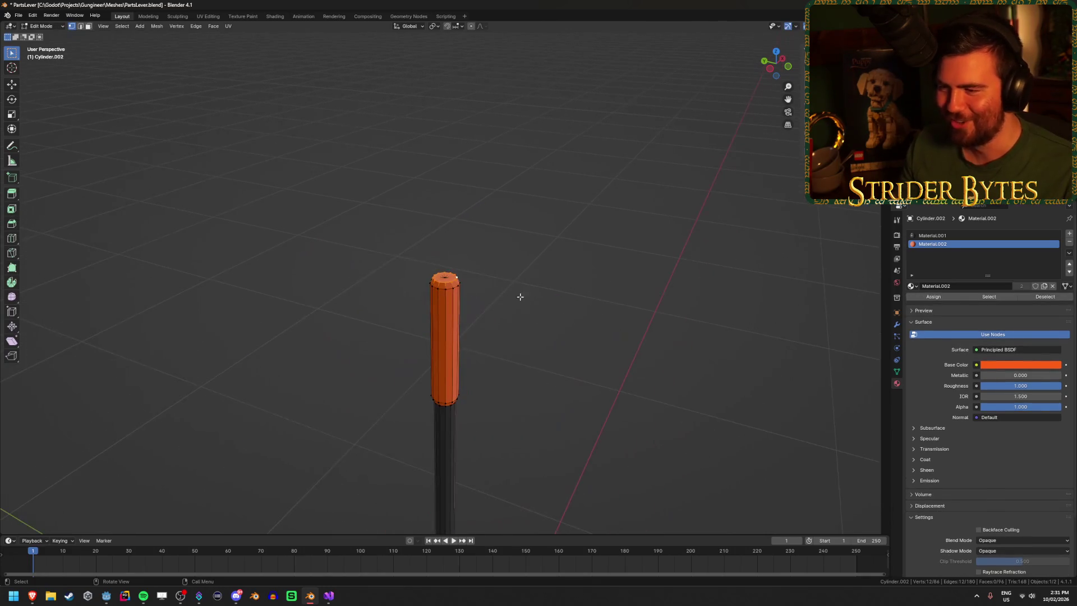
key("Tab")
scroll(545, 316, "up", 3)
key("Tab")
left_click(445, 277)
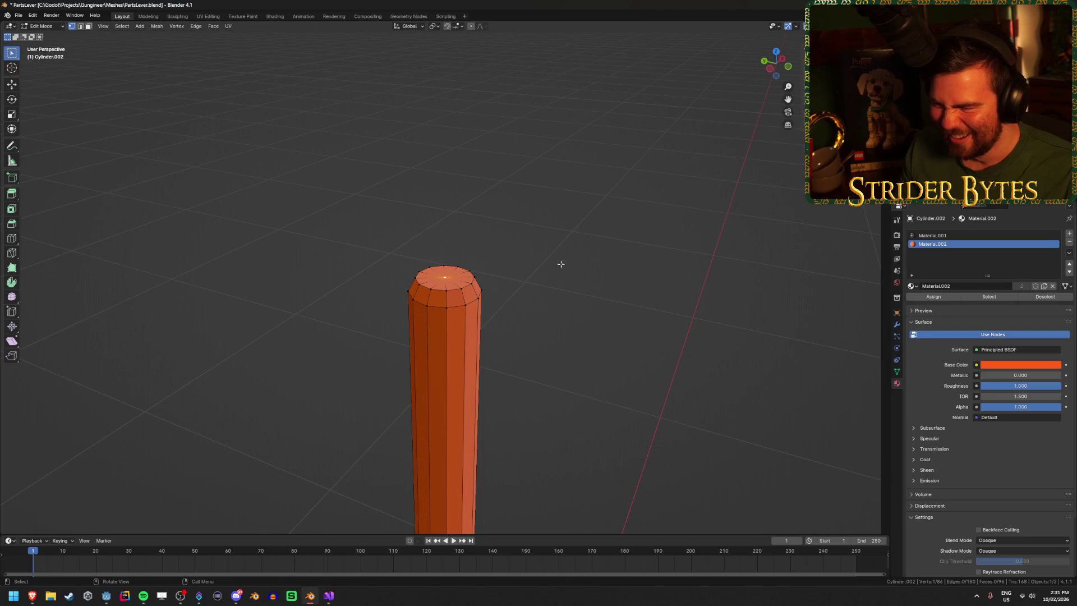
key("g")
key("z")
left_click(587, 255)
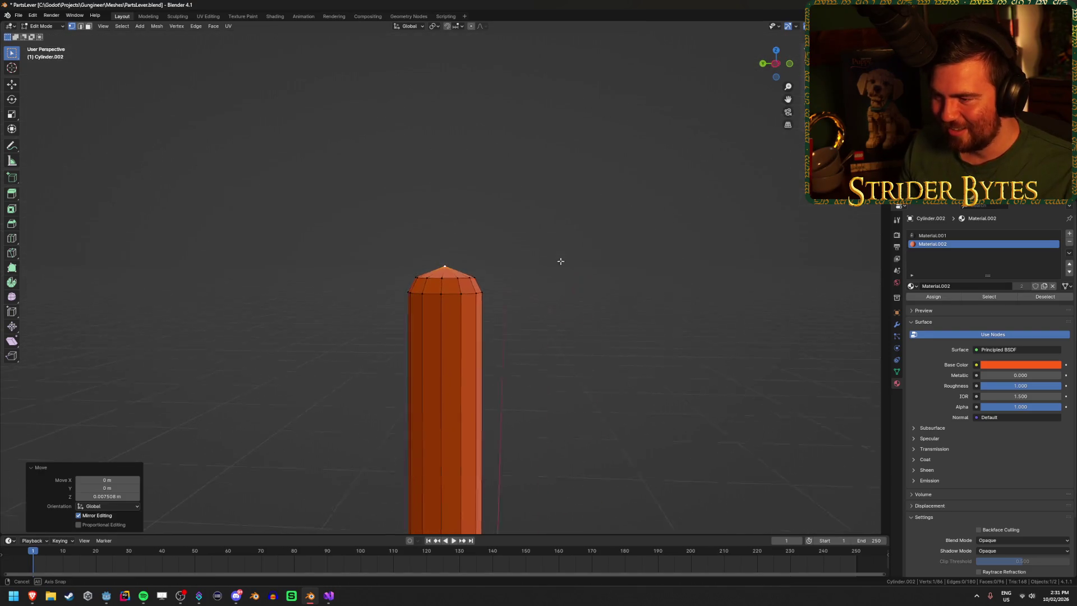
key("ctrl+z")
Step: Back in Object Mode, save PartsLever.blend and bring the reference-image browser forward
key("Tab")
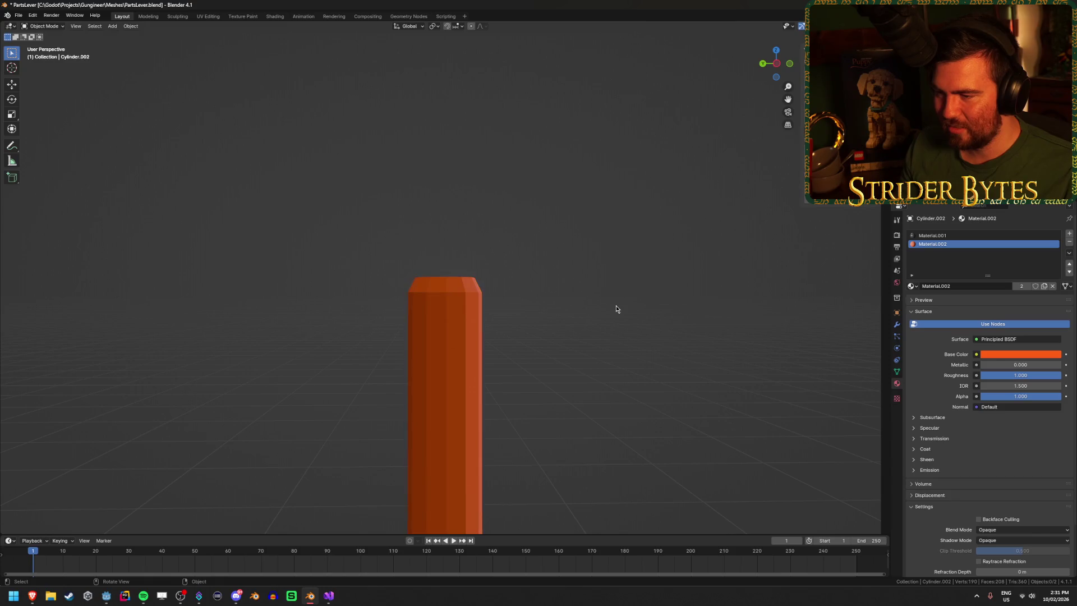
mouse_move(604, 335)
left_mouse_down()
mouse_move(584, 351)
mouse_move(552, 352)
mouse_move(520, 379)
mouse_move(507, 305)
mouse_move(501, 334)
left_mouse_up()
scroll(500, 331, "down", 1)
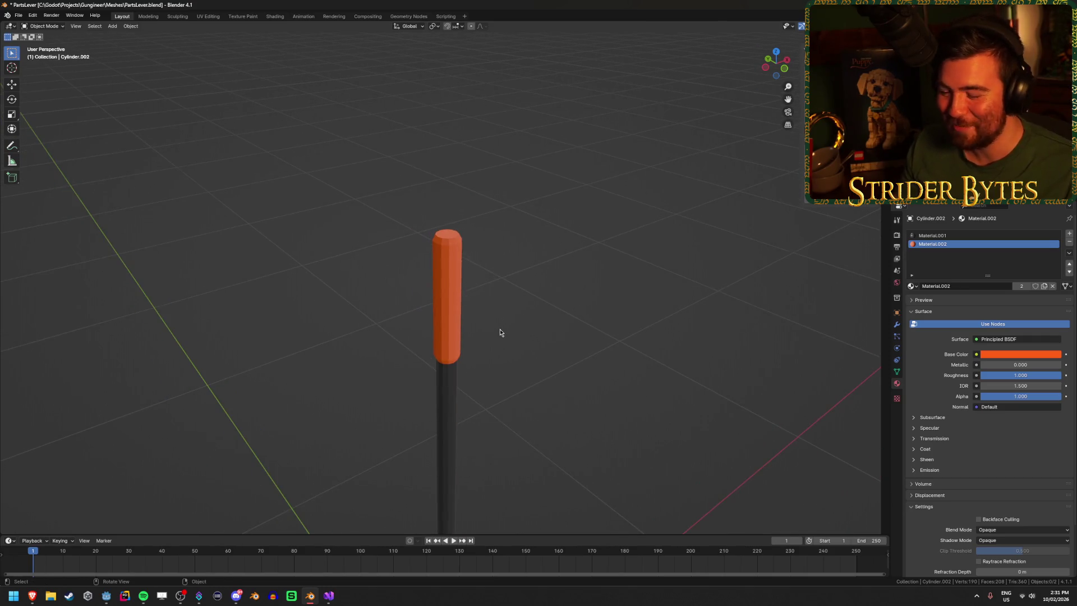
key("ctrl+s")
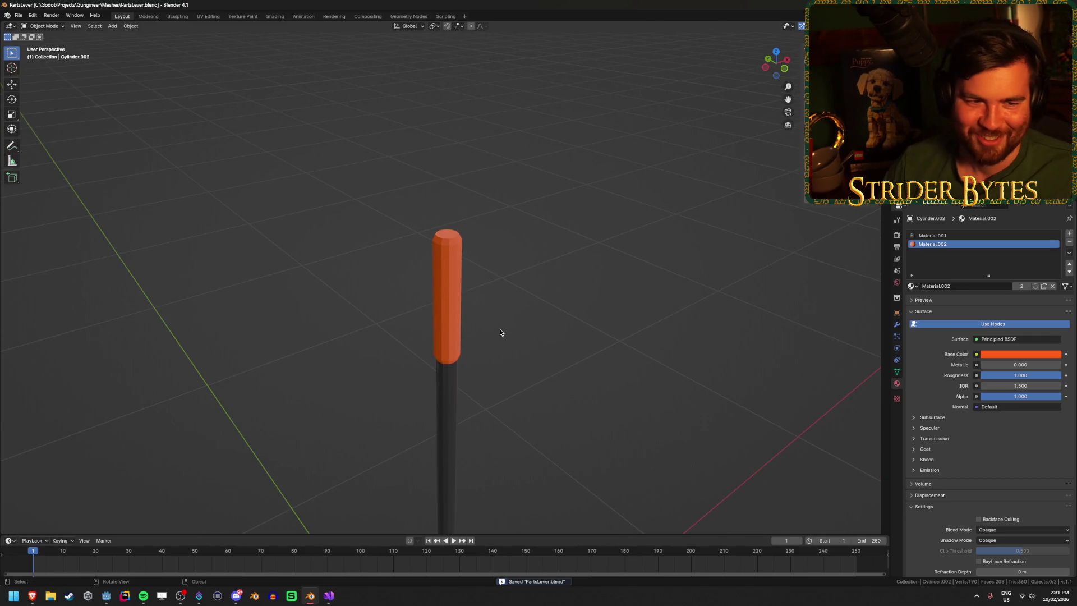
scroll(500, 333, "down", 2)
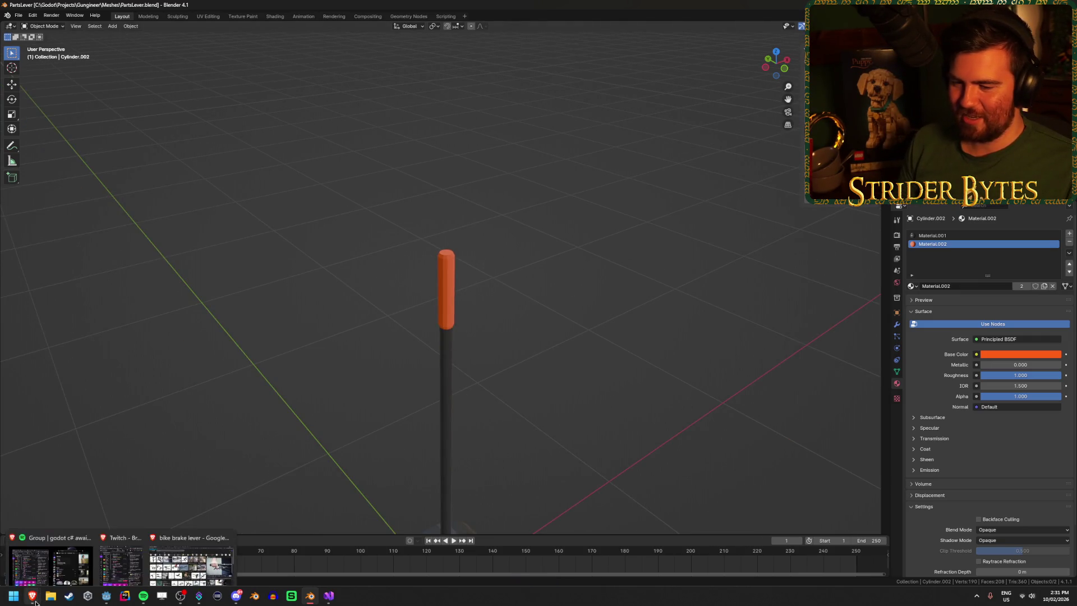
left_click(191, 552)
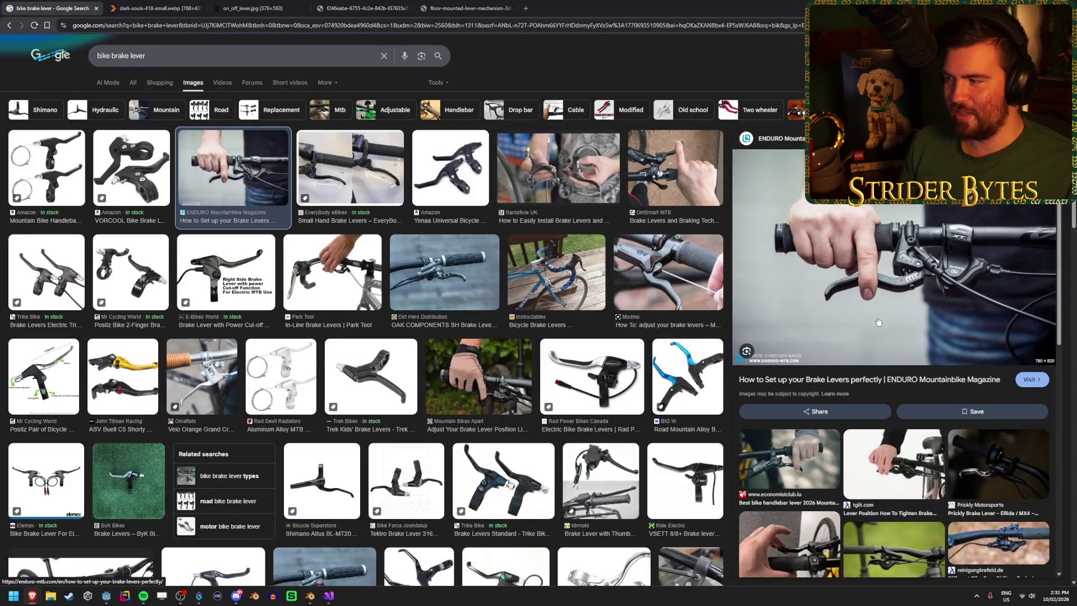
Step: Check the SketchUp, on_off_lever and Dark Souls references, then preview the Modmo brake-lever photo
left_click(359, 8)
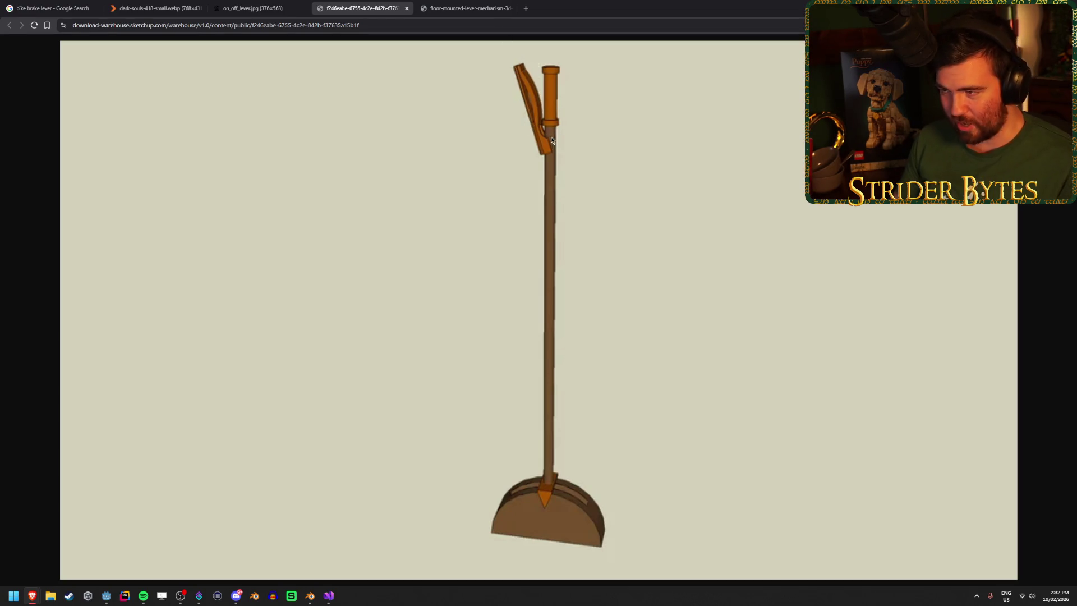
left_click(252, 8)
left_click(150, 4)
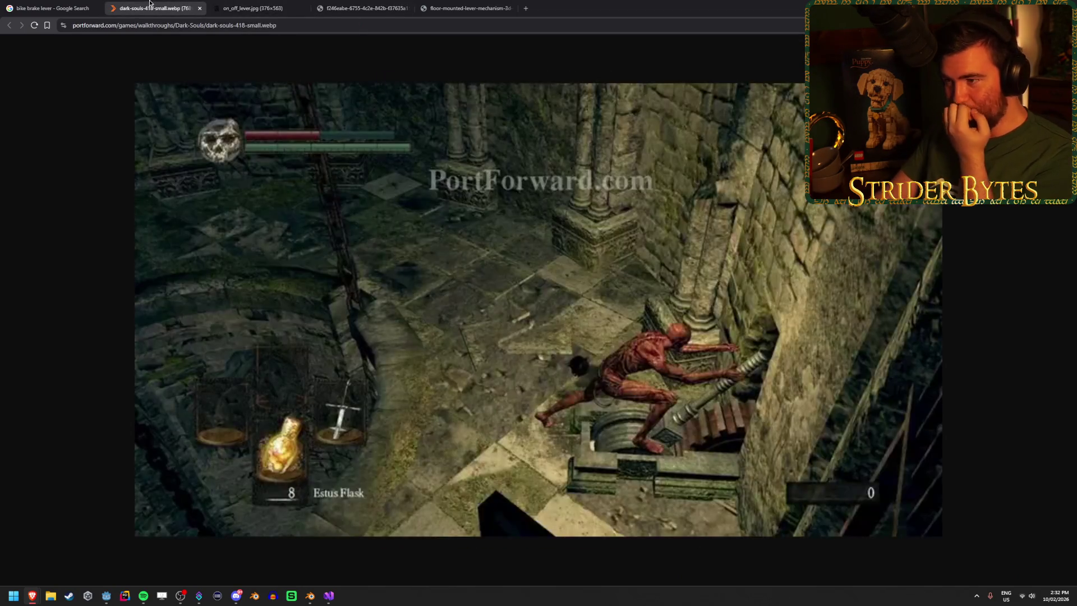
left_click(51, 8)
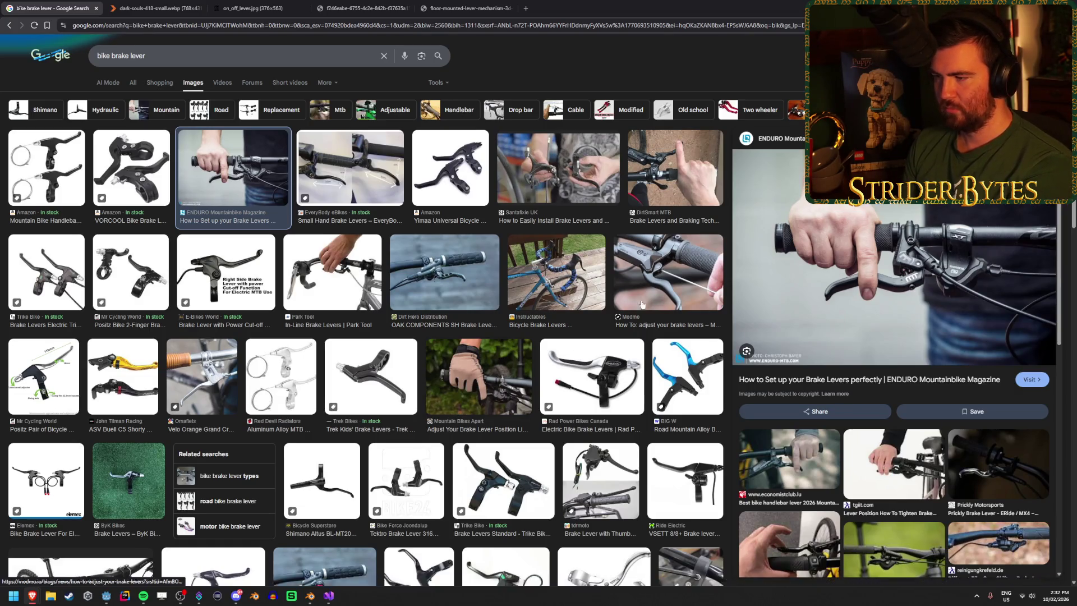
left_click(667, 272)
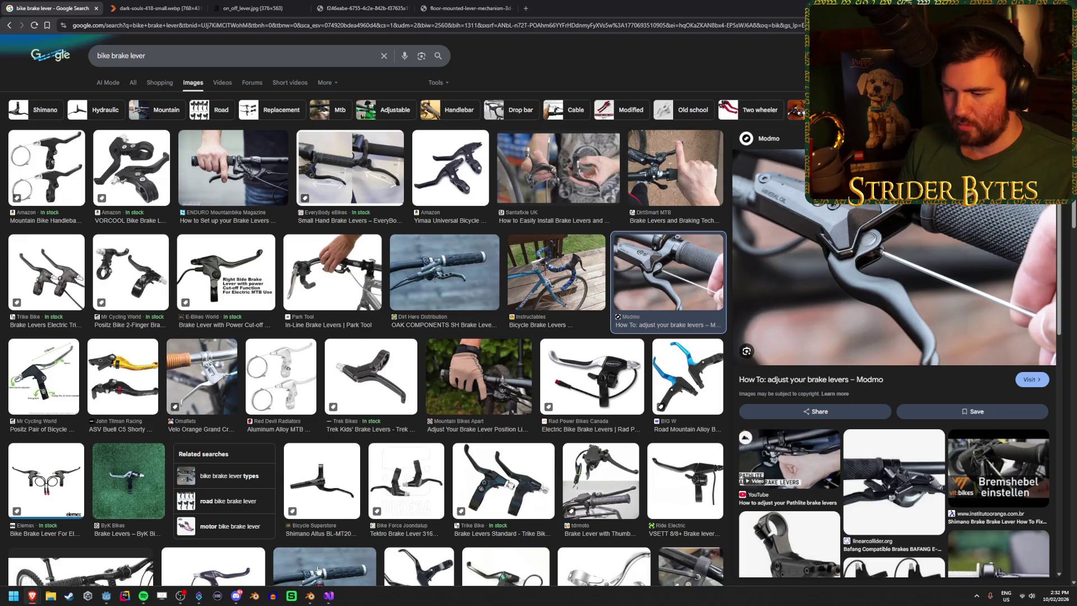
left_click(307, 597)
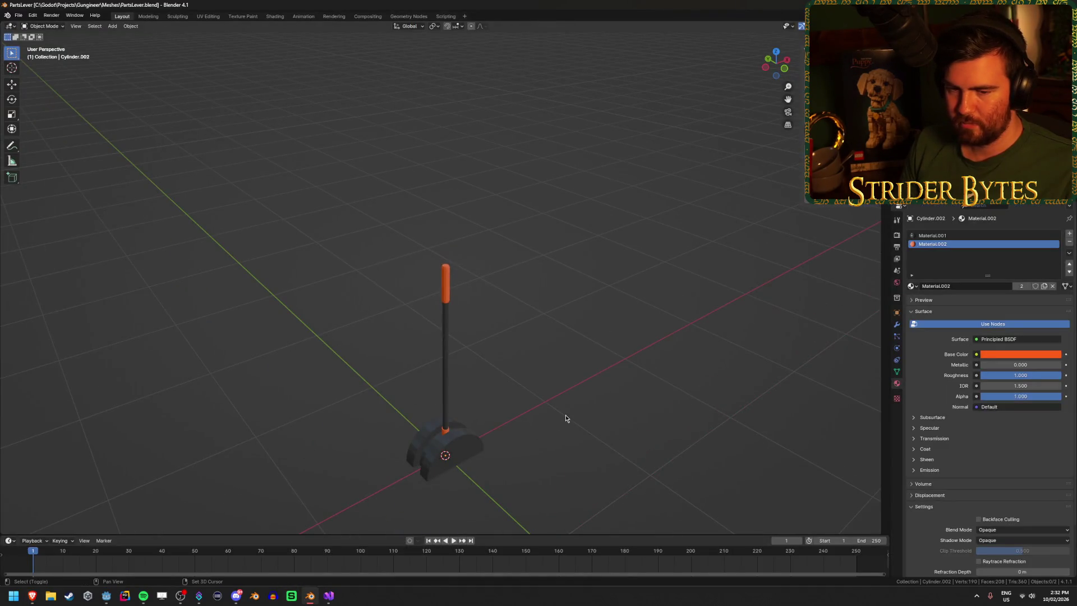
Step: Add a cube mesh and set its size to 0.1 m
key("shift+a")
mouse_move(565, 415)
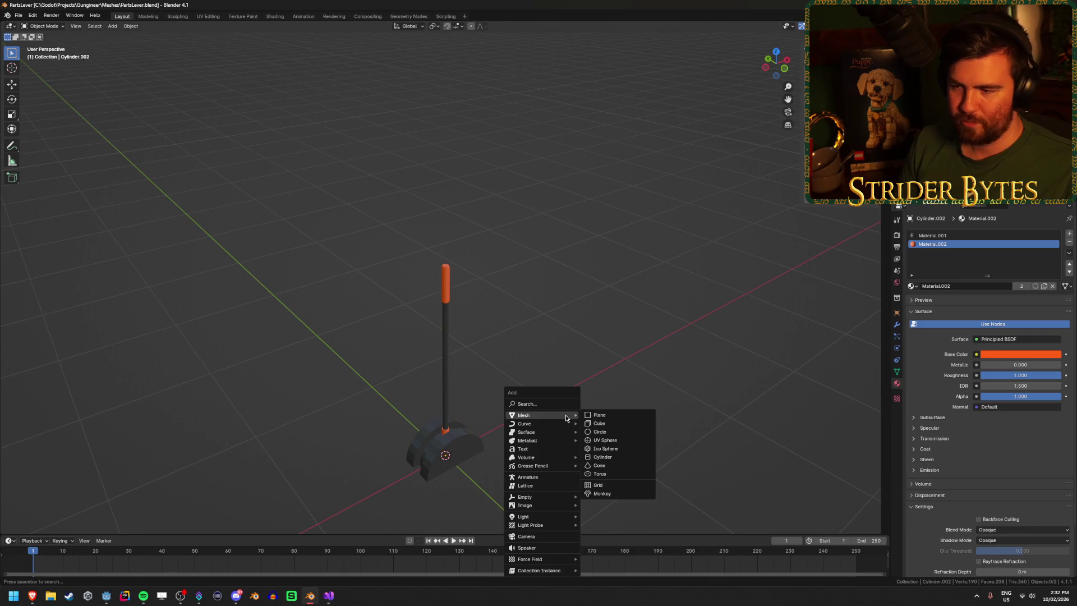
left_click(614, 427)
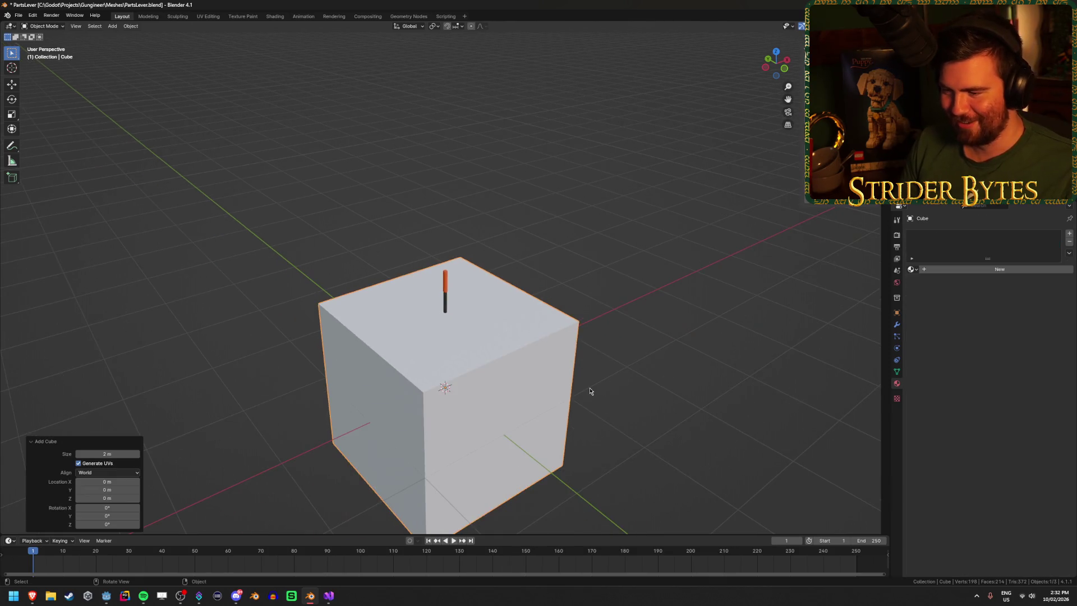
scroll(609, 424, "down", 3)
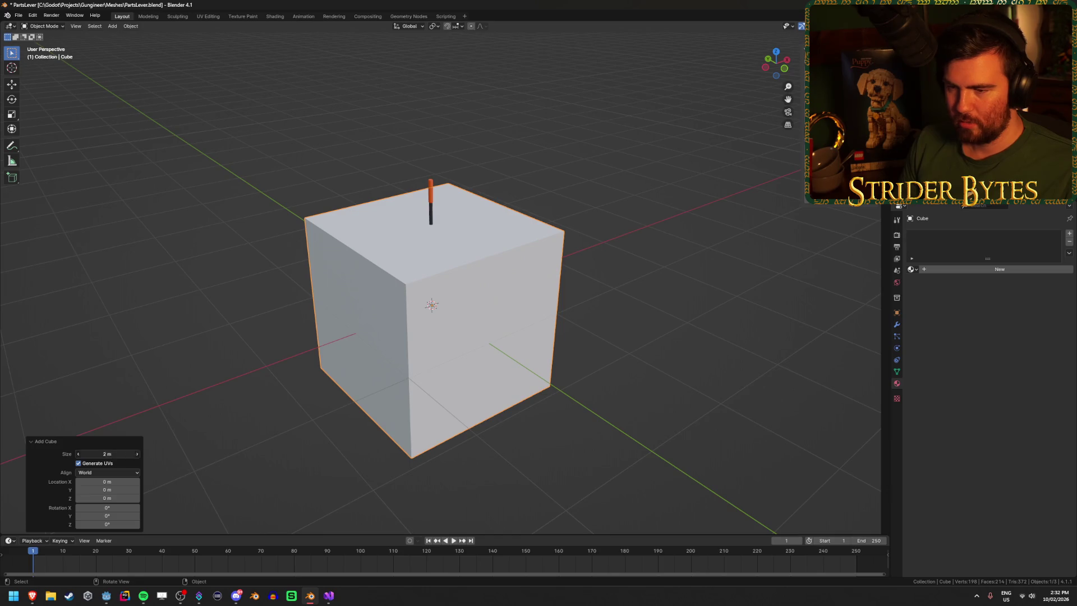
left_click(116, 454)
type("0.1")
key("Return")
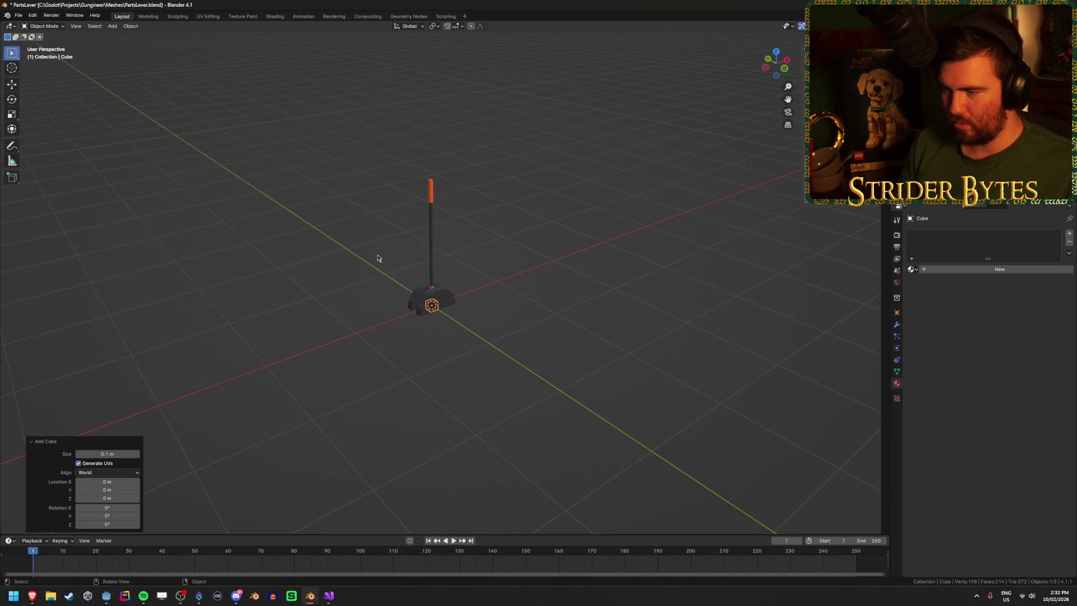
Step: Shrink the cube to 0.05 m, then to 0.025 m, checking it from the side
left_click_drag(374, 254, 478, 283)
scroll(398, 324, "up", 3)
key("KP_Decimal")
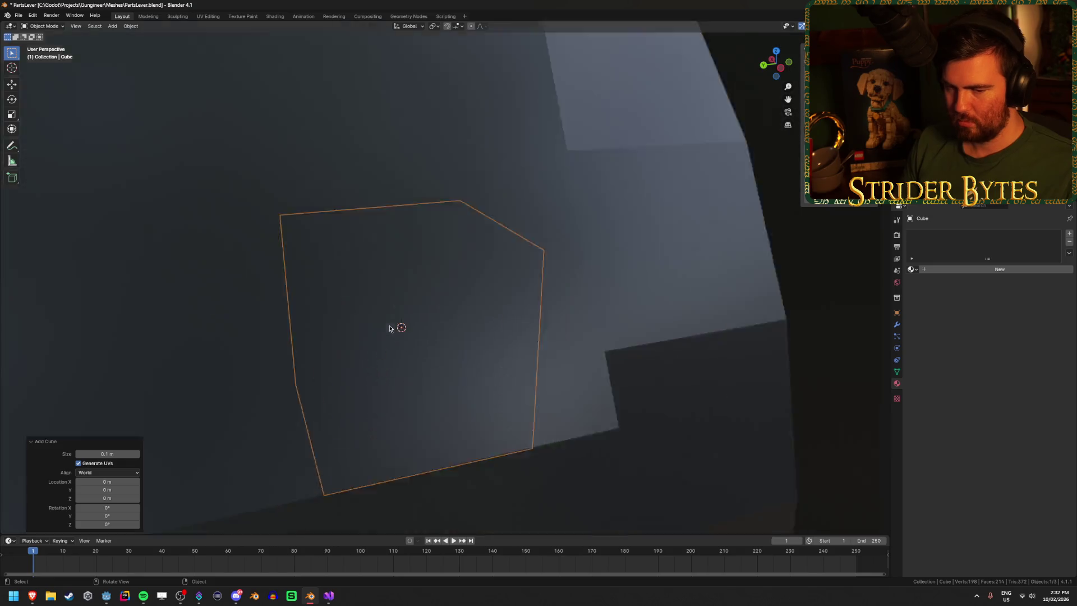
scroll(545, 260, "down", 7)
key("ctrl+KP_3")
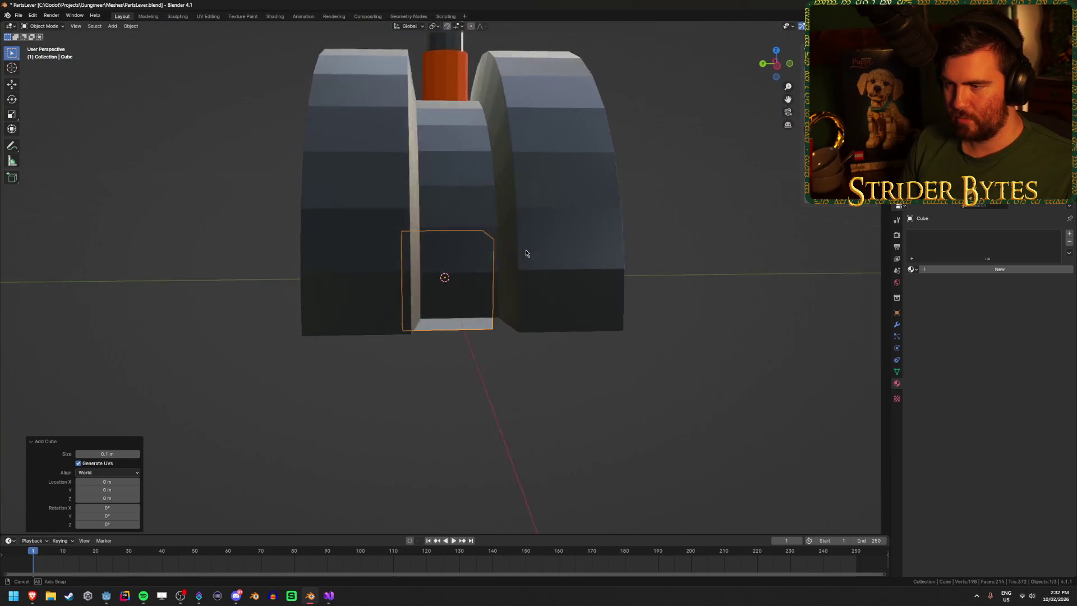
left_click(114, 453)
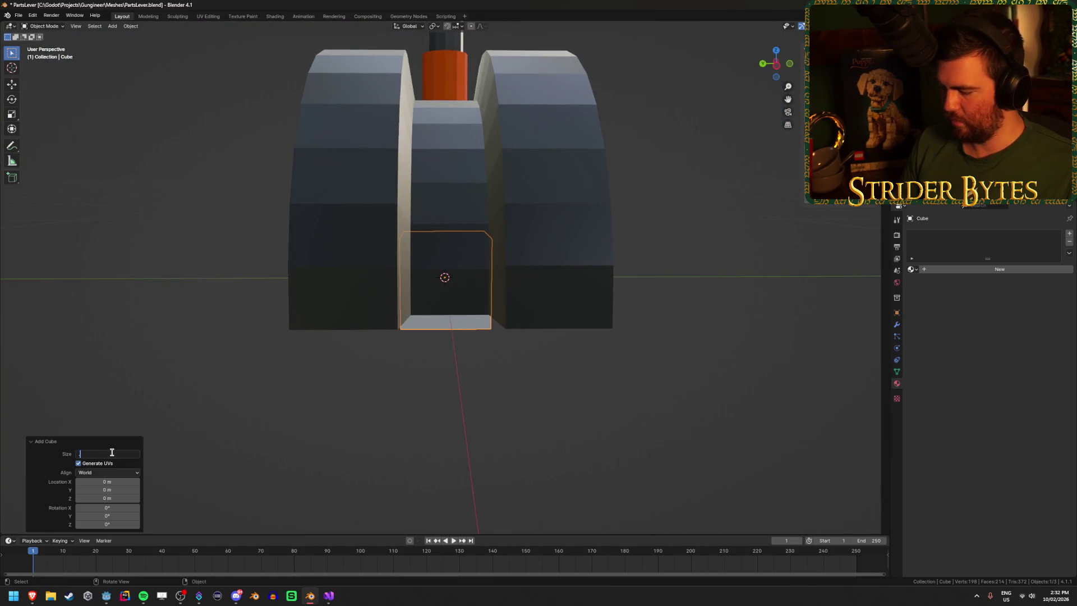
type(".05")
key("Return")
scroll(512, 228, "down", 3)
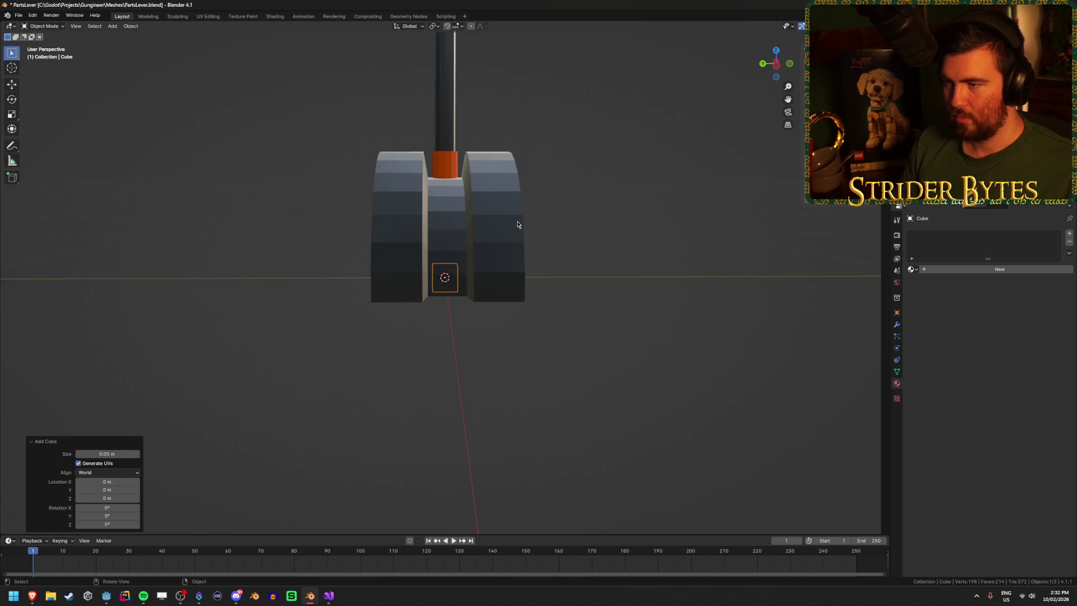
left_click(110, 452)
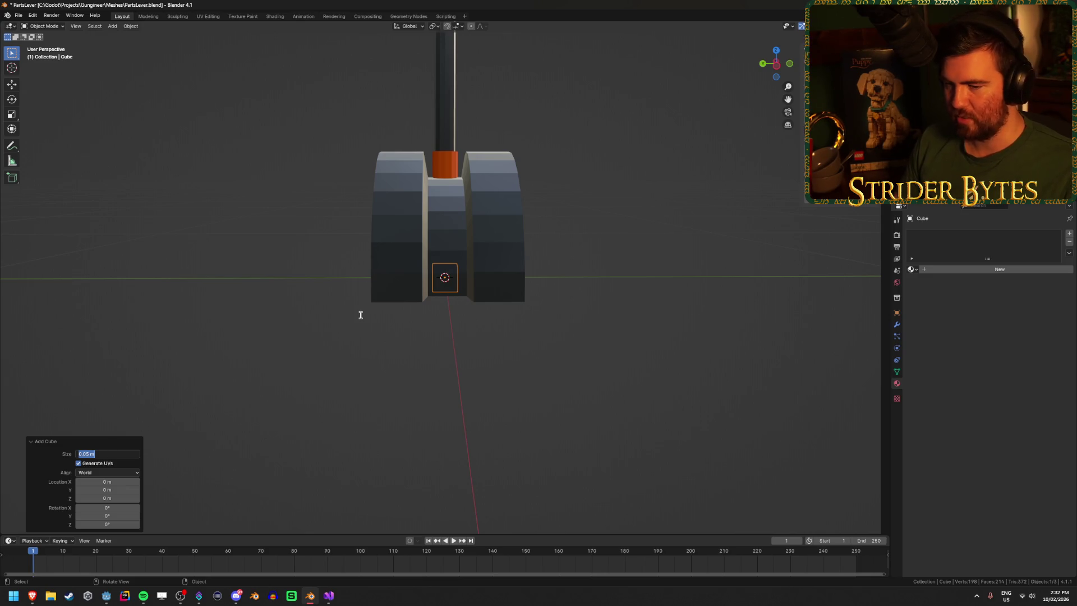
type(".025")
key("Return")
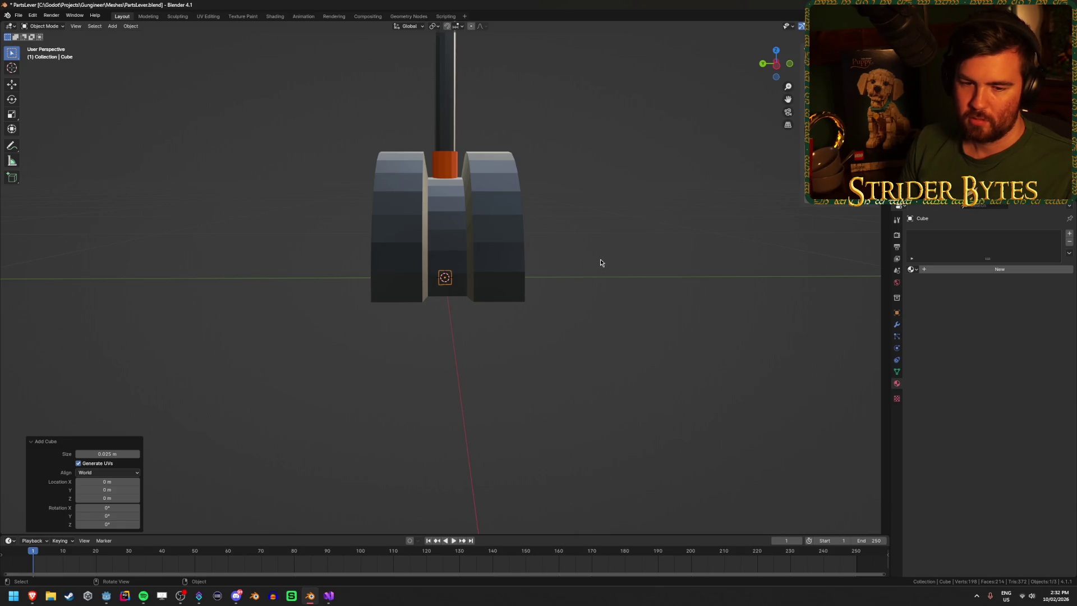
left_click_drag(595, 260, 494, 273)
scroll(494, 273, "down", 3)
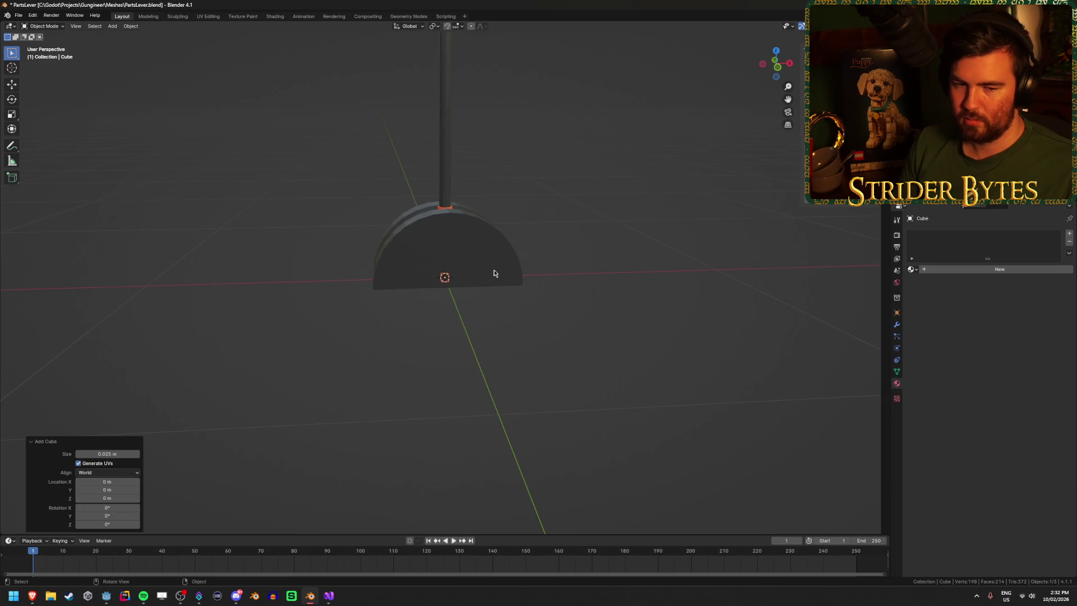
key("KP_3")
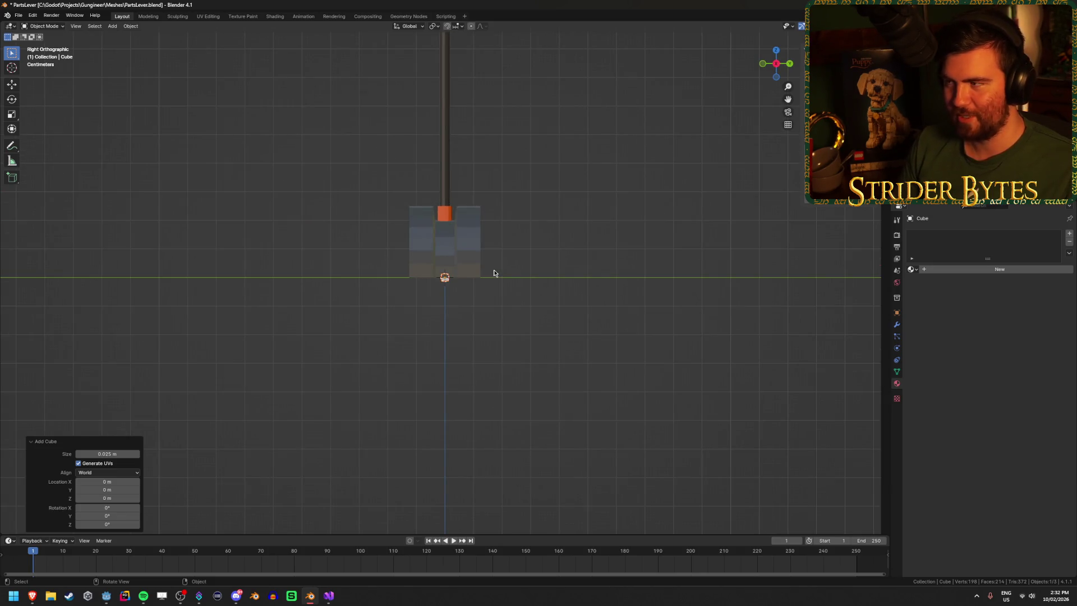
mouse_move(494, 273)
left_mouse_down()
mouse_move(486, 257)
mouse_move(553, 344)
mouse_move(576, 297)
left_mouse_up()
Step: Rotate all objects 90° around Z and apply the rotation
key("a")
key("r")
type("z")
type("90")
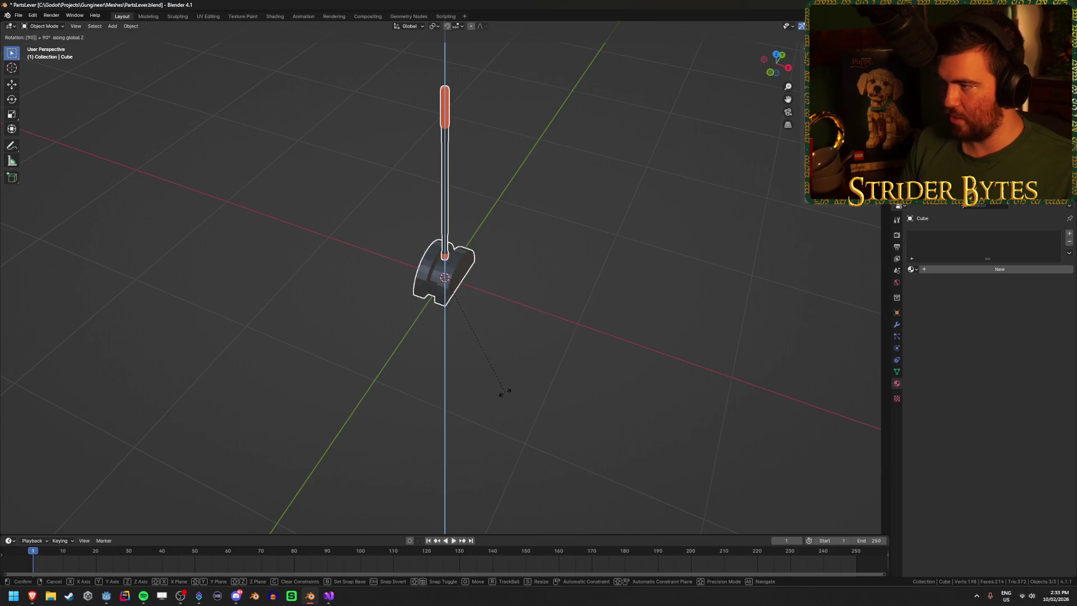
key("Return")
key("ctrl+a")
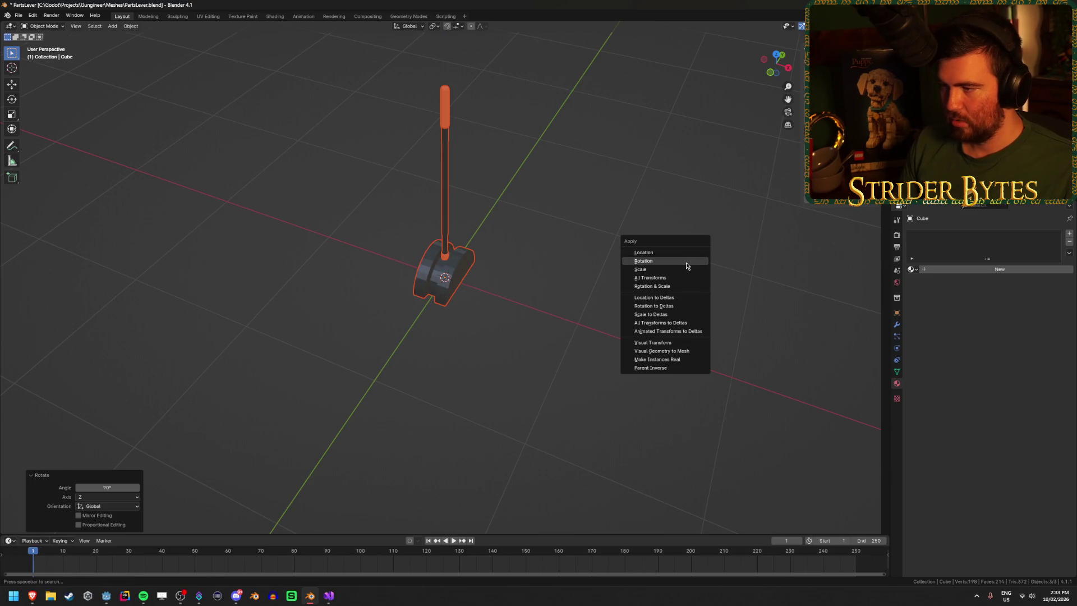
left_click(692, 257)
Step: Raise the small cube along Z to about 1.3 m, up at the handle
left_click(462, 281)
left_click(445, 234)
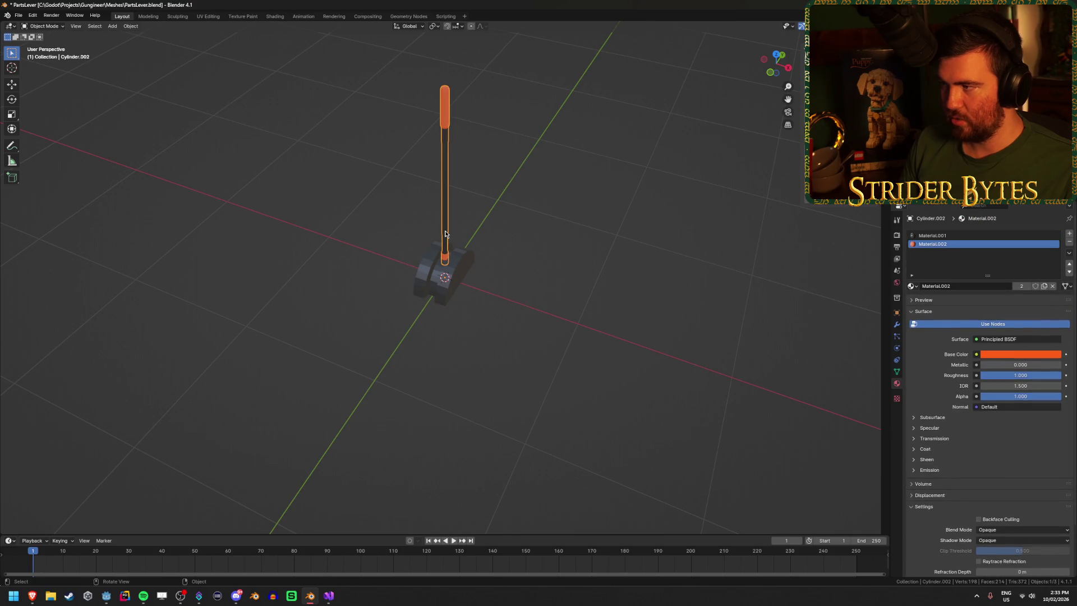
left_click(444, 279)
key("shift+z")
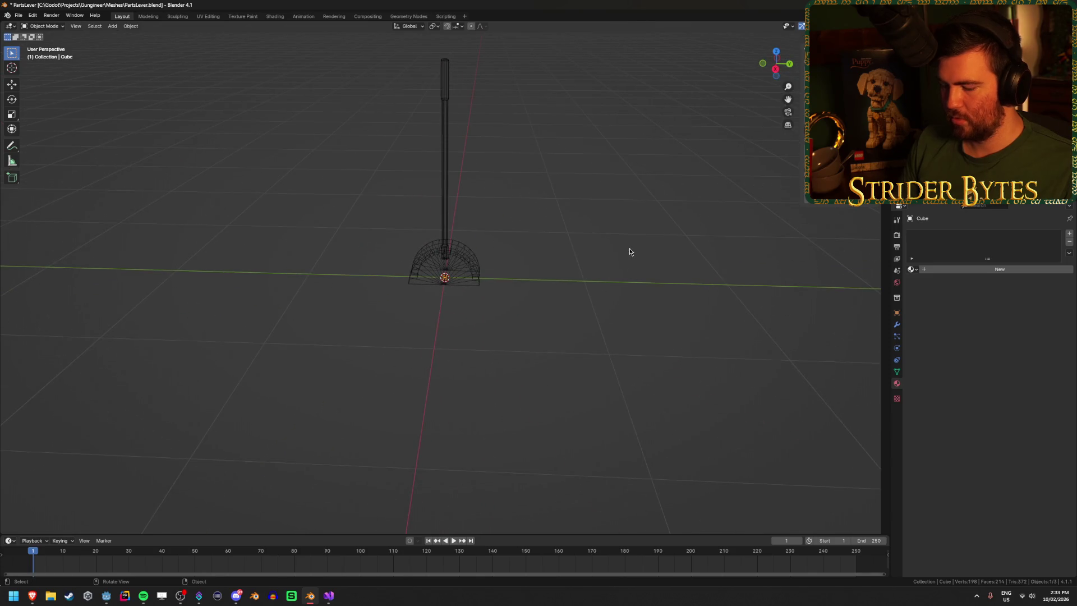
key("g")
key("z")
left_click(635, 65)
Step: Slide the cube along Y beside the orange handle and save PartsLever.blend
key("KP_3")
scroll(541, 90, "up", 6)
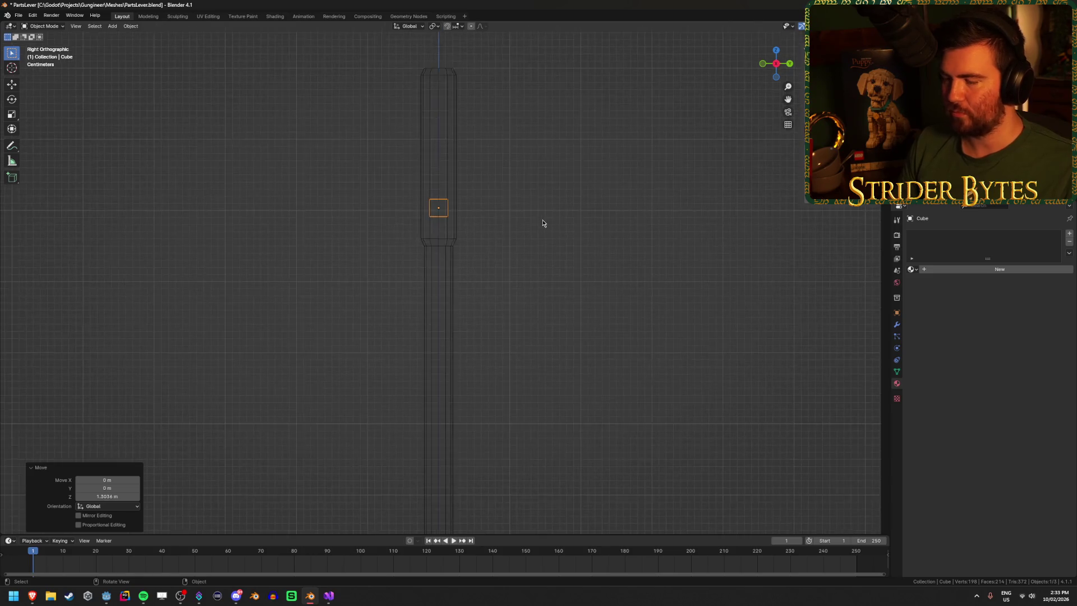
key("shift+z")
scroll(499, 361, "up", 2)
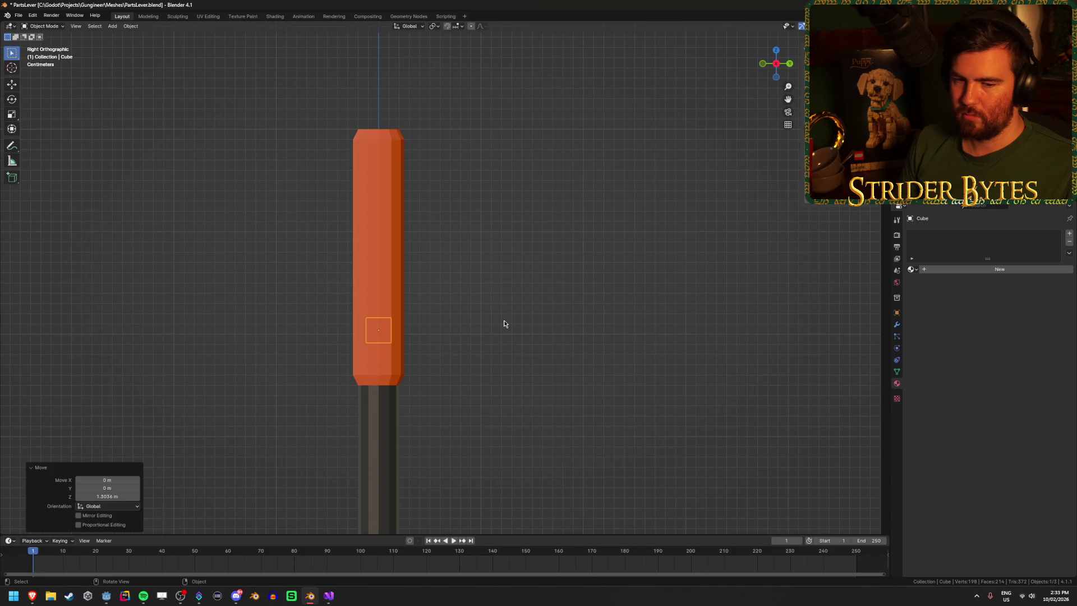
key("g")
key("y")
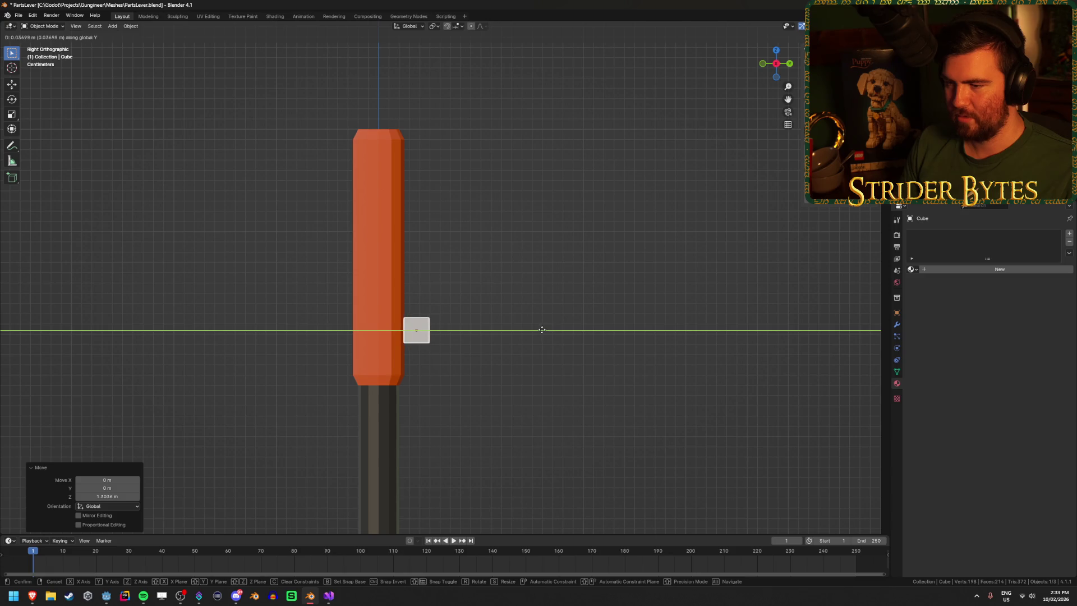
left_click(542, 329)
key("ctrl+s")
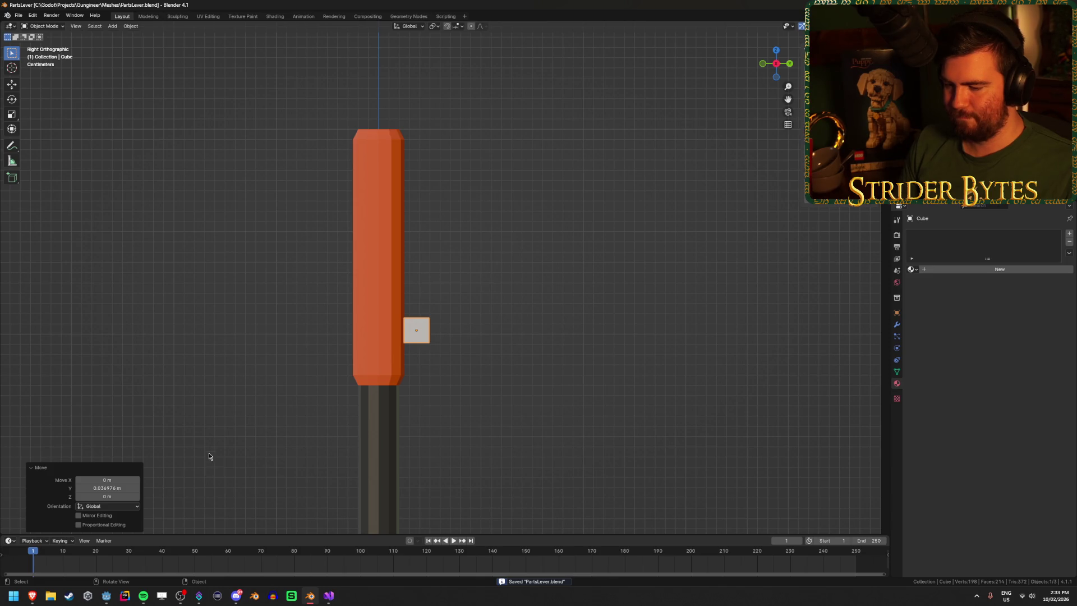
Step: Browse the bike brake lever image results, then switch back to Blender's lever model
mouse_move(32, 598)
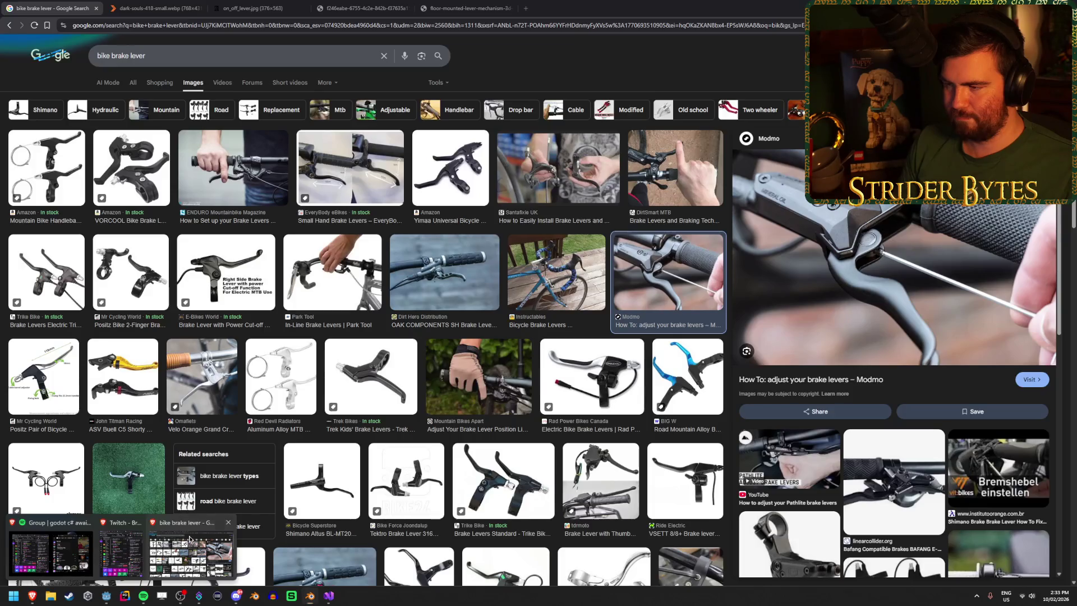
left_click(201, 532)
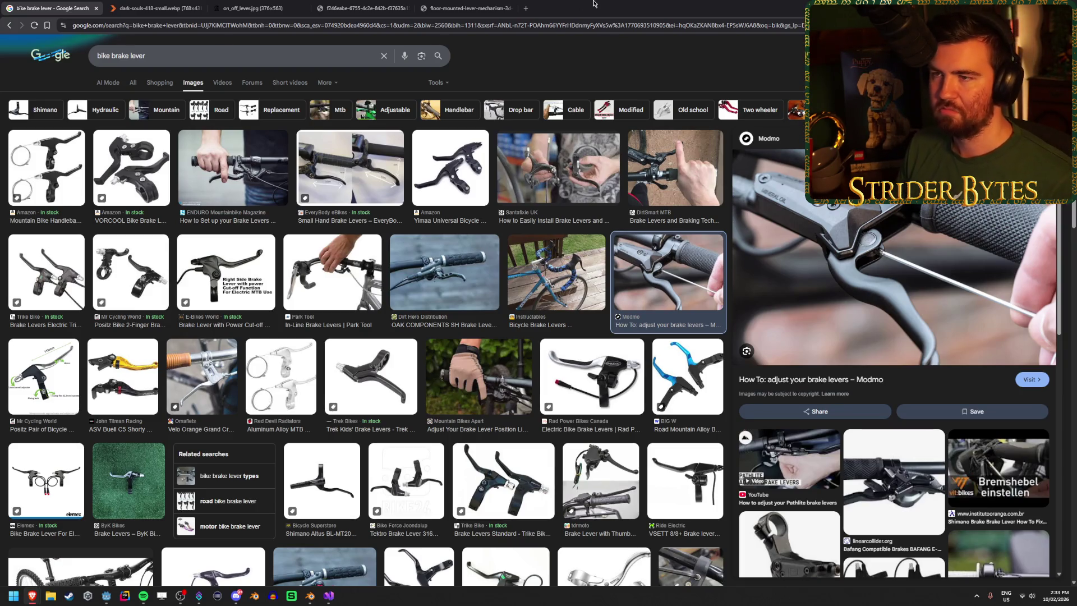
left_click(328, 596)
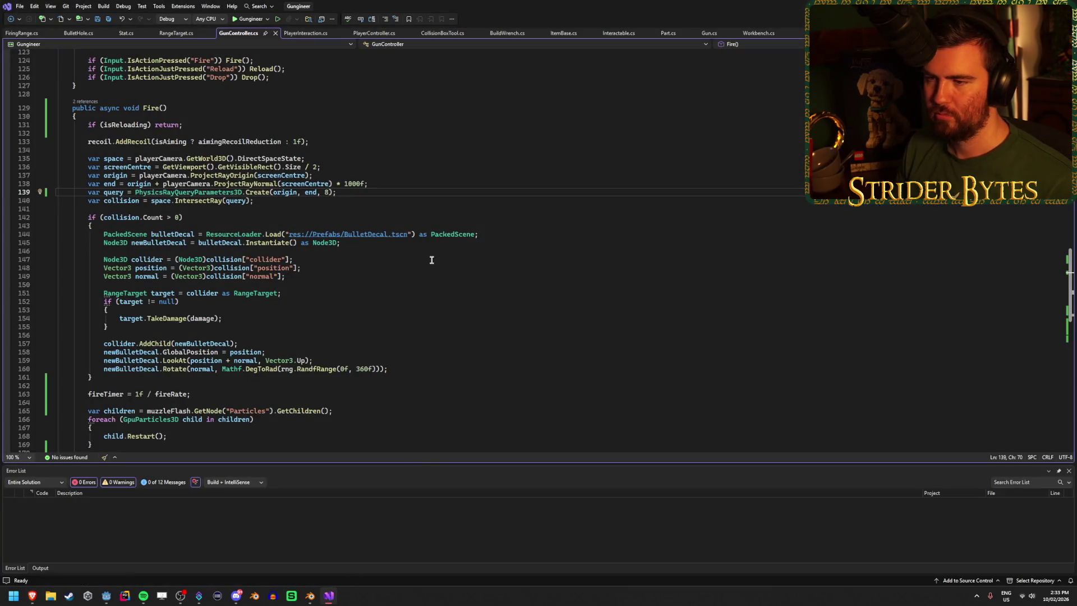
left_click(32, 595)
left_click(311, 596)
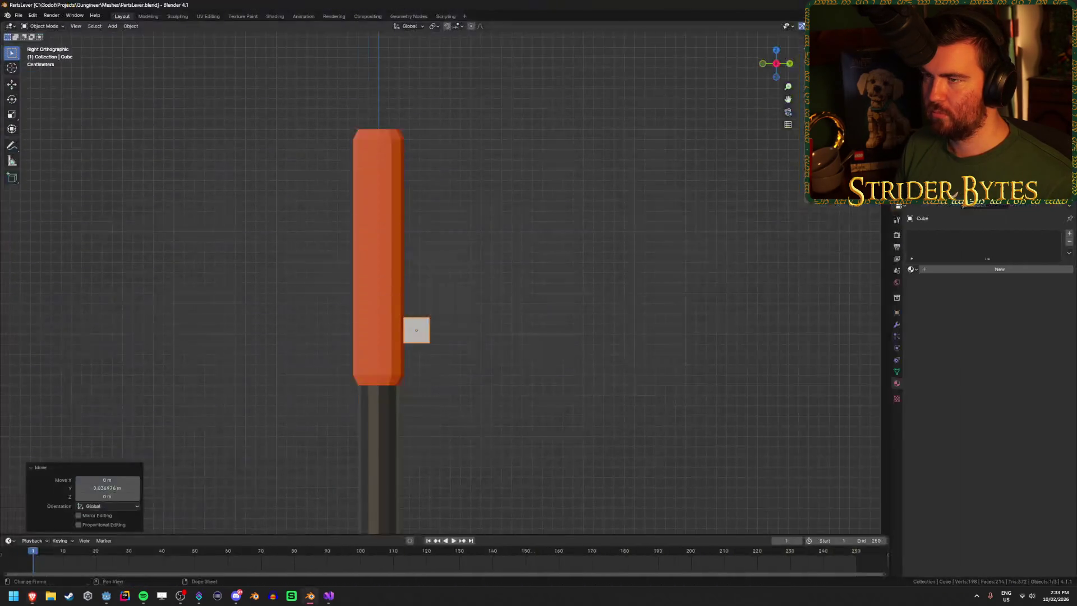
Step: In X-ray edit mode, select the small cube's top face and extrude it upward
scroll(521, 349, "down", 10)
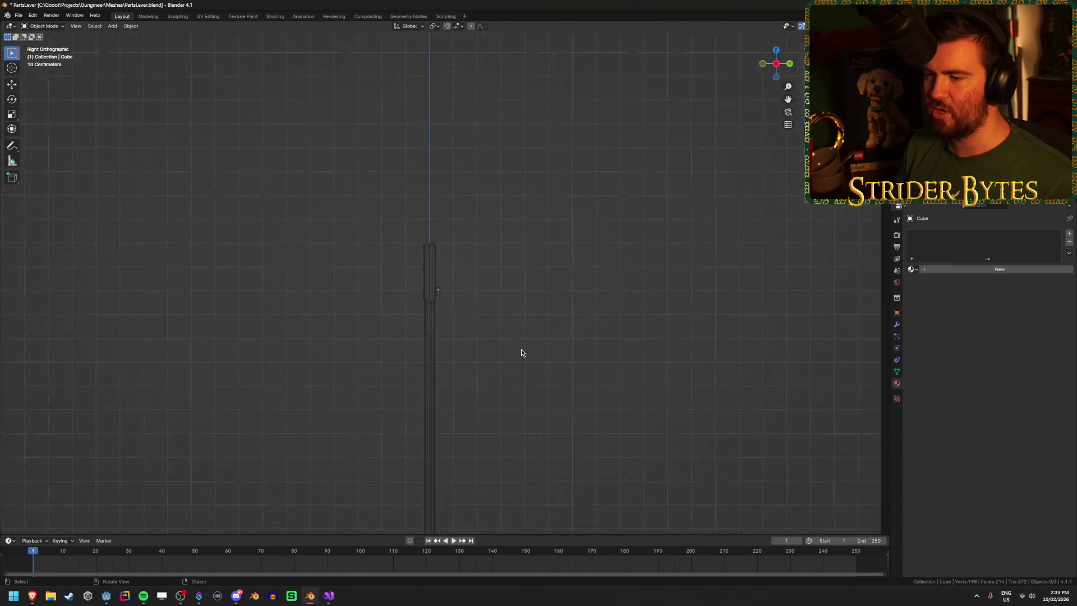
scroll(471, 450, "up", 3)
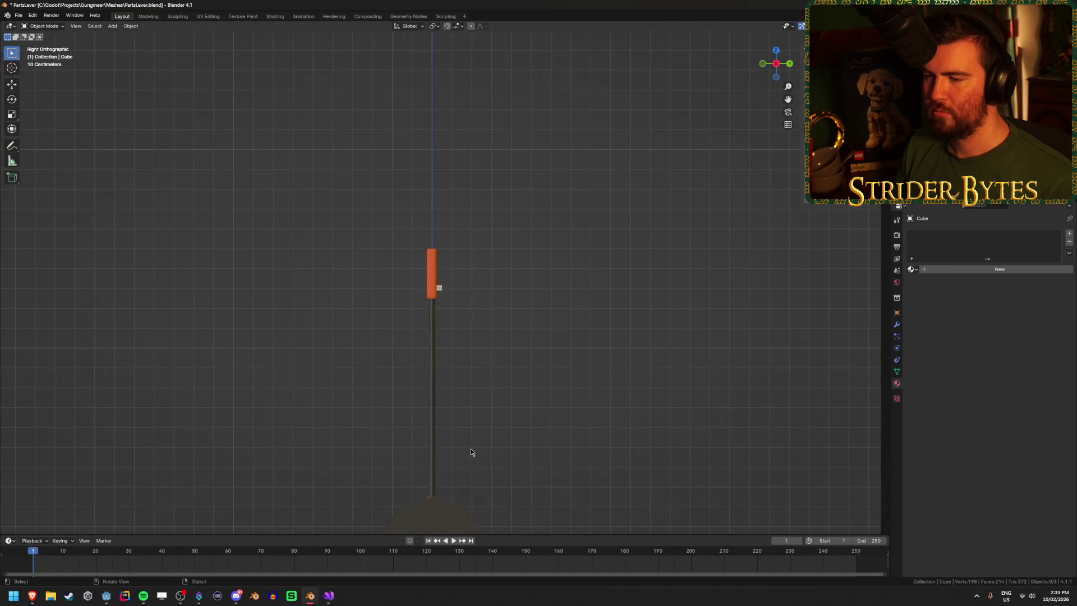
scroll(515, 378, "up", 5)
scroll(515, 378, "up", 5)
left_click(412, 370)
key("Tab")
key("alt+z")
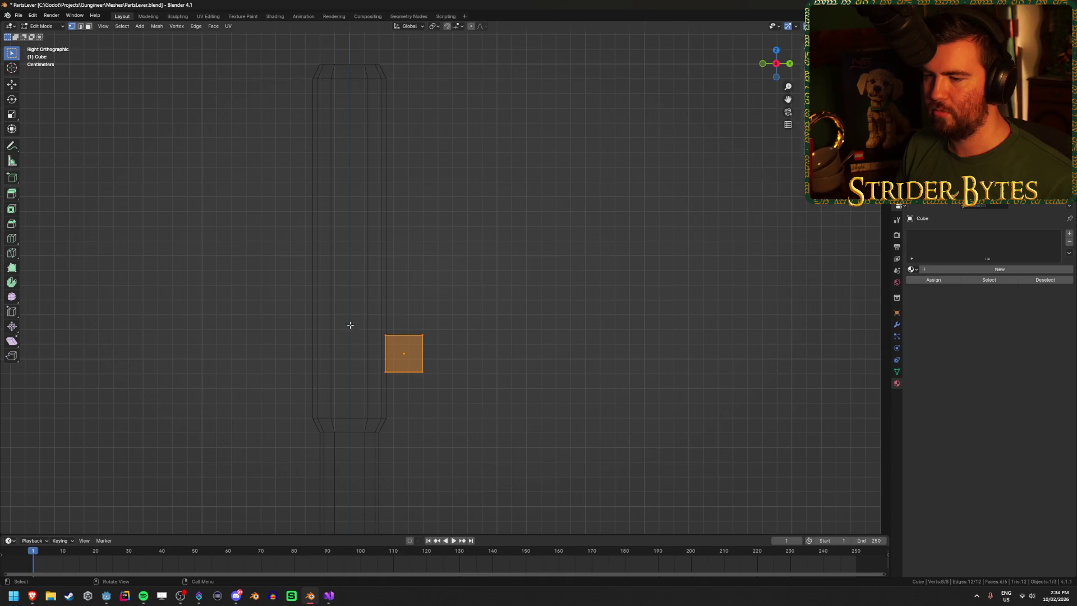
left_click_drag(364, 323, 487, 353)
key("g")
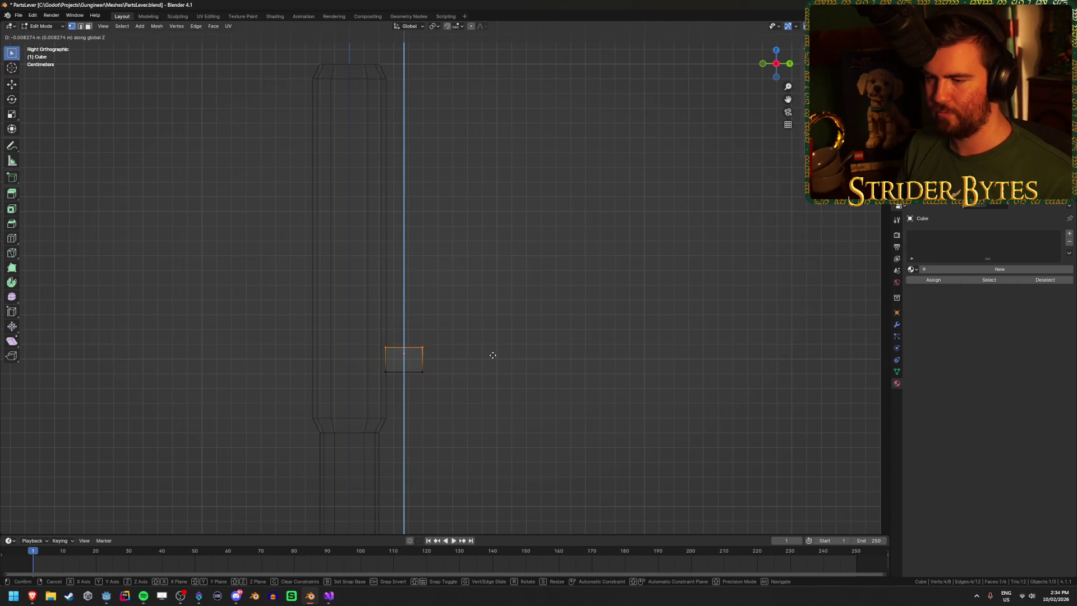
left_click(517, 334)
Step: Scale the whole block to half its height along Z
key("a")
key("s")
key("z")
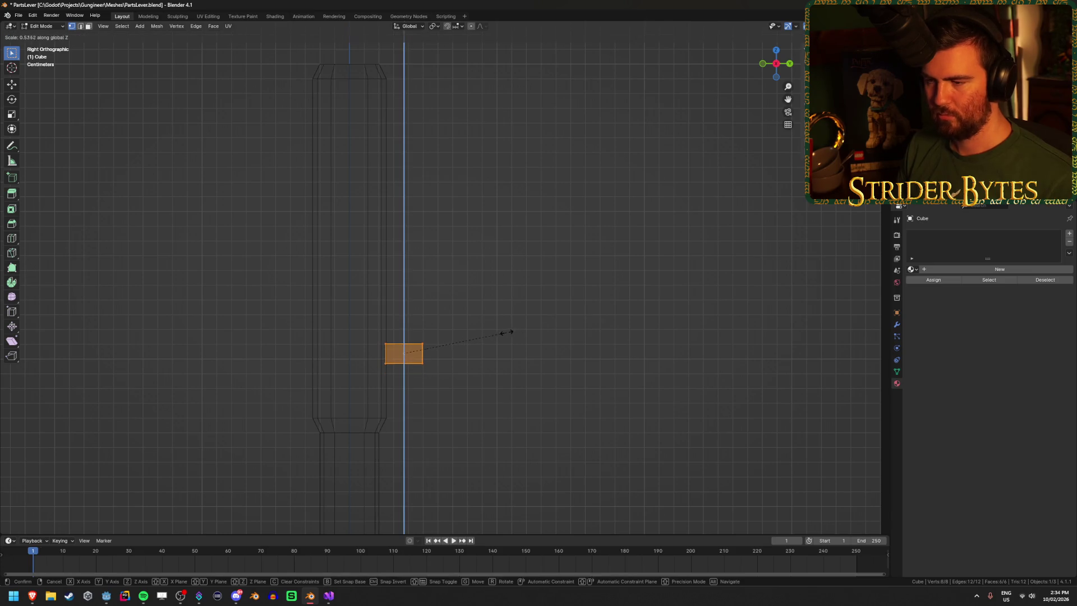
left_click(504, 333)
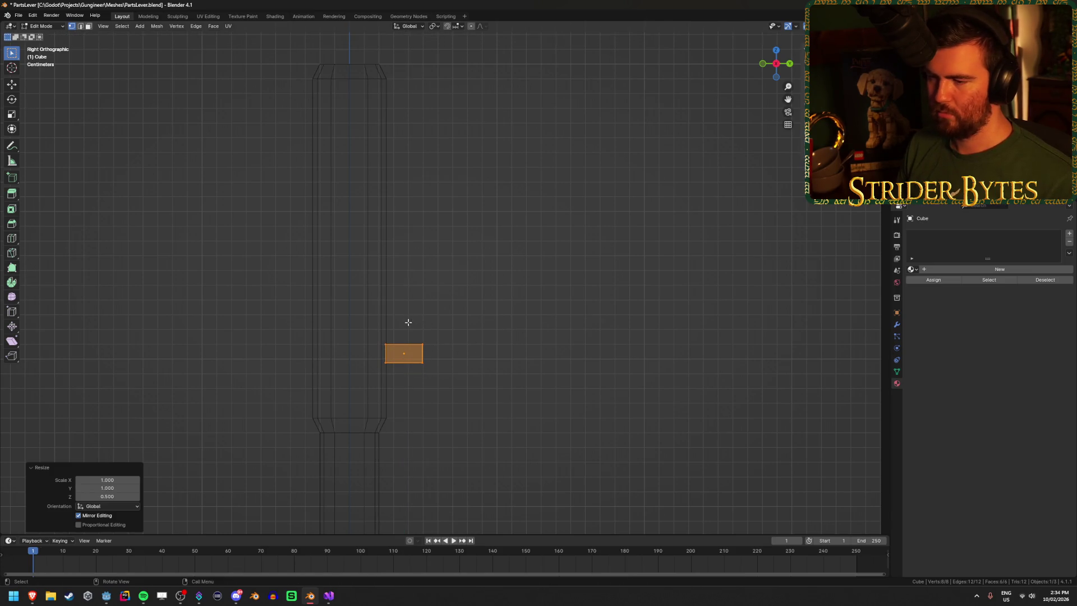
Step: Loop-cut the block and extrude its outer top face into a slanted, then upward, segment
key("ctrl+r")
left_click(408, 345)
right_click(407, 345)
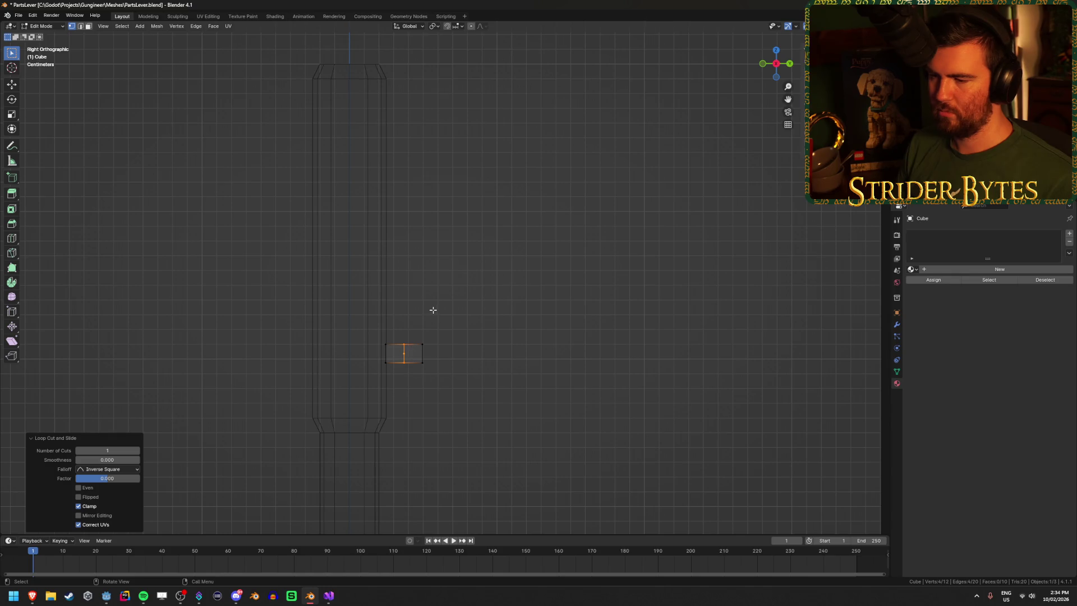
key("g")
key("y")
left_click(439, 305)
key("3")
key("e")
left_click(435, 331)
key("e")
left_click(493, 262)
Step: Shift the top face sideways, then extrude a vertical segment and an up-left angled tip
key("g")
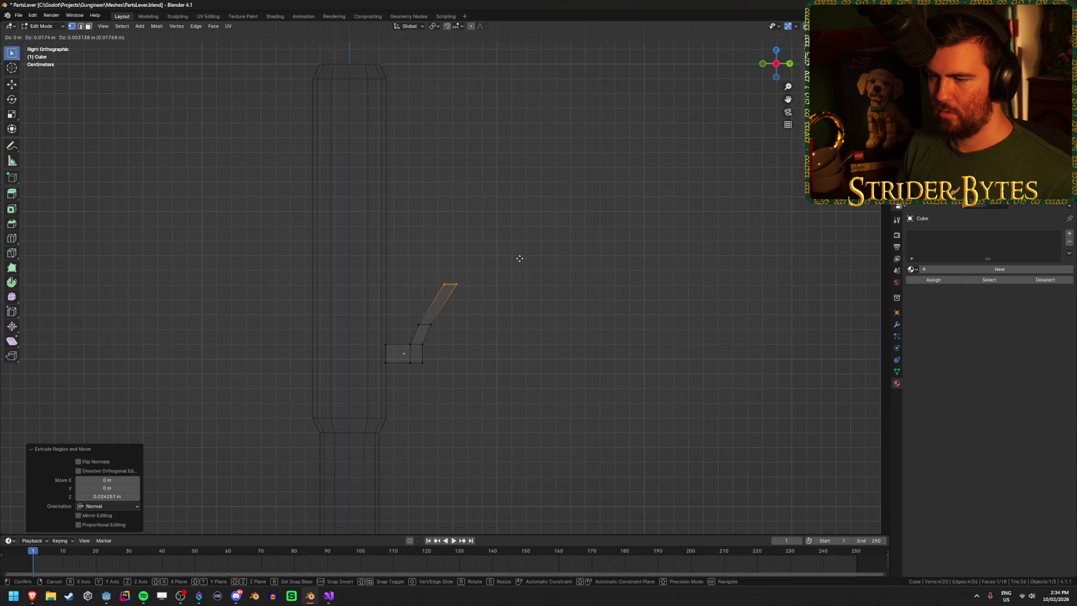
left_click(525, 263)
key("e")
left_click(524, 201)
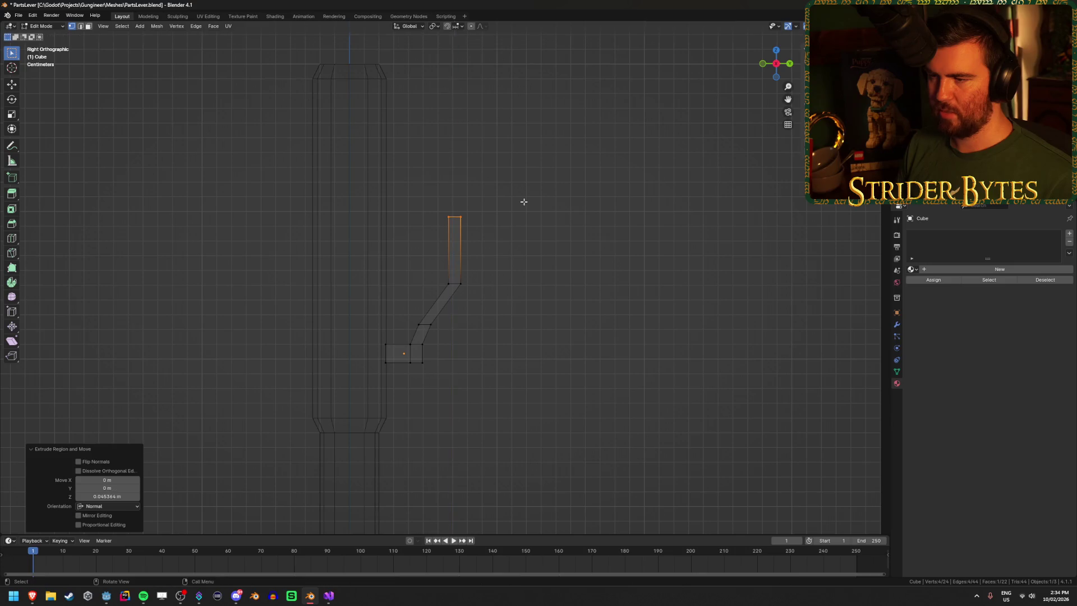
key("e")
key("g")
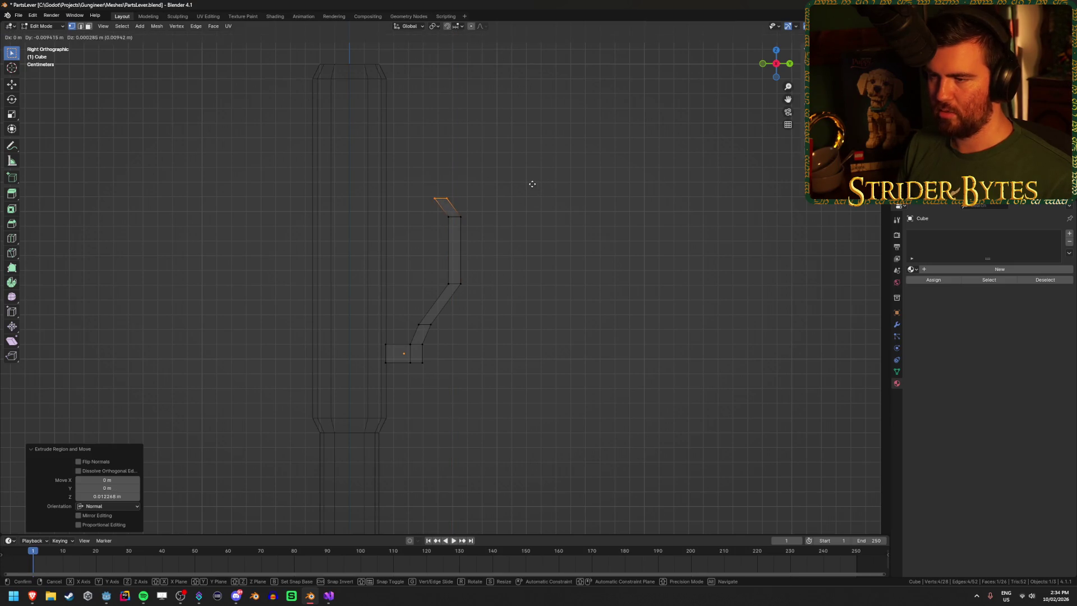
left_click(529, 199)
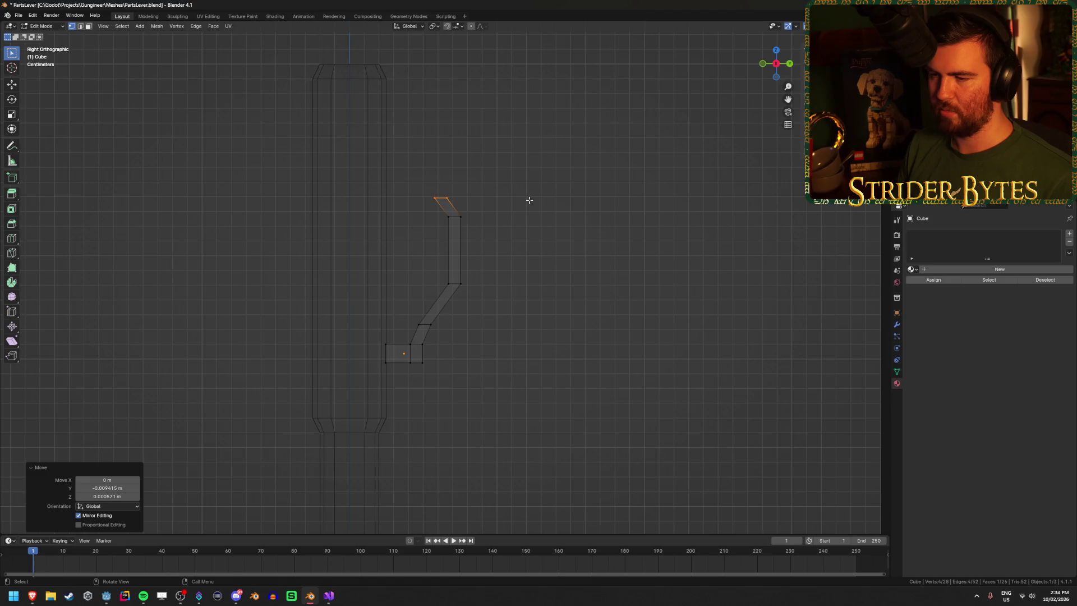
left_click_drag(430, 271, 469, 302)
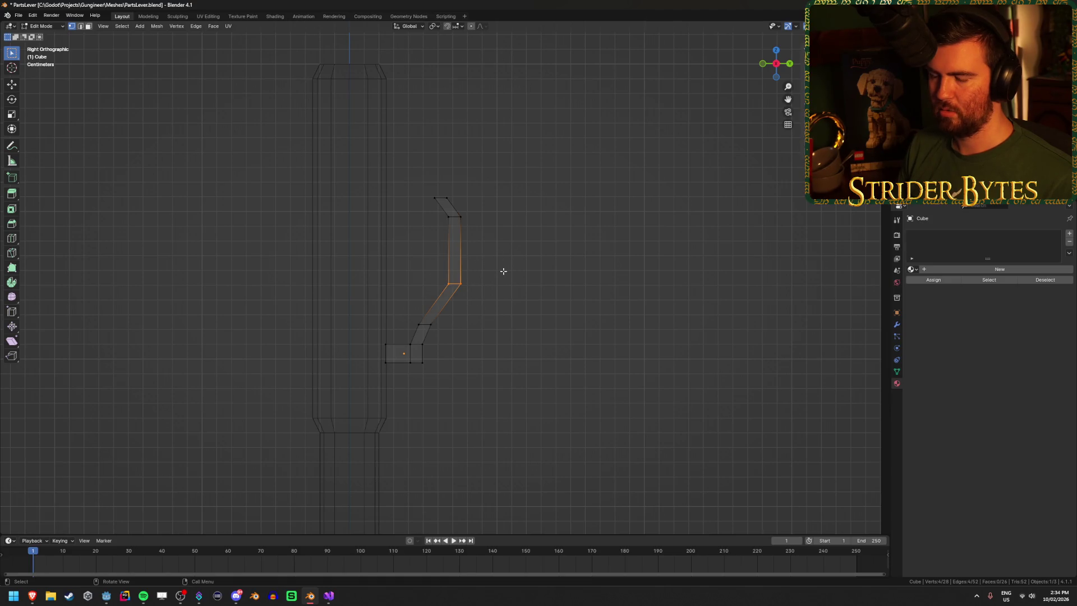
key("shift+z")
mouse_move(503, 271)
left_mouse_down()
mouse_move(474, 276)
mouse_move(499, 276)
left_mouse_up()
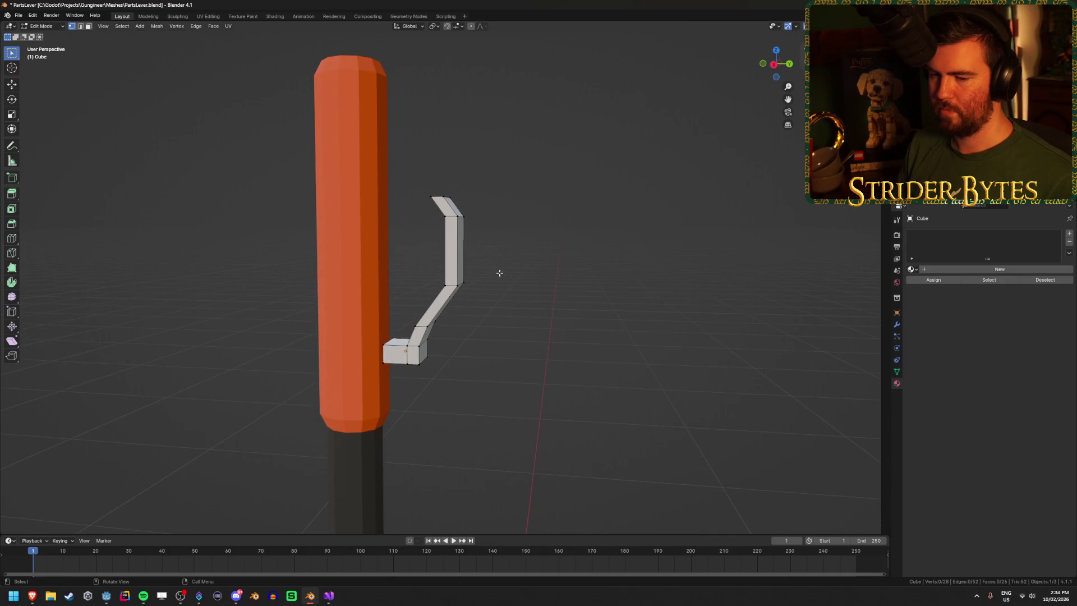
Step: In wireframe side view, reposition the arm's tip edge, vertical segment and lower bend edge
key("KP_3")
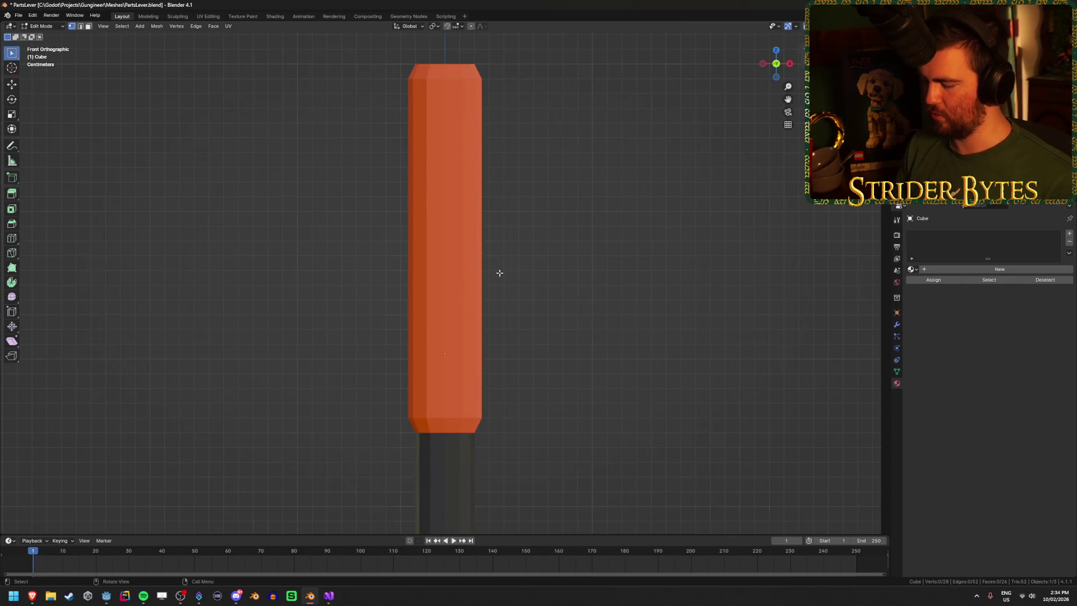
key("shift+z")
left_click_drag(421, 176, 452, 204)
key("g")
left_click(491, 204)
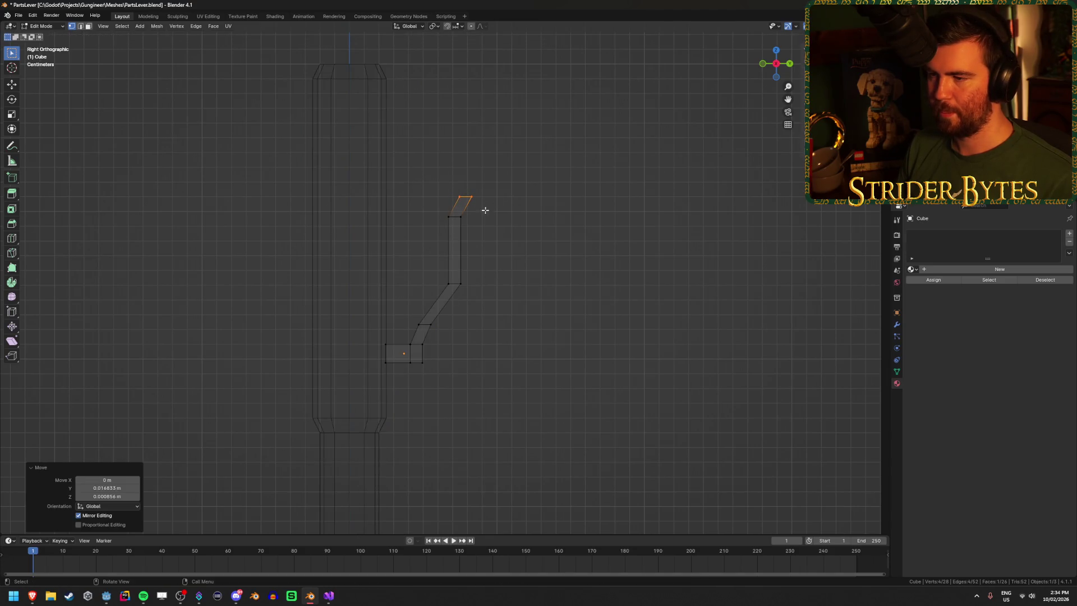
mouse_move(433, 289)
left_mouse_down()
mouse_move(488, 221)
mouse_move(494, 183)
left_mouse_up()
key("g")
left_click(452, 200)
key("g")
left_click(476, 184)
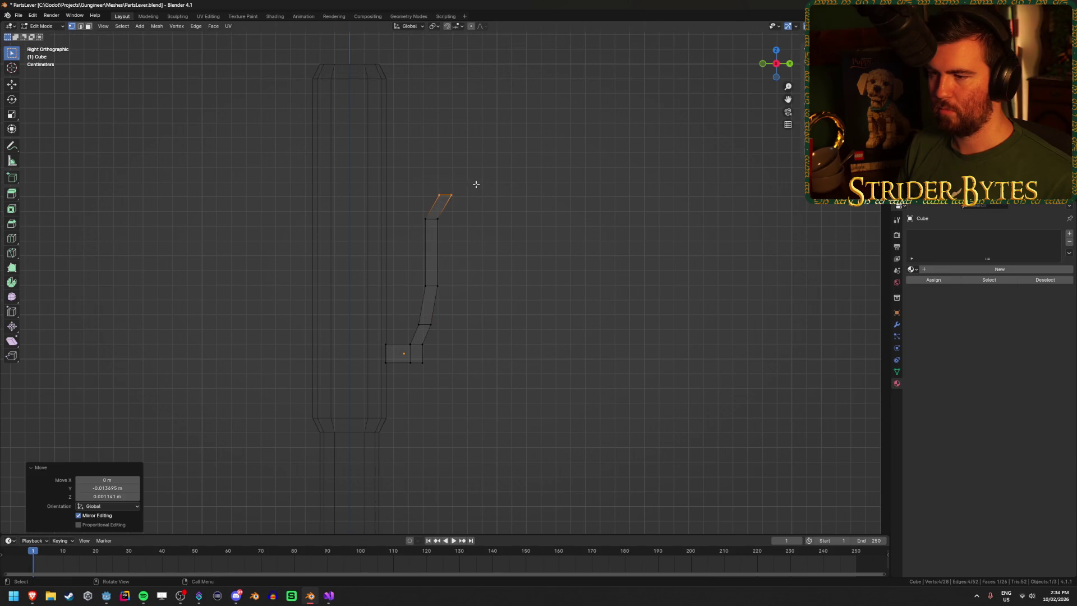
left_click_drag(409, 333, 450, 317)
key("g")
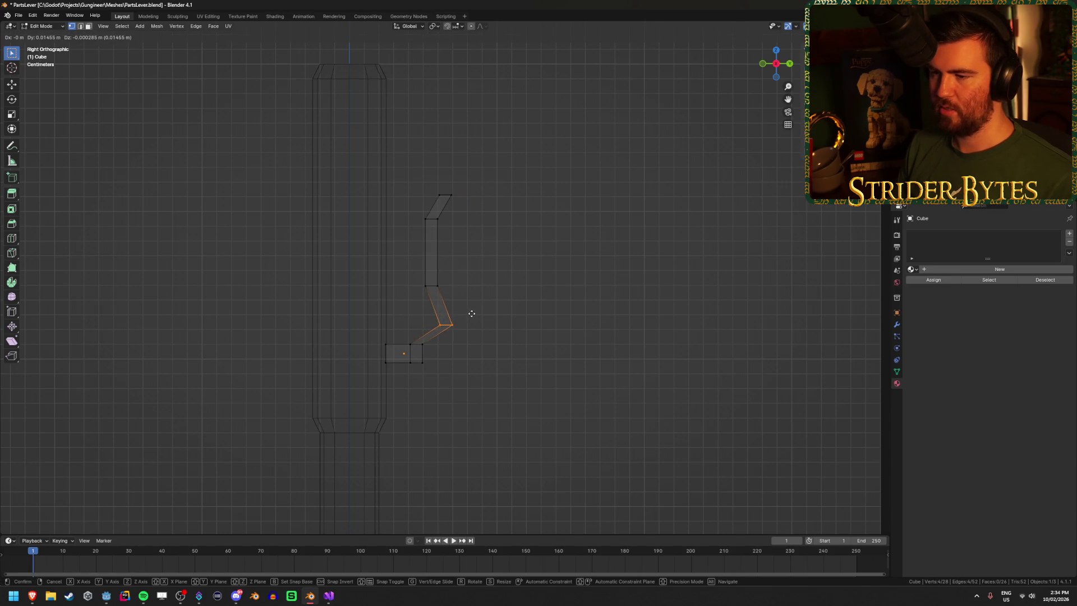
left_click(477, 314)
Step: Add a loop cut in the slanted segment and shift the bend edges and upper lever segment
key("ctrl+r")
left_click(452, 308)
key("g")
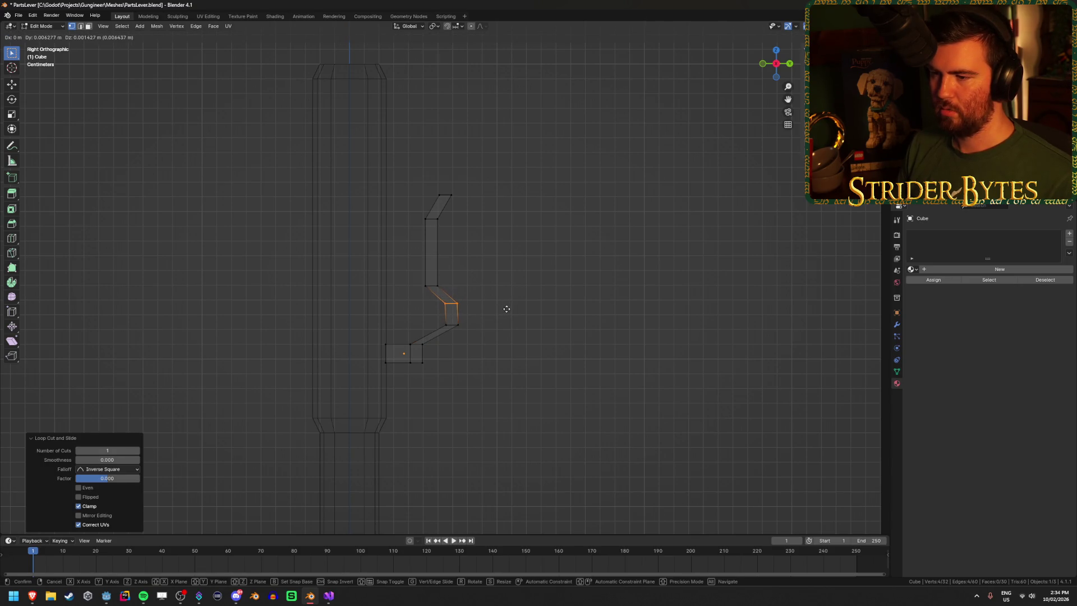
left_click(506, 309)
left_click(452, 325)
key("g")
left_click(453, 323)
left_click(455, 304)
key("g")
left_click(417, 295)
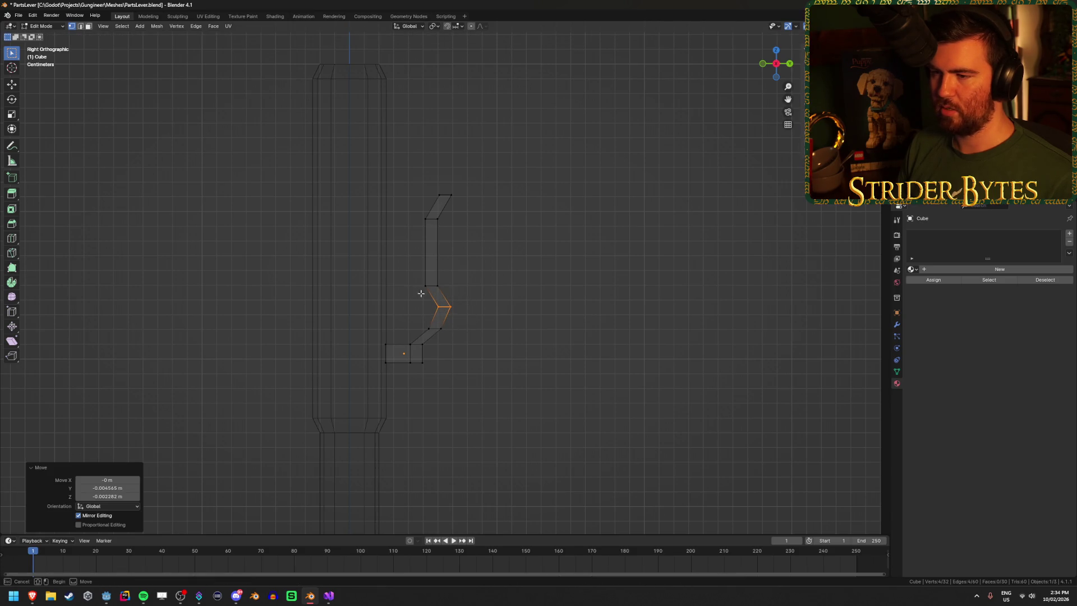
left_click_drag(418, 295, 464, 178)
key("g")
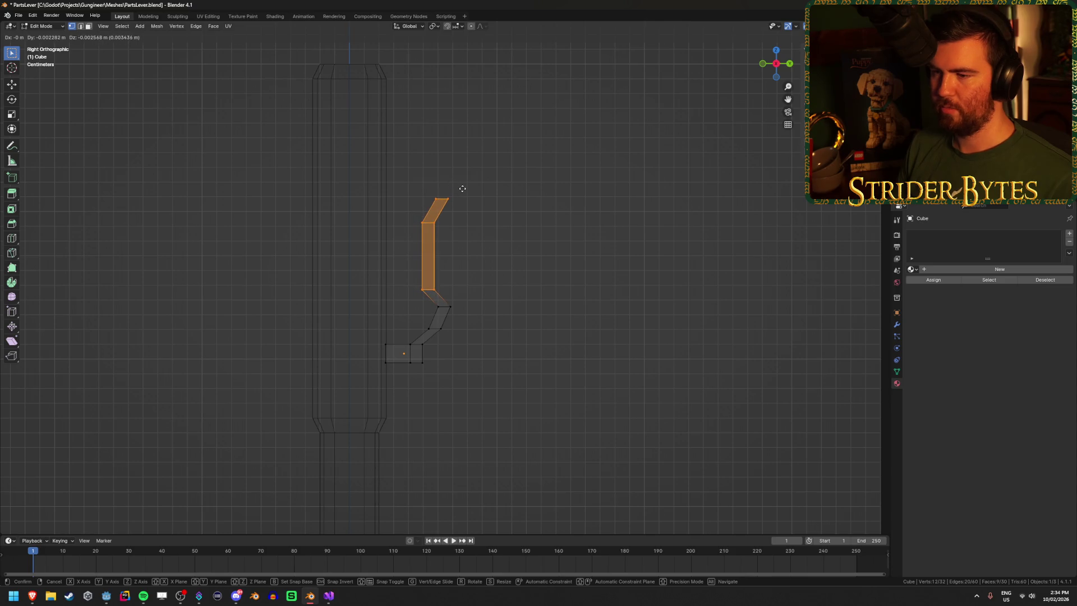
left_click(462, 188)
Step: Fine-tune two bend edges and shift the upper lever segment left
left_click(455, 324)
left_click(463, 324)
key("g")
left_click(461, 320)
left_click(459, 300)
key("g")
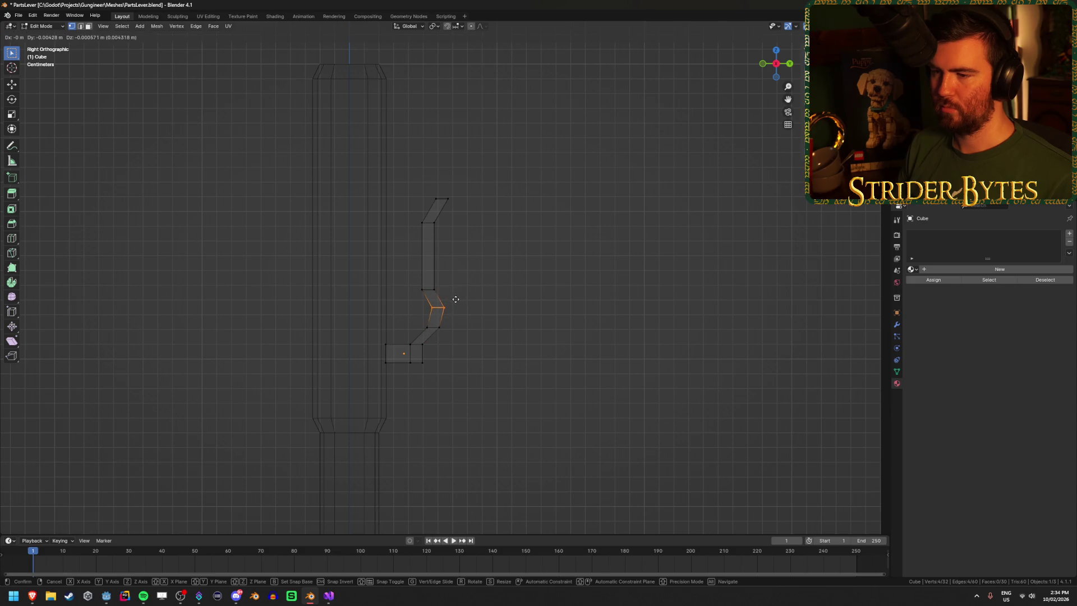
left_click(455, 299)
left_click_drag(414, 296, 463, 175)
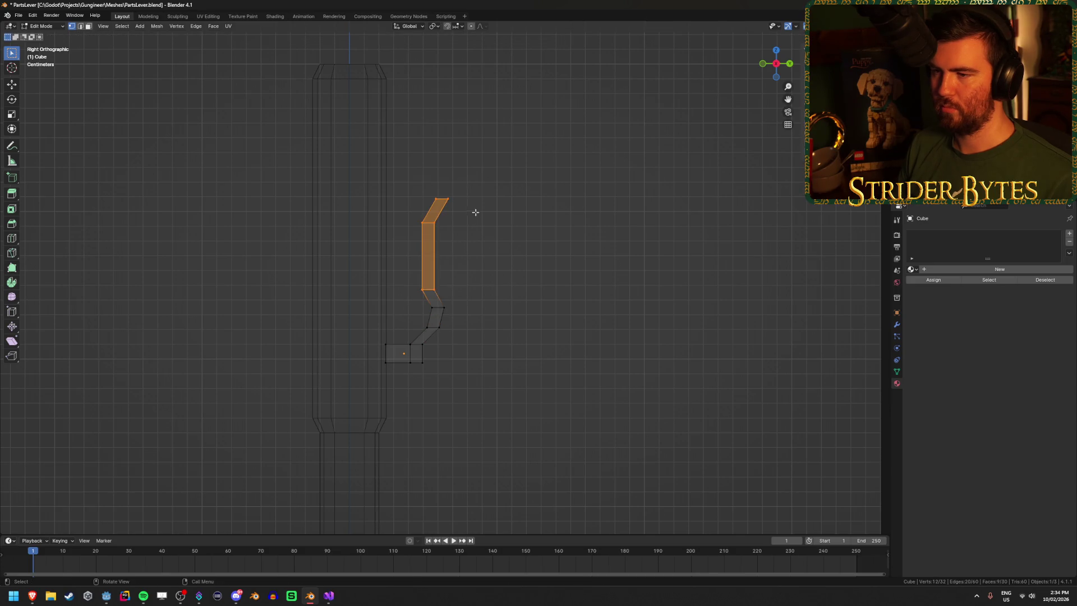
key("g")
left_click(465, 209)
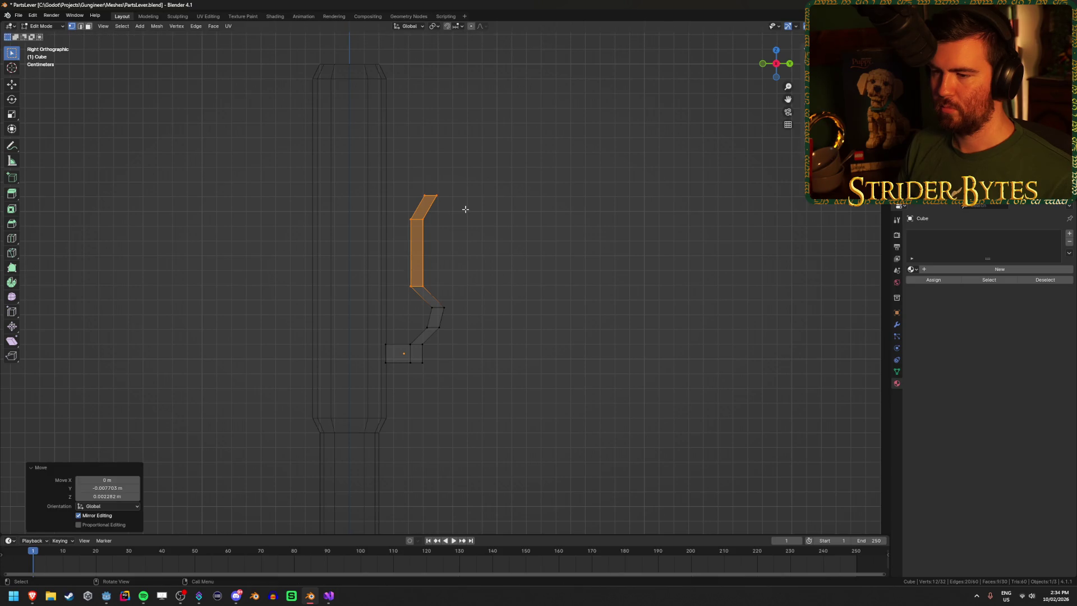
left_click(427, 307)
Step: Add a centred loop cut across the lower segment to round the bend, back in solid shading
key("ctrl+r")
left_click(425, 299)
right_click(425, 299)
key("g")
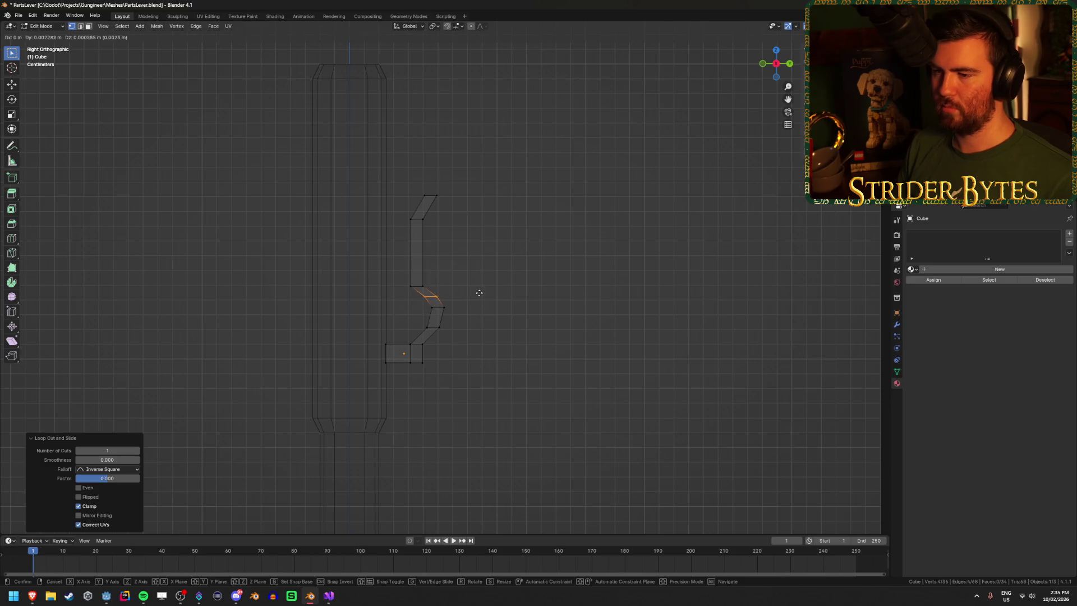
left_click(478, 294)
left_click(510, 293)
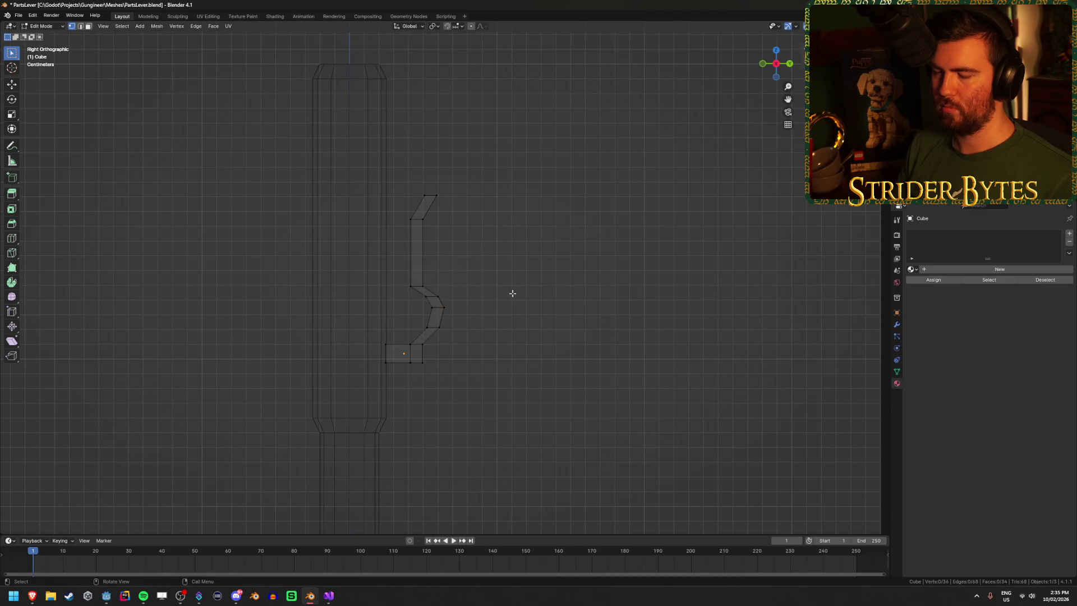
key("shift+z")
mouse_move(561, 325)
left_mouse_down()
mouse_move(518, 340)
mouse_move(372, 331)
left_mouse_up()
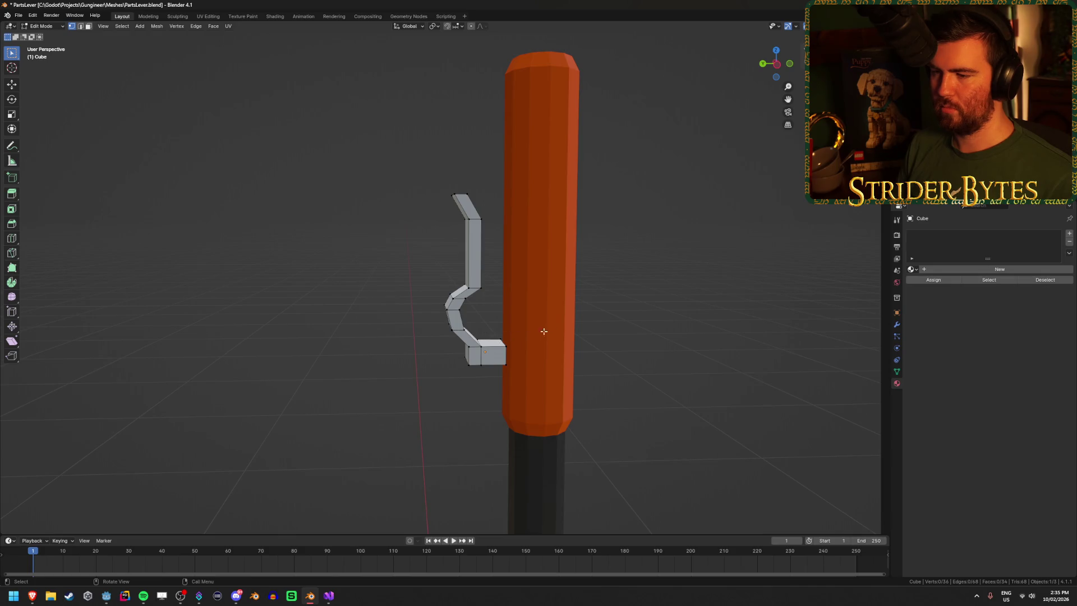
Step: Rotate the hook object about the X axis so it stands nearly upright beside the handle
key("a")
key("r")
key("x")
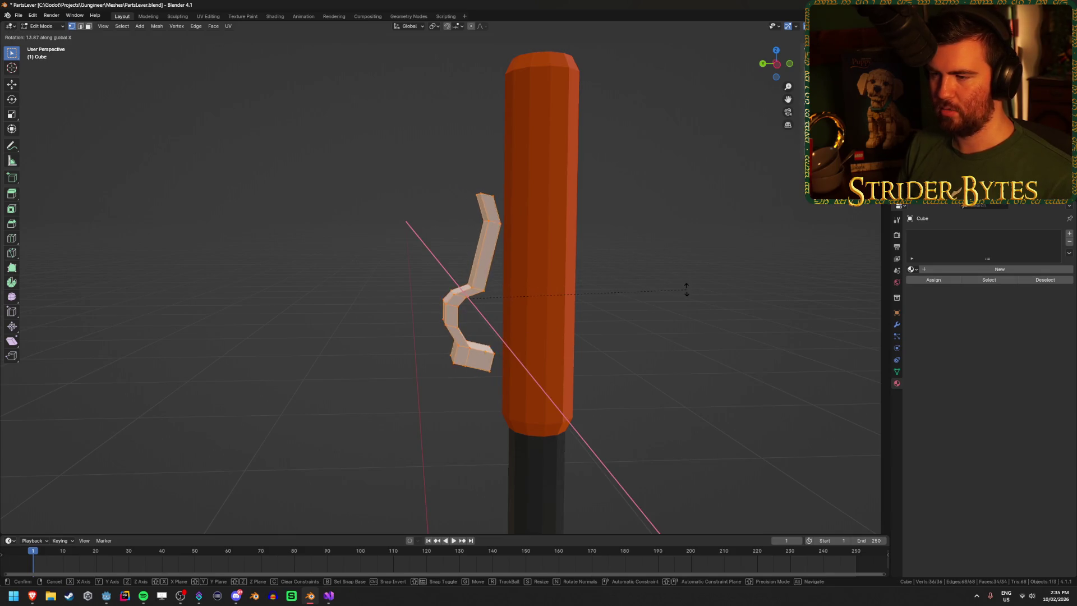
key("Escape")
key("Tab")
key("r")
key("x")
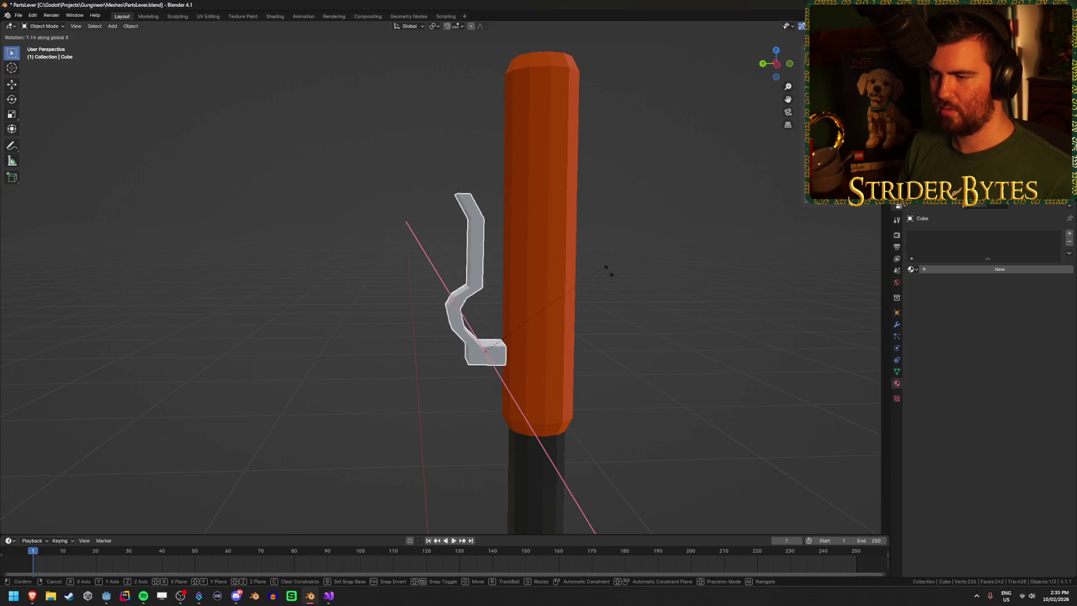
left_click(549, 260)
mouse_move(297, 288)
left_mouse_down()
mouse_move(562, 301)
mouse_move(554, 304)
left_mouse_up()
scroll(549, 301, "down", 4)
scroll(548, 300, "up", 3)
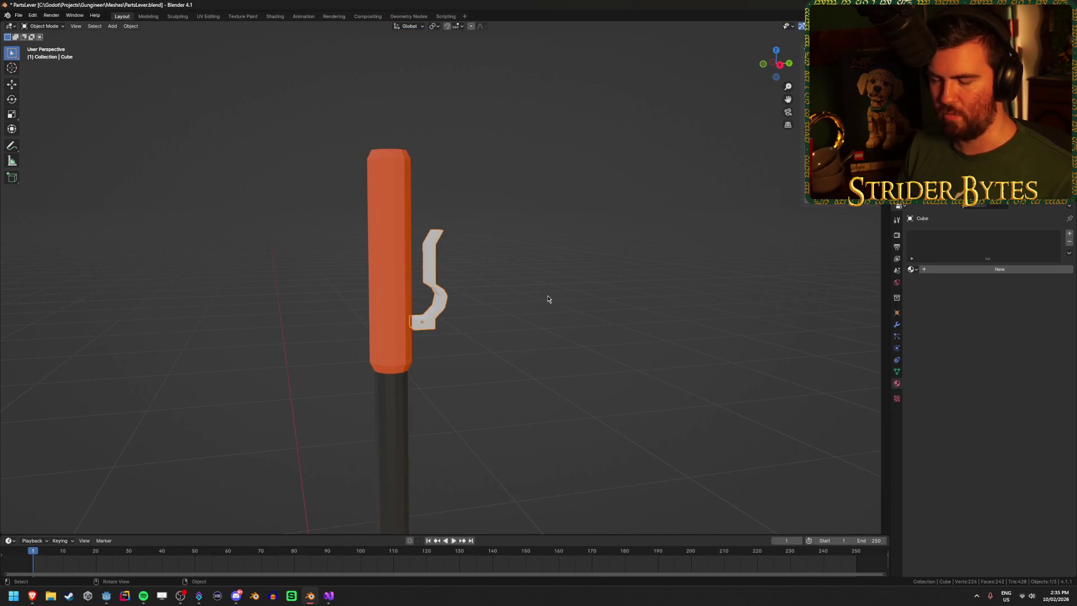
left_click(529, 246)
Step: Save PartsLever.blend and orbit around the lever
key("ctrl+s")
scroll(600, 318, "down", 6)
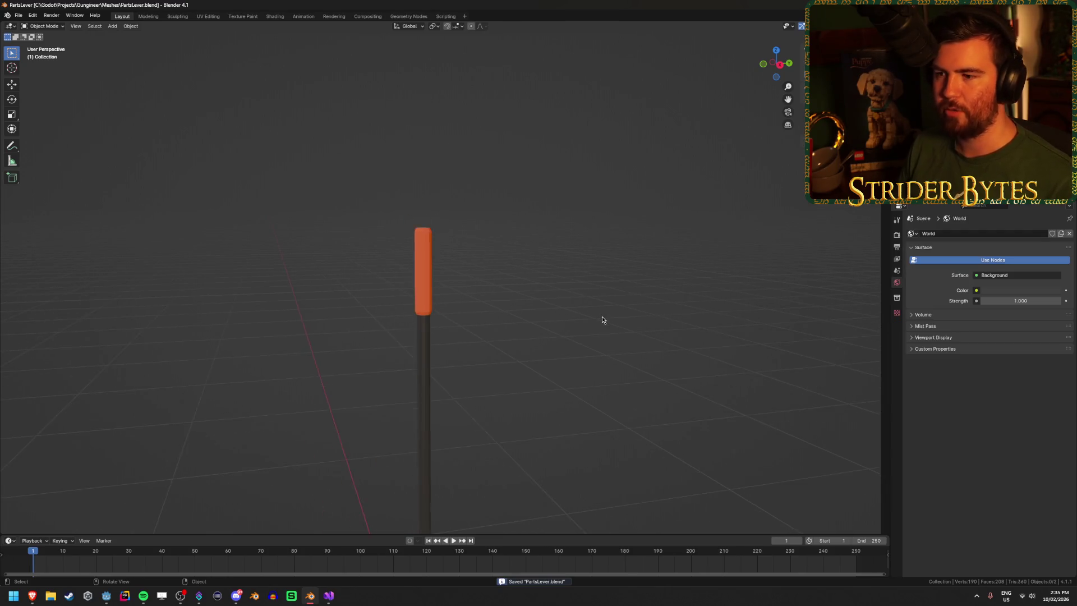
scroll(515, 385, "up", 5)
mouse_move(473, 414)
left_mouse_down()
mouse_move(451, 348)
mouse_move(528, 316)
left_mouse_up()
scroll(528, 315, "up", 2)
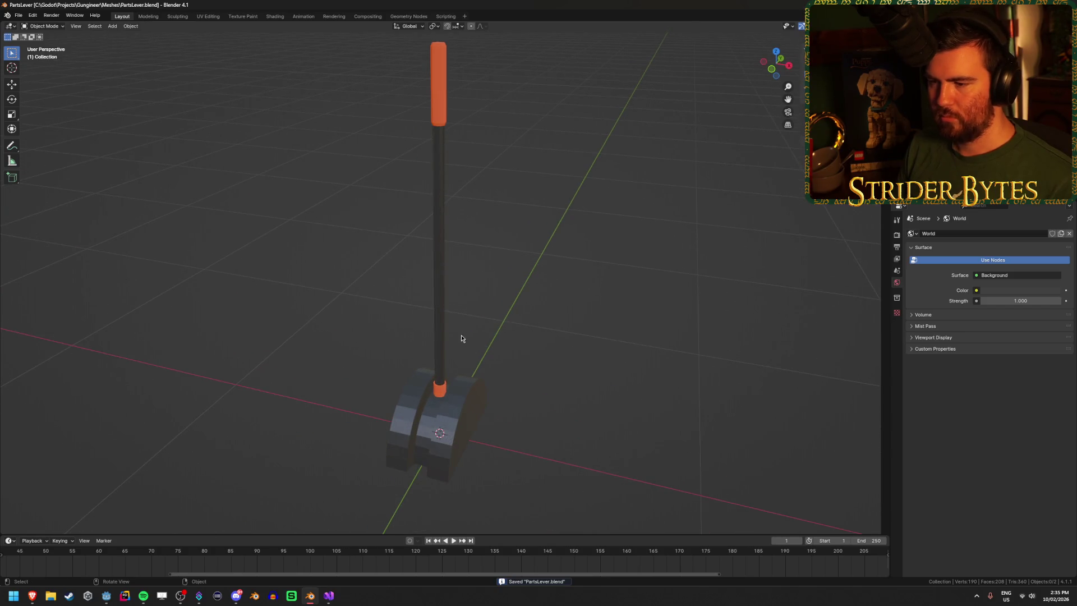
Step: Select the lever rod and try an X-axis rotation, then cancel it
left_click(440, 356)
mouse_move(440, 356)
left_mouse_down()
mouse_move(601, 324)
mouse_move(558, 307)
mouse_move(587, 234)
left_mouse_up()
key("r")
key("x")
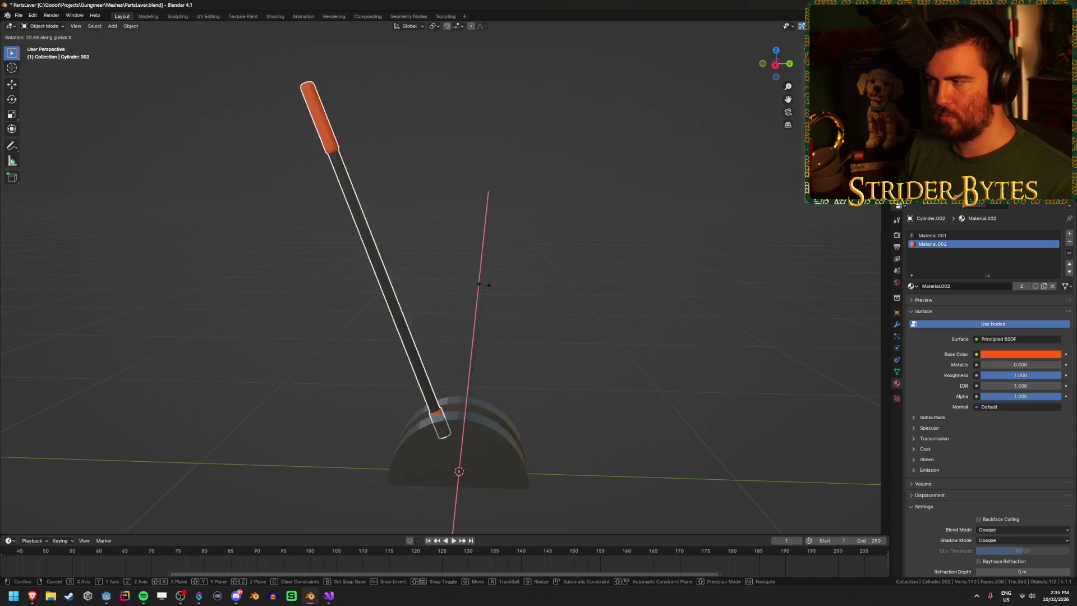
right_click(620, 286)
Step: Rotate the lever rod -45° about the X axis and save the file
key("r")
key("x")
key("4")
key("5")
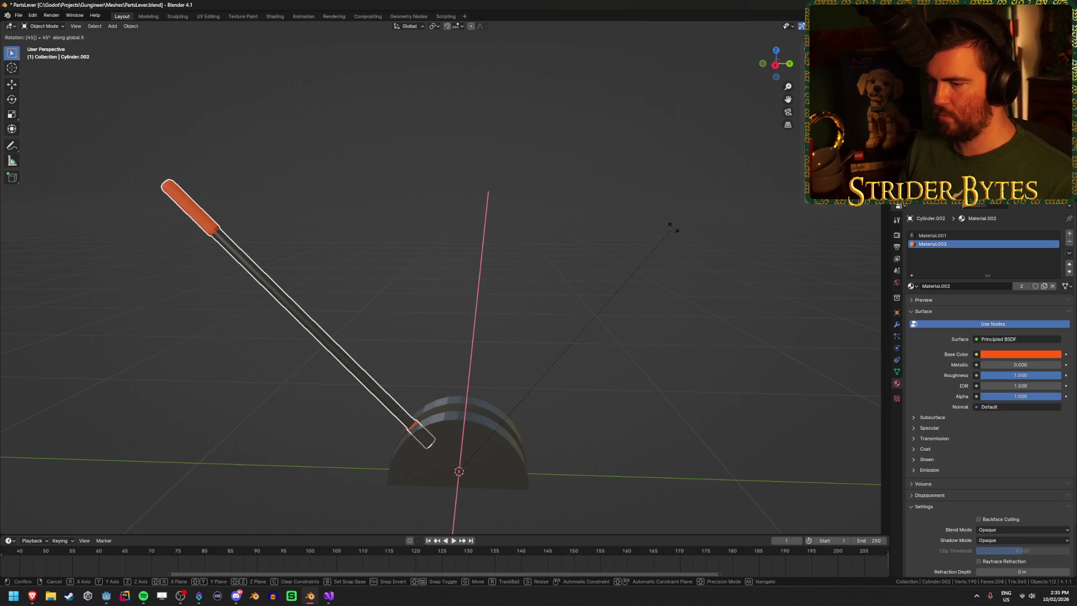
key("minus")
key("Return")
left_click(503, 276)
mouse_move(504, 276)
left_mouse_down()
mouse_move(439, 267)
mouse_move(663, 291)
mouse_move(517, 284)
mouse_move(654, 319)
left_mouse_up()
key("ctrl+s")
Step: Undo the last rod change to bring it closer to upright and save again
left_click(560, 386)
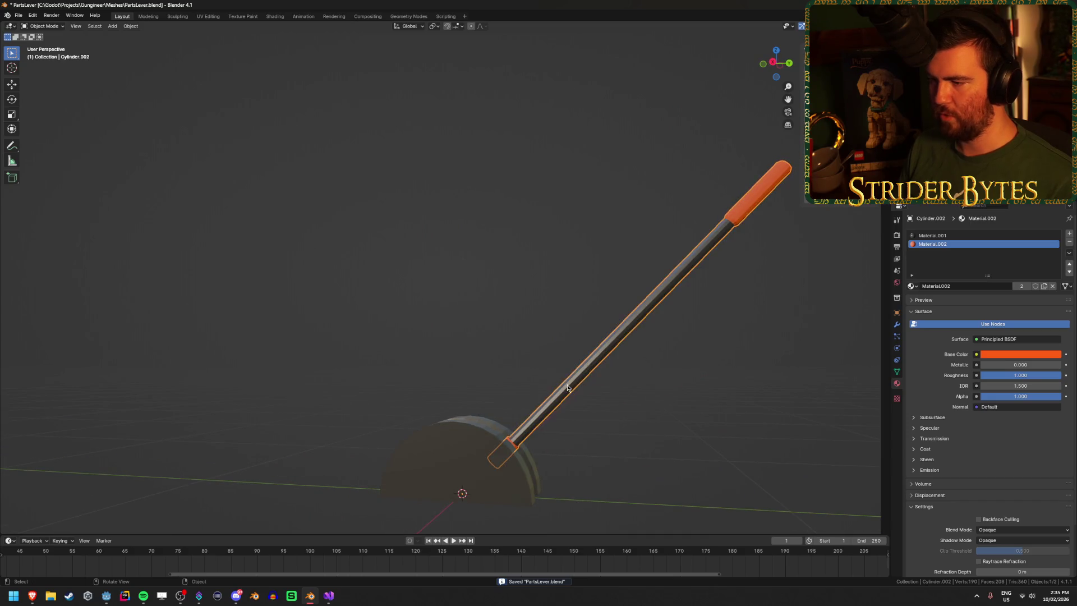
left_click_drag(560, 387, 795, 138)
key("ctrl+z")
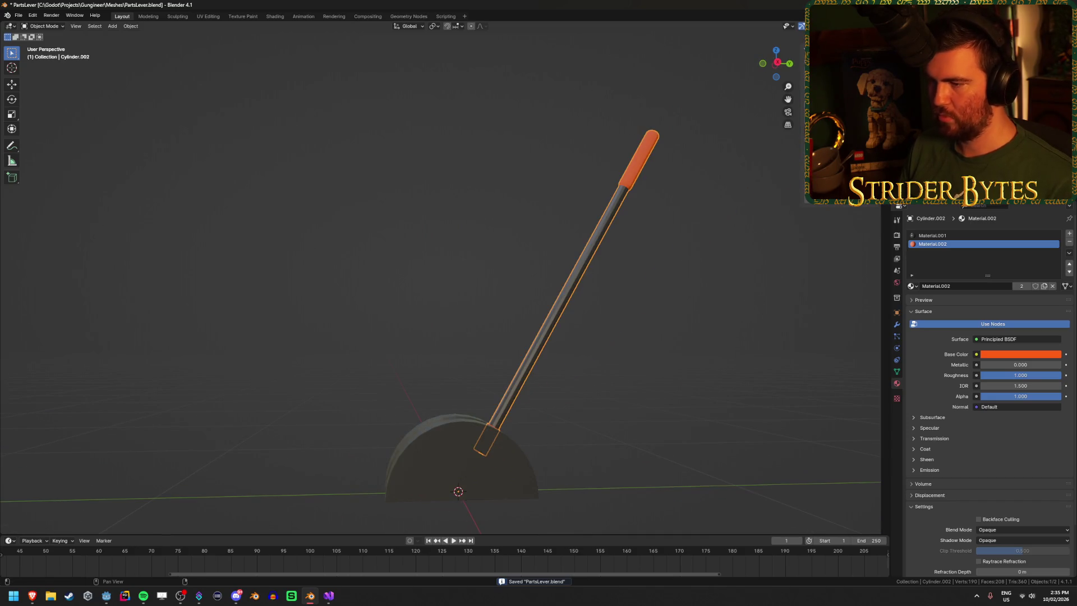
mouse_move(520, 284)
left_mouse_down()
mouse_move(507, 329)
mouse_move(459, 320)
mouse_move(647, 397)
left_mouse_up()
key("ctrl+s")
left_click(640, 393)
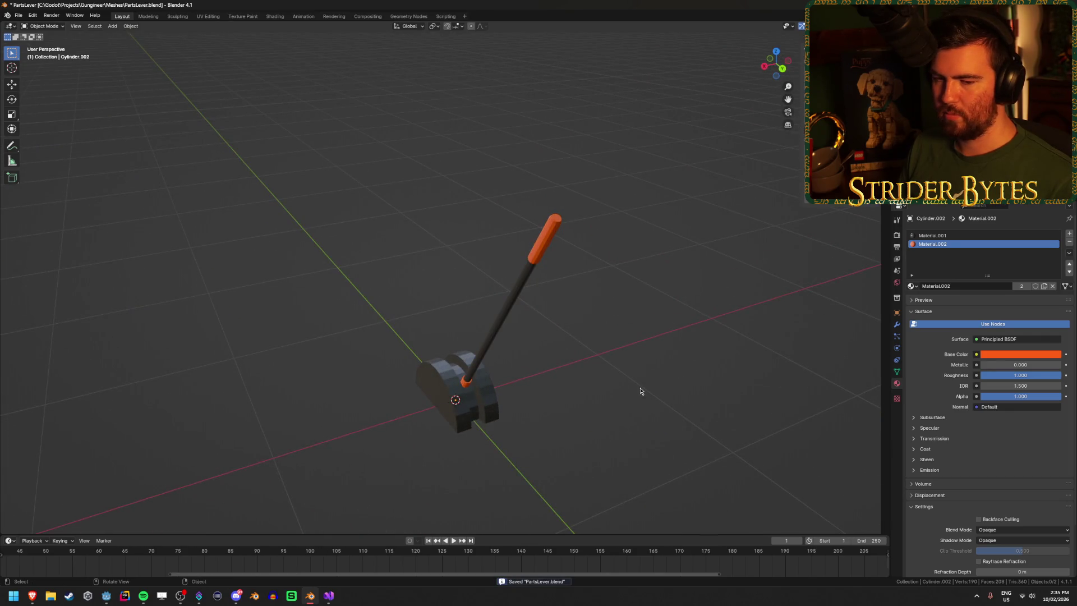
mouse_move(641, 391)
left_mouse_down()
mouse_move(555, 372)
mouse_move(614, 354)
left_mouse_up()
Step: Try further rod rotations, undo or cancel them, and save PartsLever.blend
left_click(578, 224)
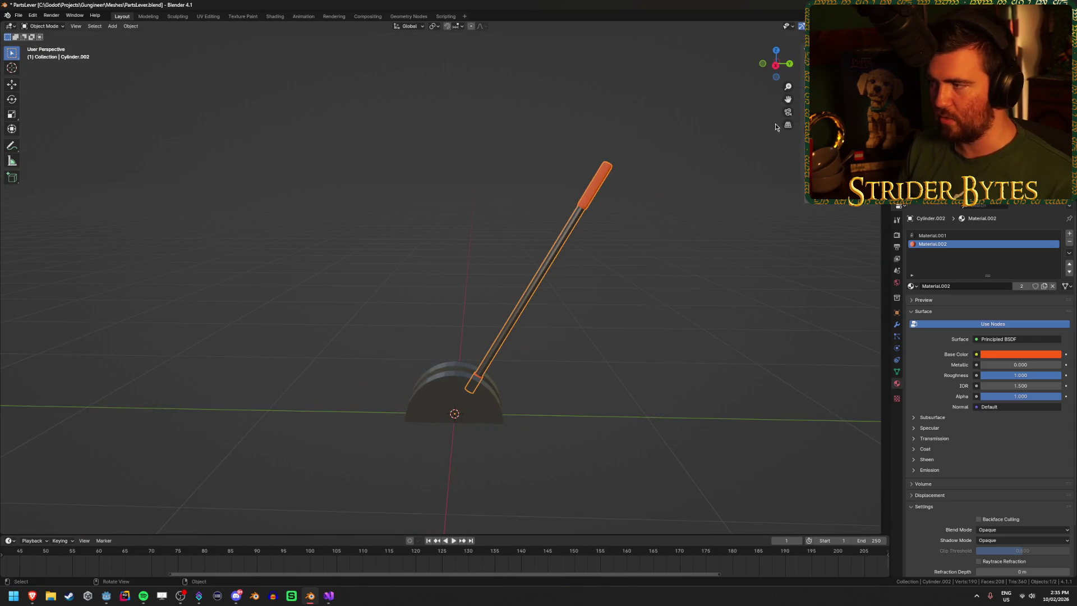
key("r")
key("Return")
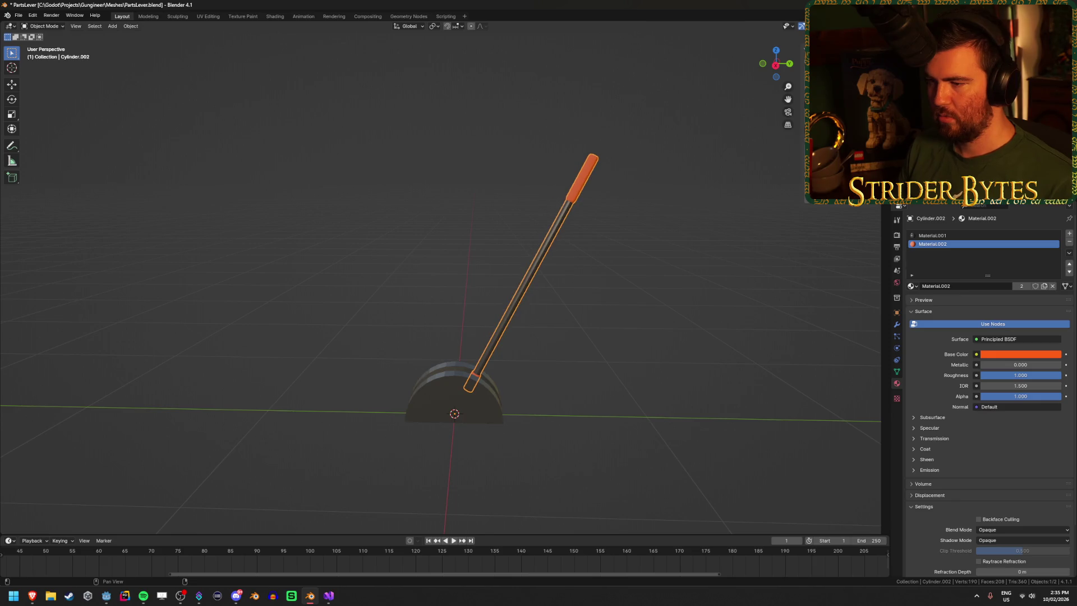
key("ctrl+z")
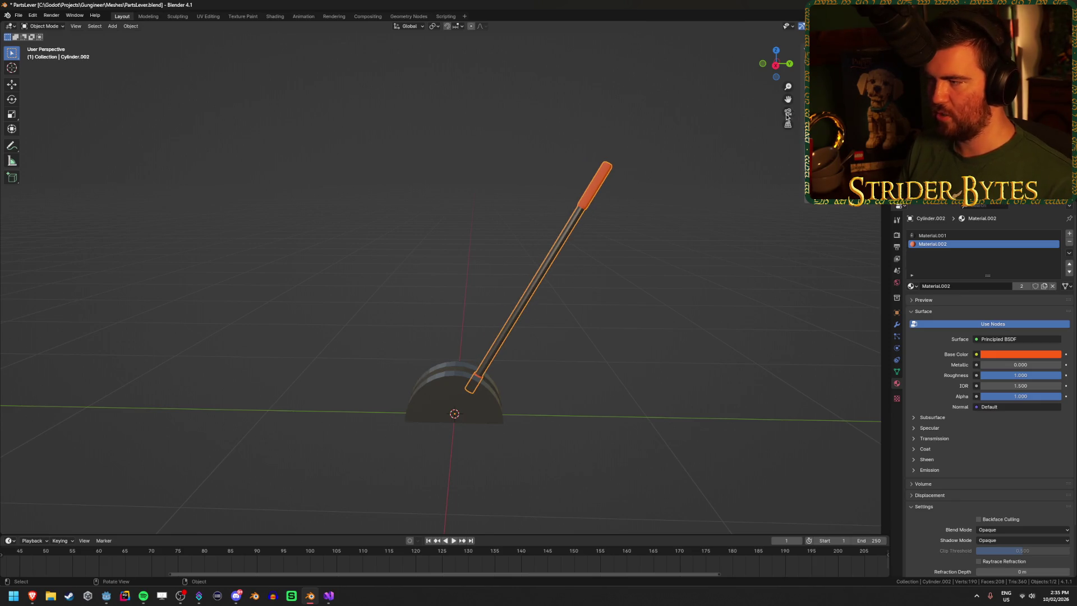
key("r")
key("x")
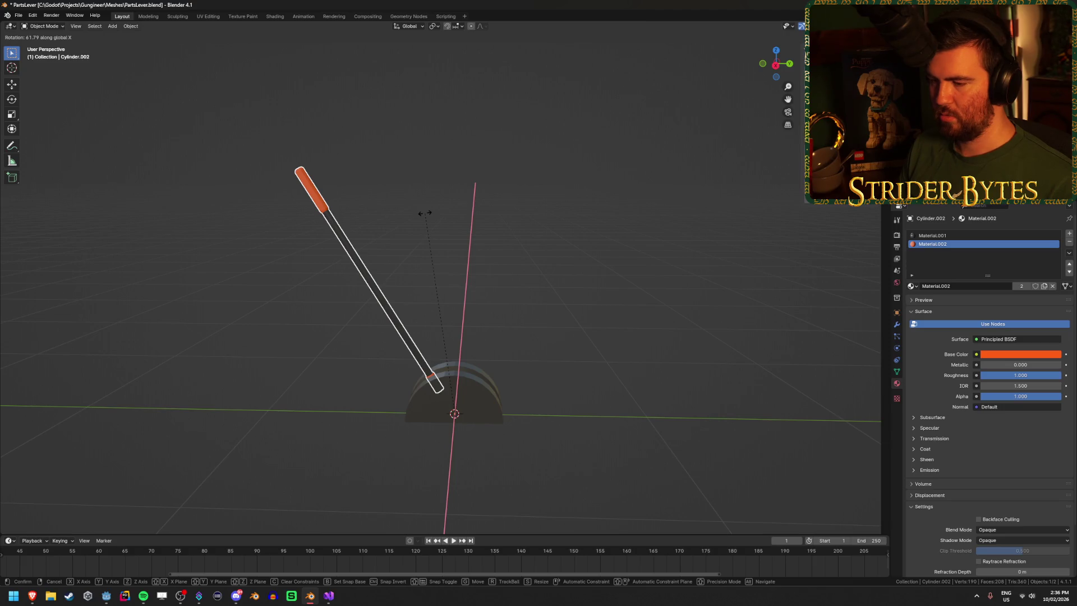
key("Escape")
key("ctrl+s")
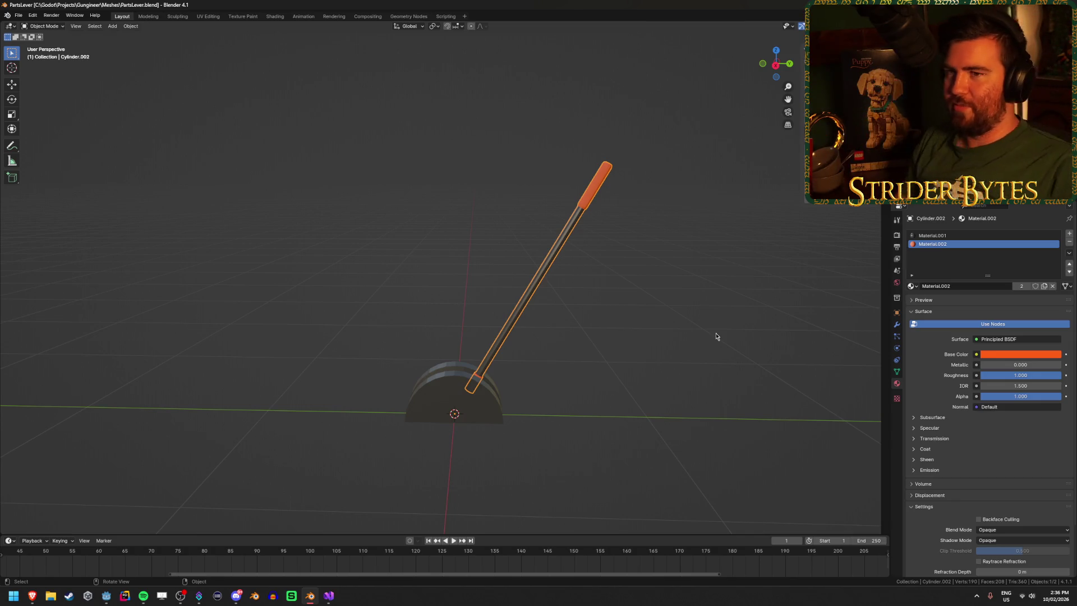
left_click(719, 337)
key("ctrl+s")
Step: Select the lever base and enter Edit Mode with face selection
mouse_move(370, 264)
left_mouse_down()
mouse_move(353, 315)
mouse_move(422, 379)
mouse_move(478, 333)
mouse_move(452, 341)
mouse_move(488, 365)
left_mouse_up()
scroll(479, 333, "up", 5)
left_click(488, 365)
left_click_drag(571, 384, 535, 384)
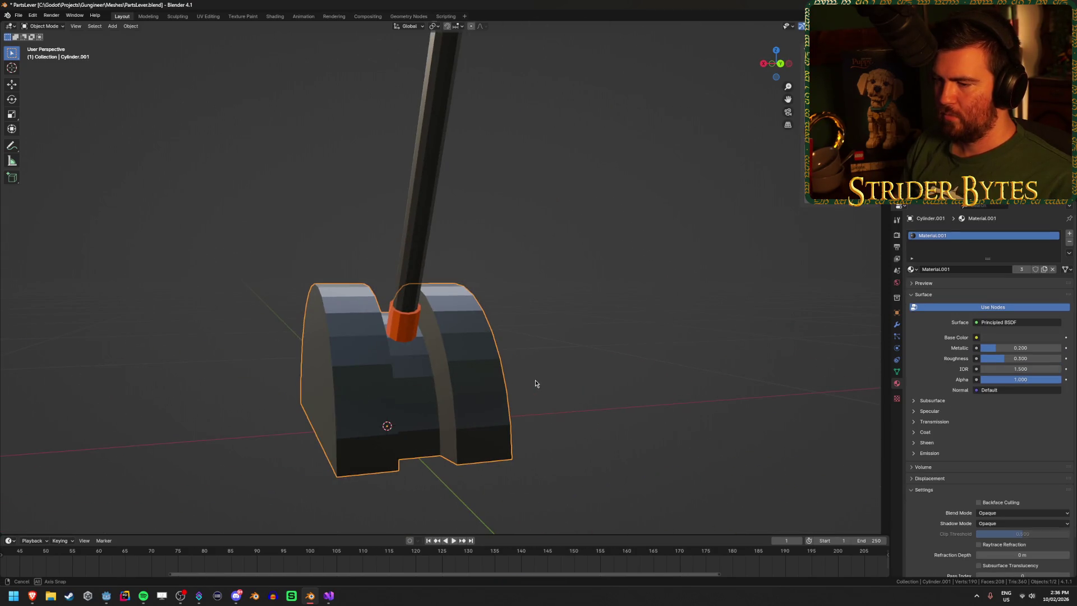
key("Tab")
key("3")
Step: Select the eight faces running down the base's central slot
left_click(410, 364)
left_click(420, 443, "shift")
left_click(418, 415, "shift")
left_click(415, 390, "shift")
left_click_drag(415, 389, 520, 406)
left_click(516, 405, "shift")
left_click(515, 385, "shift")
left_click(516, 365, "shift")
left_click(516, 346, "shift")
mouse_move(515, 346)
left_mouse_down()
mouse_move(651, 365)
mouse_move(446, 43)
left_mouse_up()
Step: With the pivot set to the 3D Cursor, scale the slot faces by 1.25, back in Object Mode
left_click(434, 27)
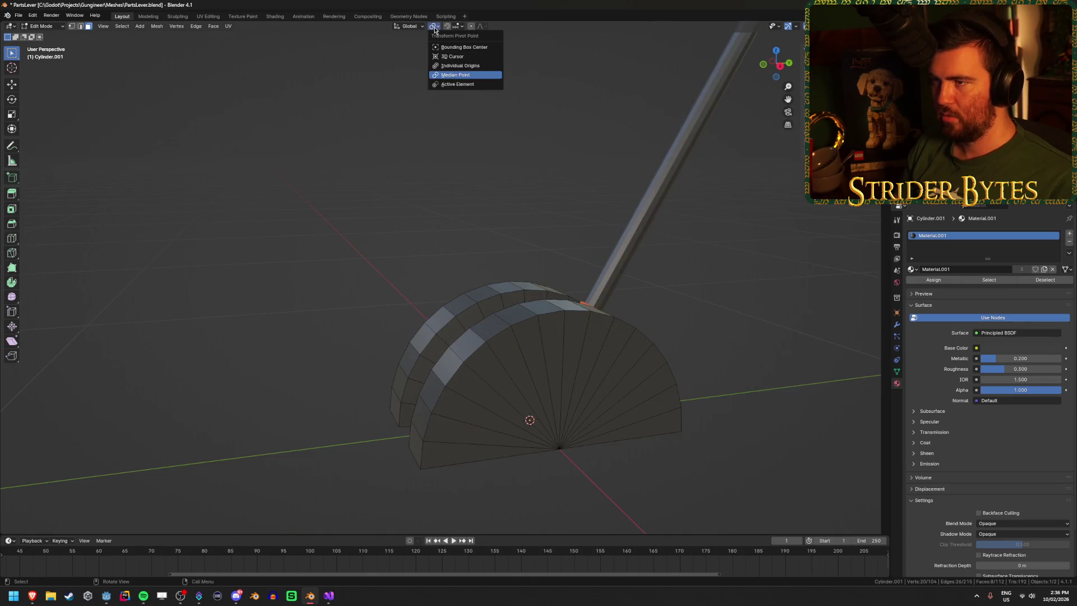
left_click(452, 56)
mouse_move(459, 168)
left_mouse_down()
mouse_move(486, 240)
mouse_move(658, 324)
left_mouse_up()
key("s")
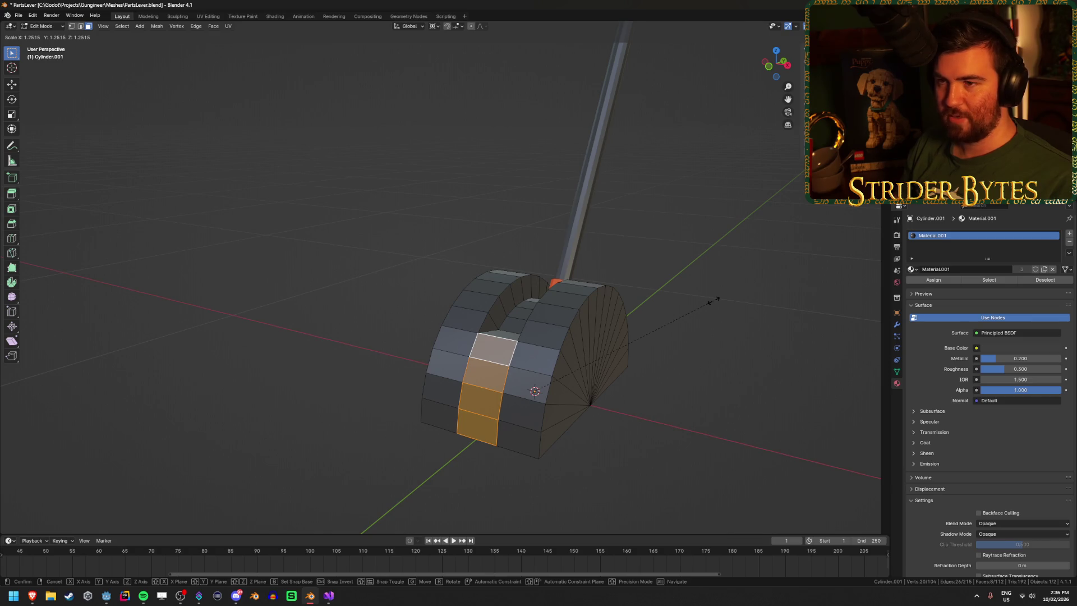
type("1.")
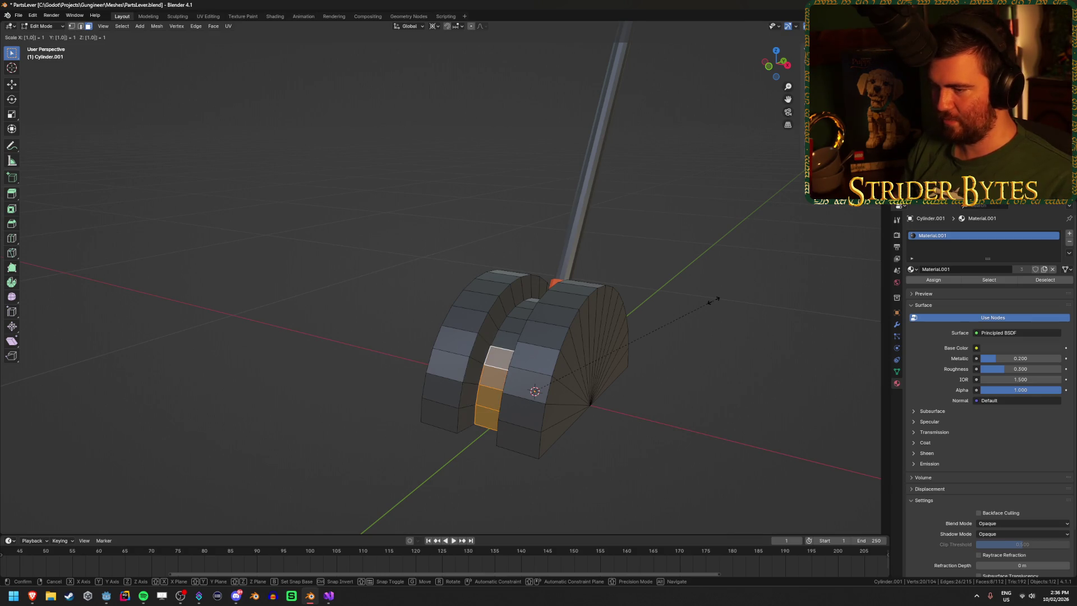
type("2")
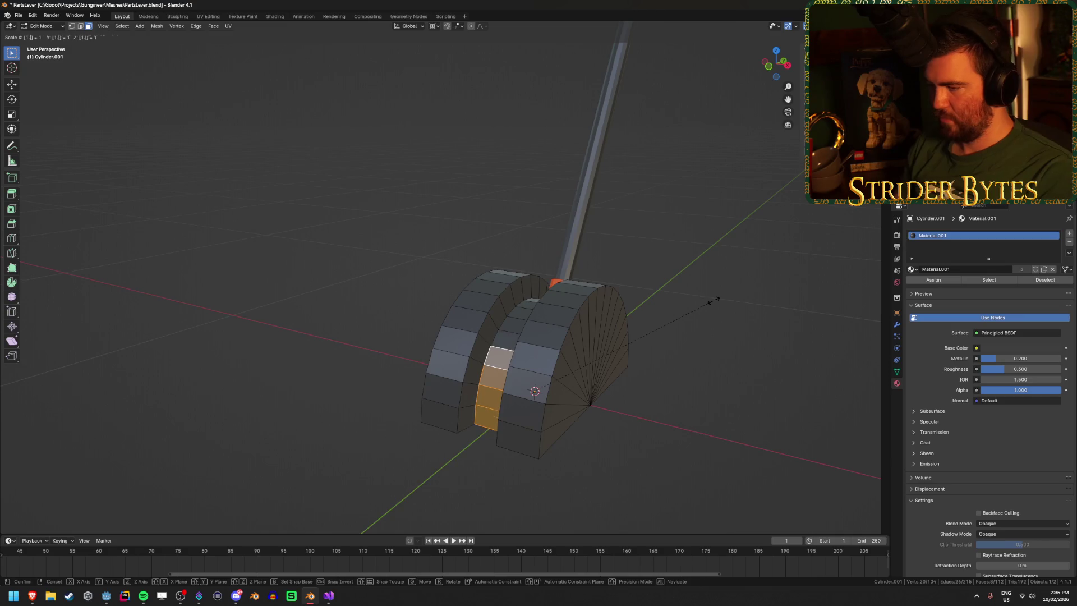
type("5")
key("Return")
key("Tab")
Step: Select the lever rod and orbit to inspect the widened base slot
left_click(752, 396)
mouse_move(751, 397)
left_mouse_down()
mouse_move(738, 377)
mouse_move(665, 365)
mouse_move(616, 364)
mouse_move(582, 379)
mouse_move(667, 413)
mouse_move(687, 436)
mouse_move(466, 380)
left_mouse_up()
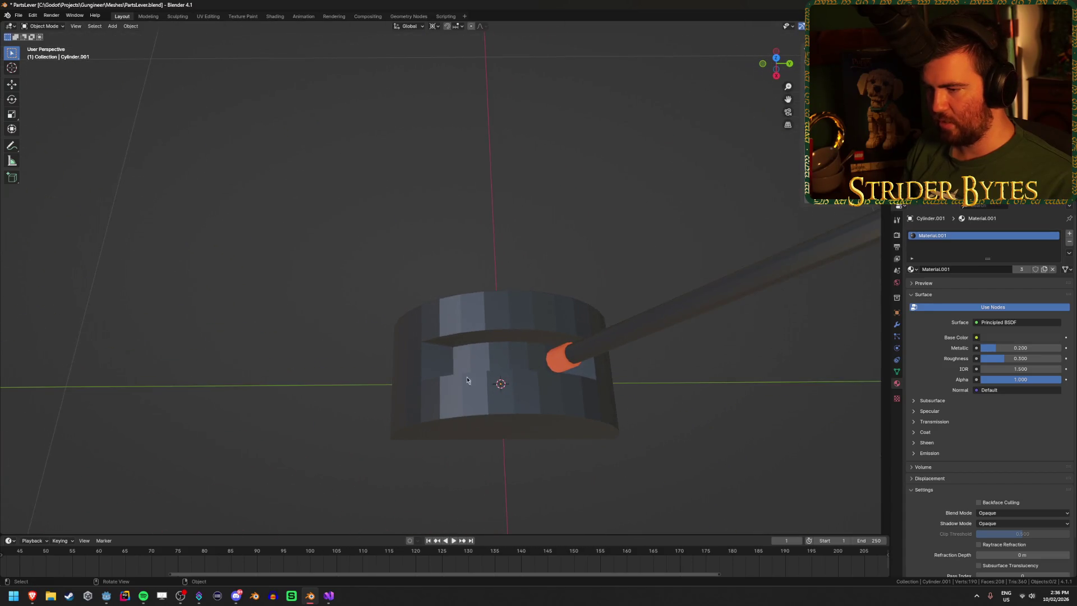
left_click(640, 335)
mouse_move(681, 392)
left_mouse_down()
mouse_move(694, 348)
mouse_move(772, 336)
mouse_move(769, 391)
mouse_move(677, 425)
left_mouse_up()
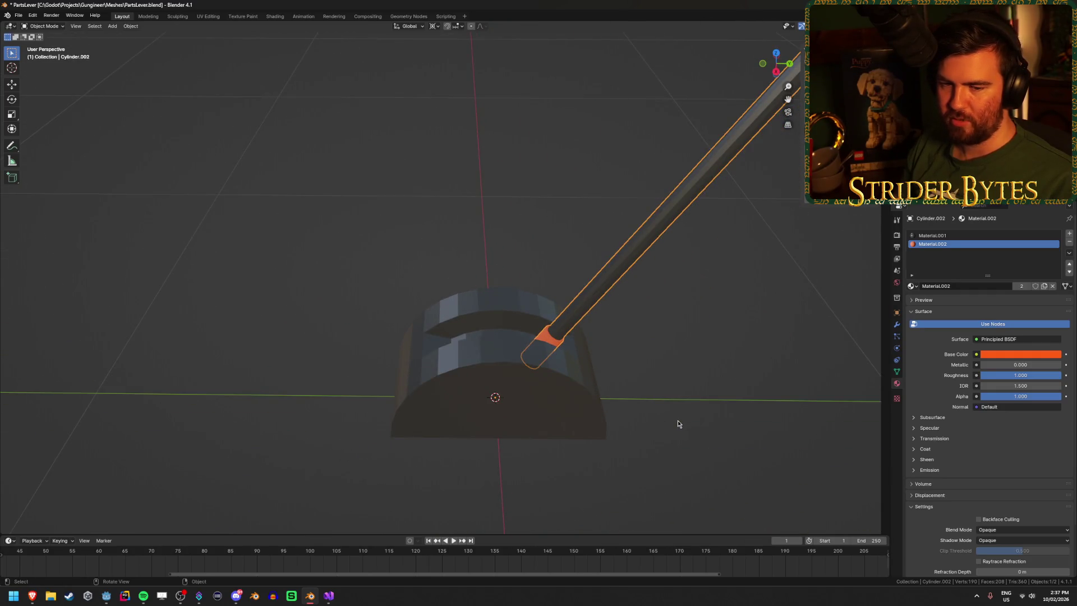
mouse_move(686, 417)
left_mouse_down()
mouse_move(629, 380)
mouse_move(408, 343)
left_mouse_up()
Step: In Edit Mode on the lever base, raise the selected edge along Z in a see-through right view
scroll(644, 379, "up", 3)
left_click(578, 381)
key("Tab")
key("2")
left_click_drag(333, 348, 342, 355)
key("KP_3")
key("alt+z")
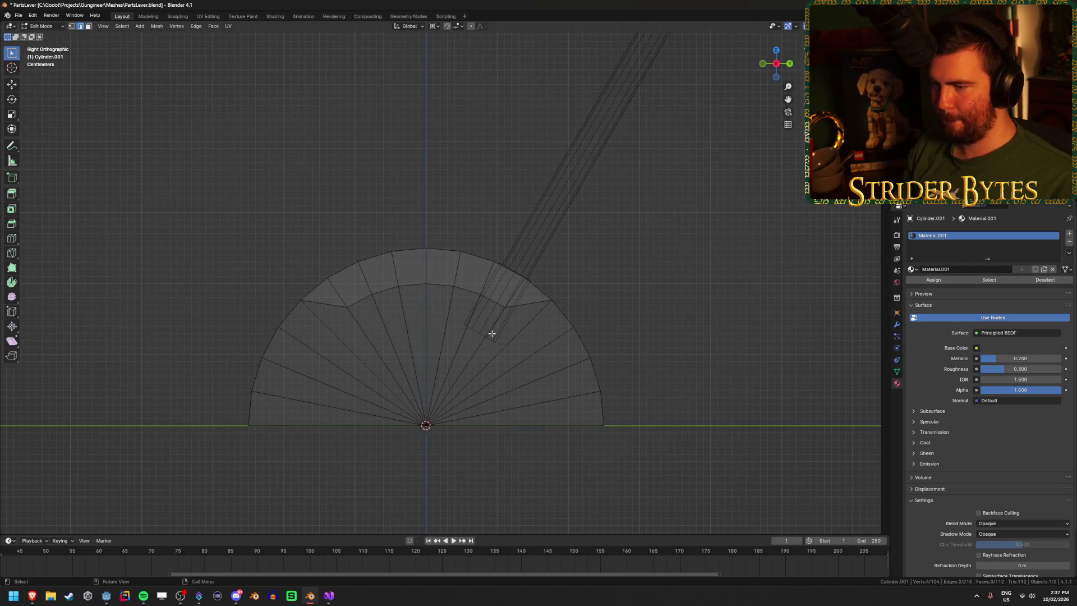
key("g")
key("z")
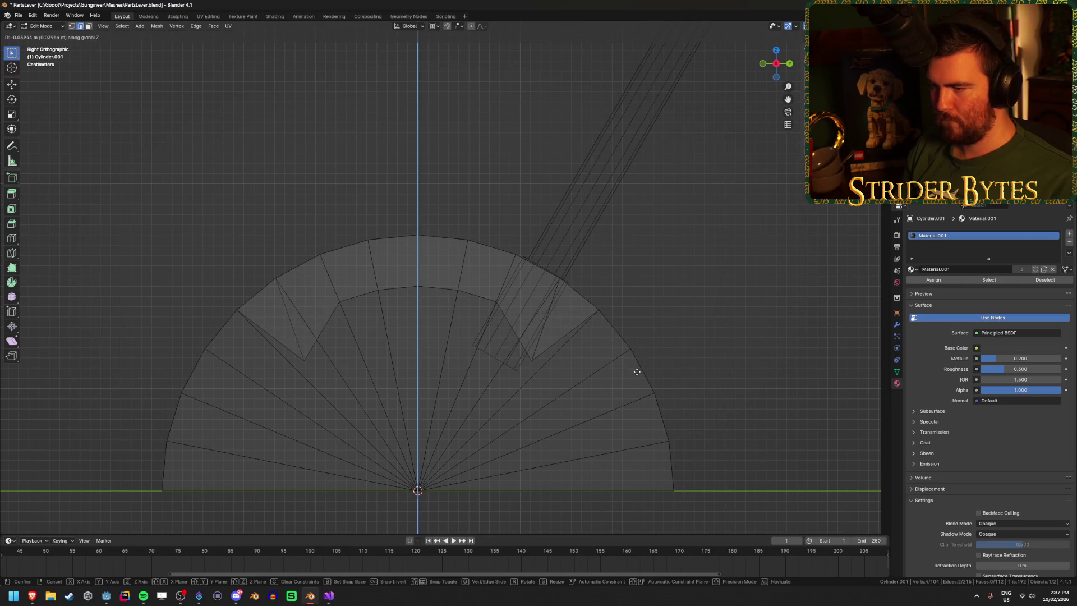
left_click(637, 361)
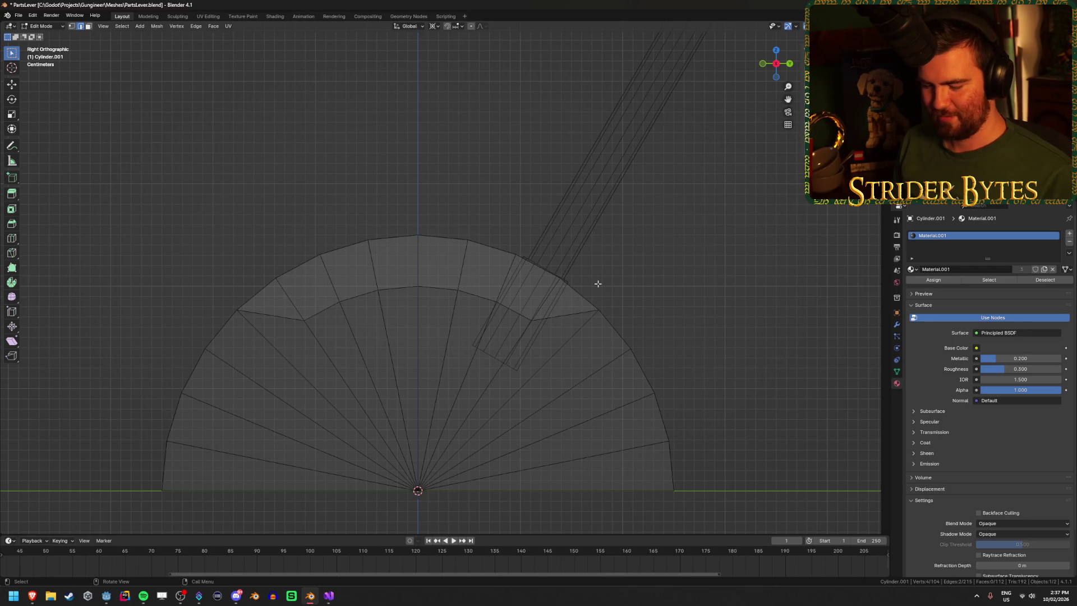
Step: Stretch the base's inner vertices along Y by 1.135
key("s")
key("x")
key("Escape")
left_click_drag(496, 230, 490, 272)
key("KP_3")
key("s")
key("y")
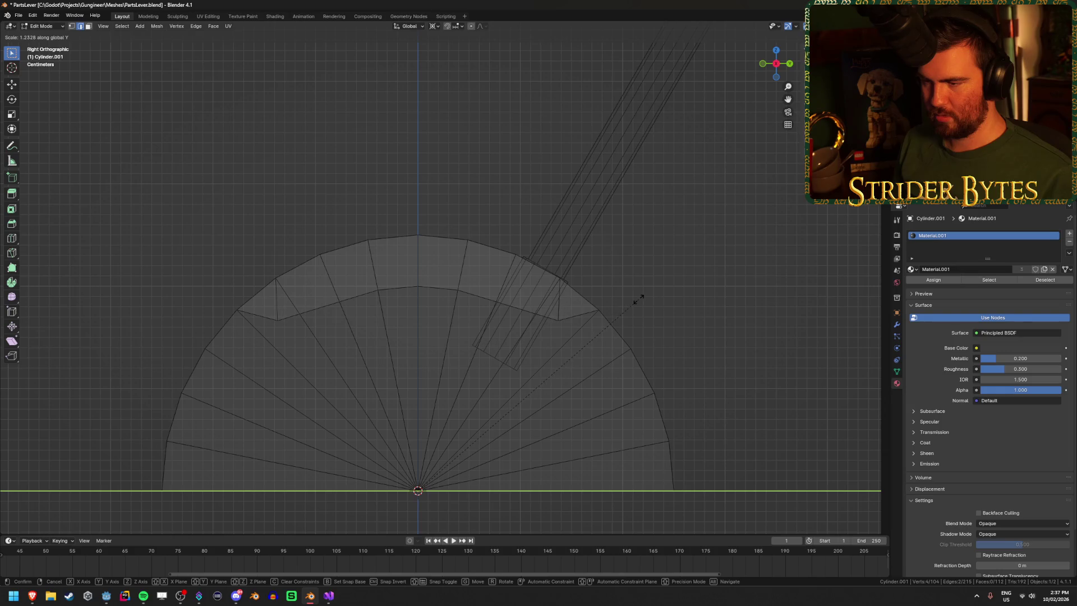
left_click(667, 311)
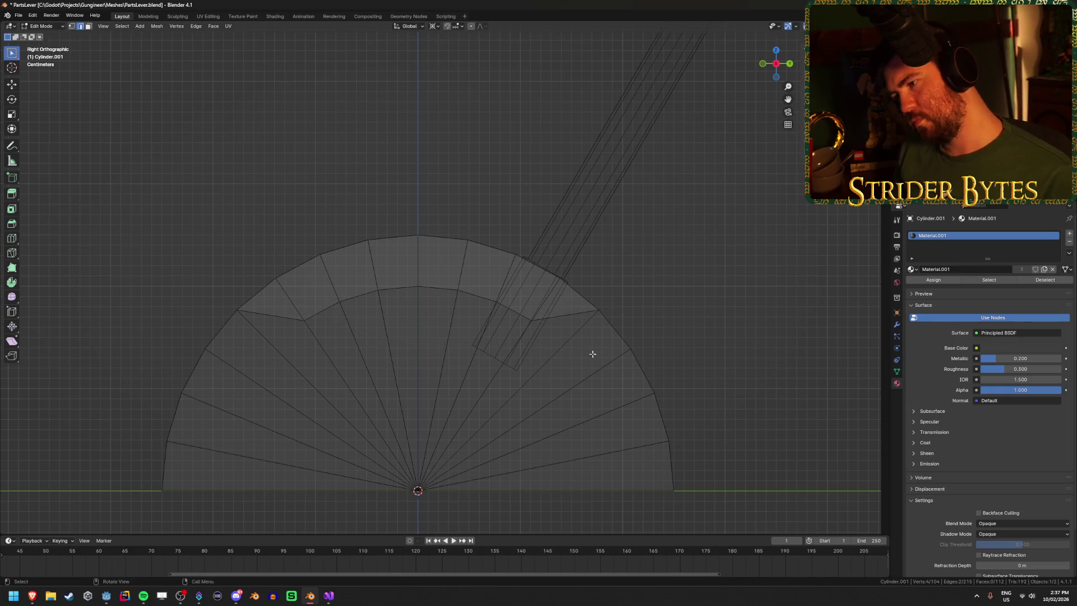
key("g")
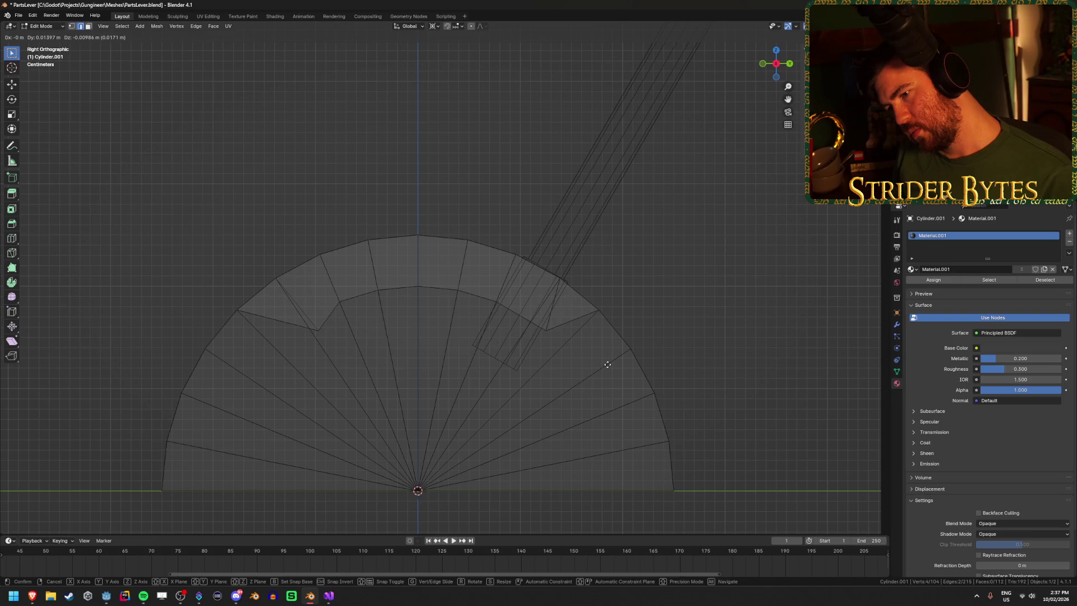
right_click(607, 364)
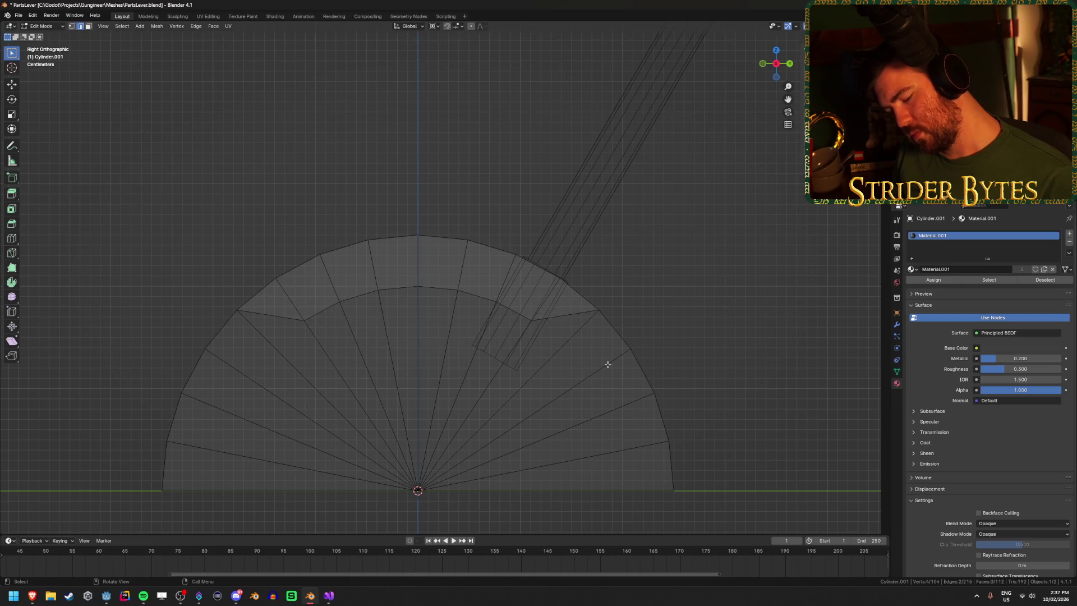
key("s")
key("y")
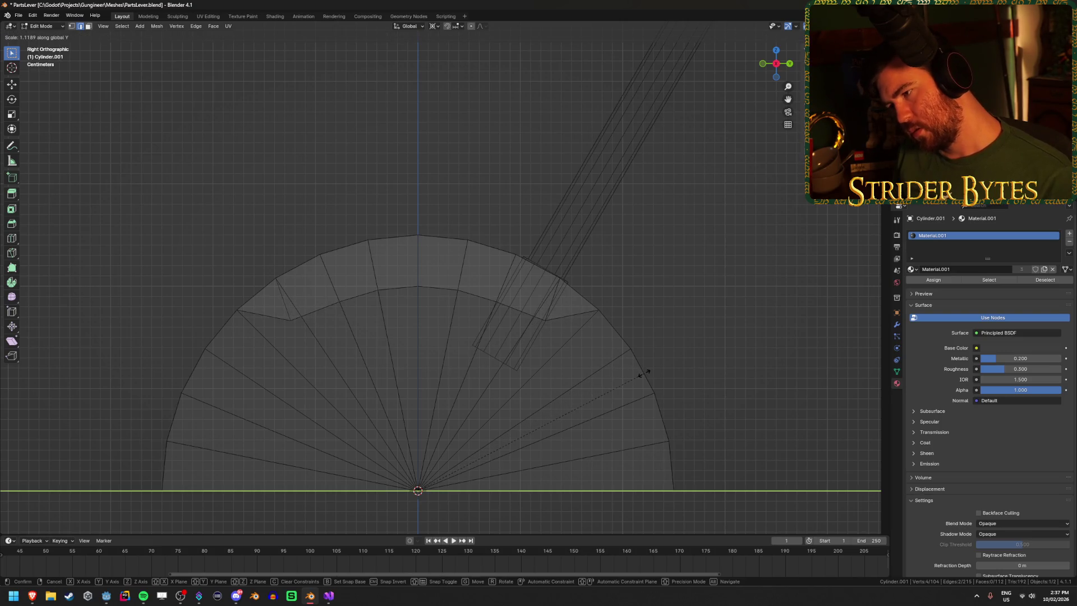
left_click(649, 373)
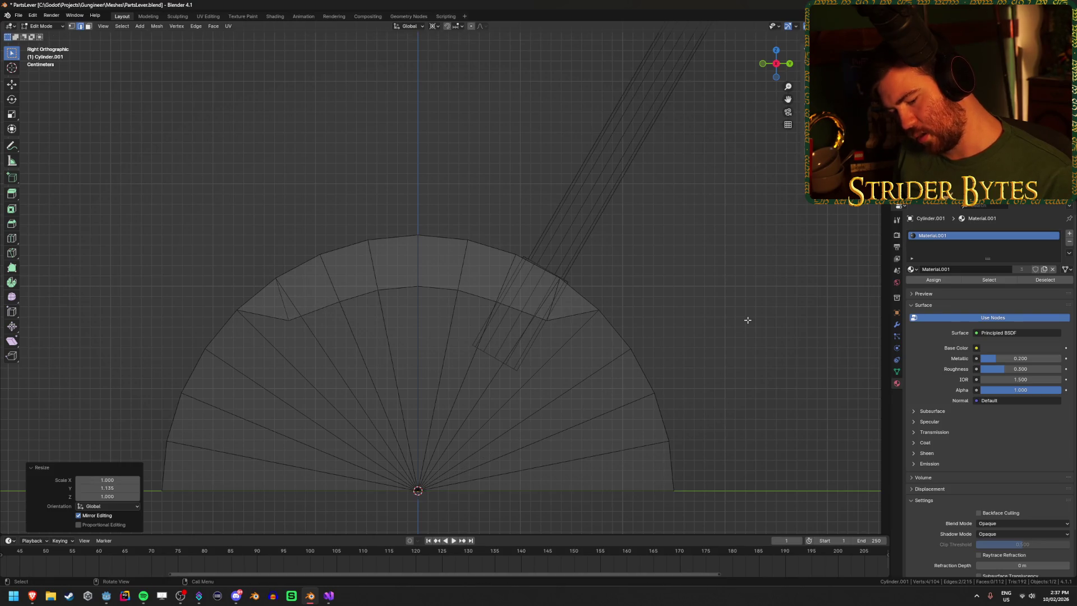
Step: Flatten the base to 0.920 along Z and return to Object Mode
key("s")
key("z")
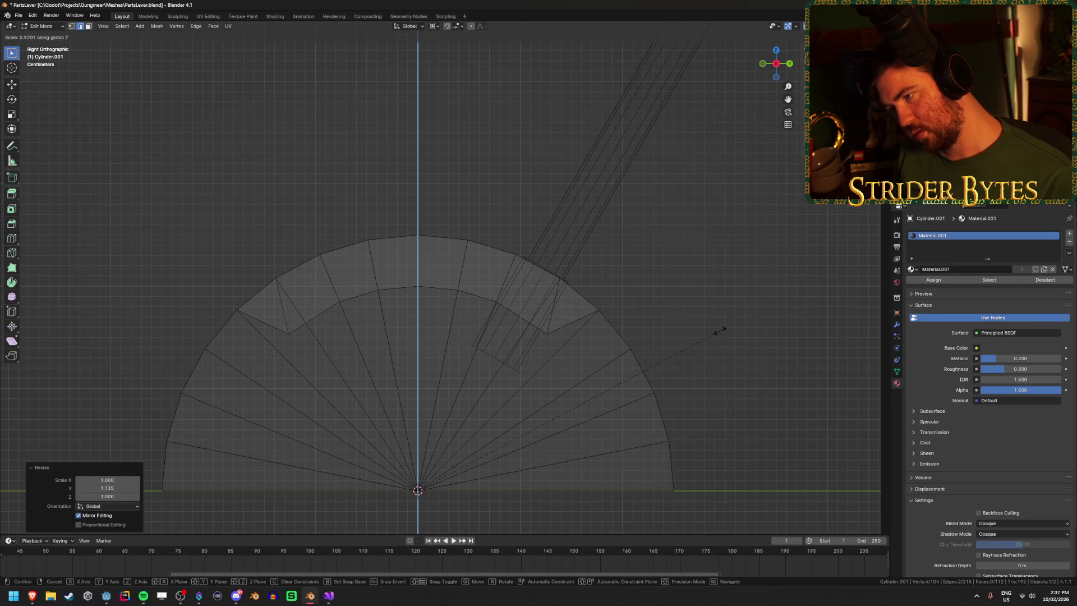
left_click(719, 331)
mouse_move(698, 324)
left_mouse_down()
mouse_move(630, 320)
mouse_move(615, 334)
mouse_move(637, 344)
left_mouse_up()
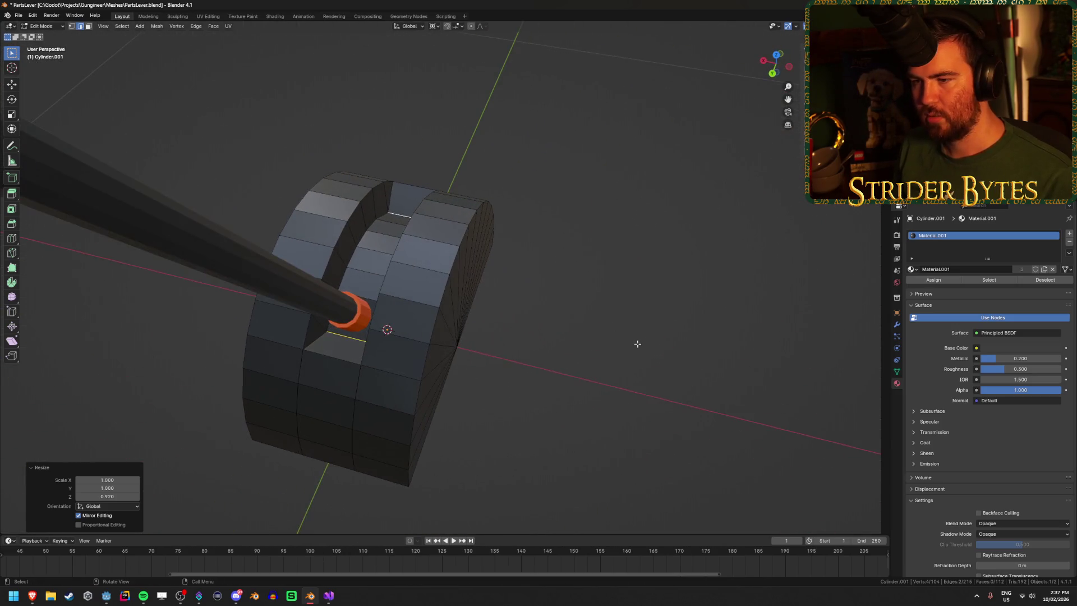
key("Tab")
left_click(548, 356)
mouse_move(548, 355)
left_mouse_down()
mouse_move(640, 329)
mouse_move(646, 372)
mouse_move(658, 335)
left_mouse_up()
Step: Merge the whole base mesh by distance, removing the 20 duplicate vertices
left_click(356, 365)
left_click_drag(355, 365, 431, 350)
key("Tab")
key("a")
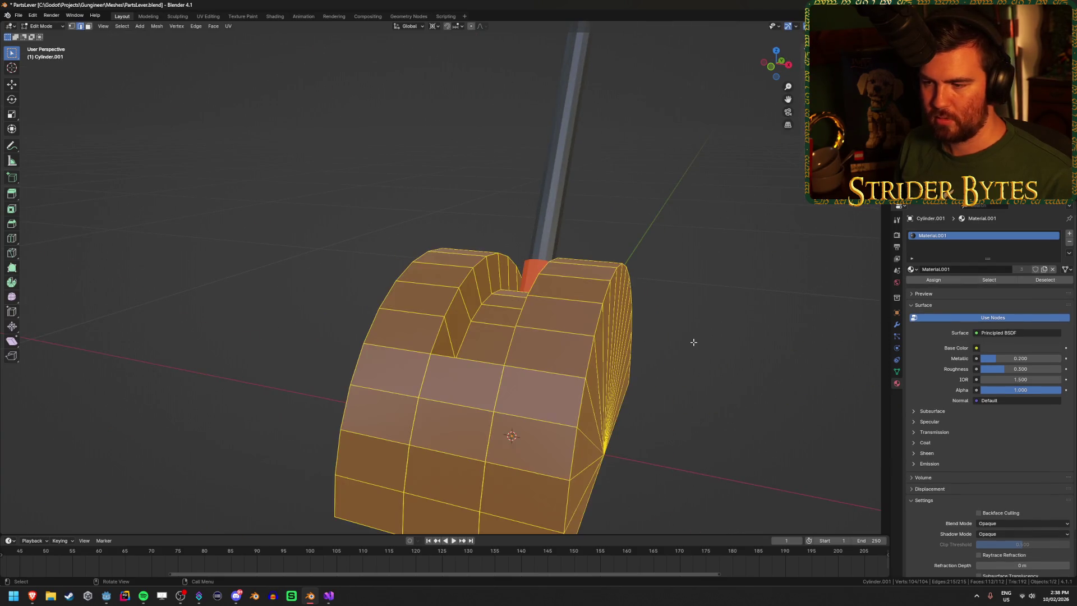
key("m")
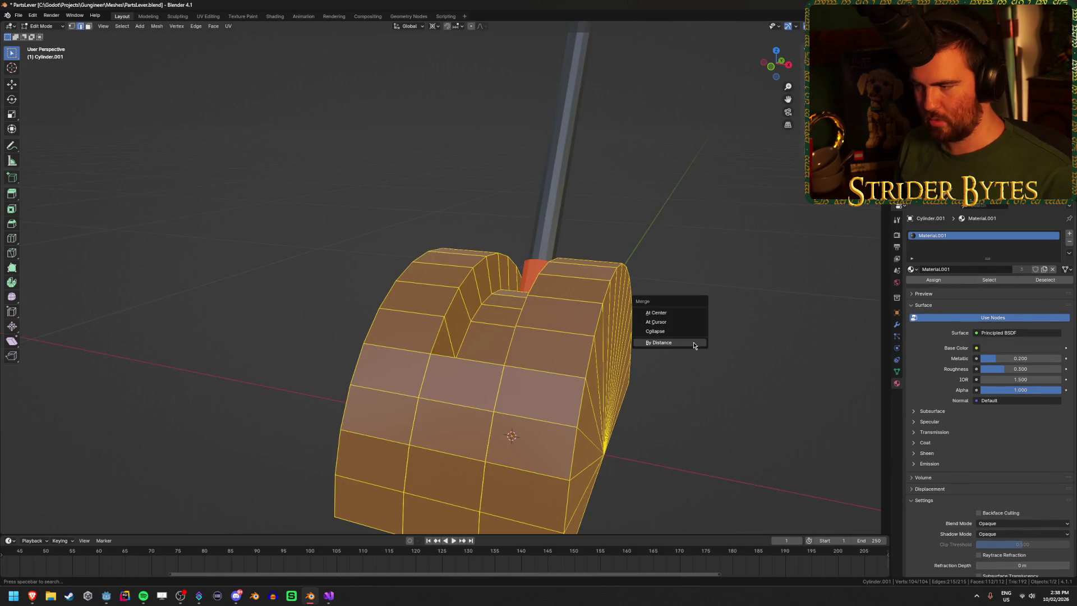
left_click(697, 348)
Step: Check individual vertices on the base, then save PartsLever.blend
key("Tab")
mouse_move(696, 343)
left_mouse_down()
mouse_move(625, 377)
mouse_move(614, 371)
left_mouse_up()
key("Tab")
key("1")
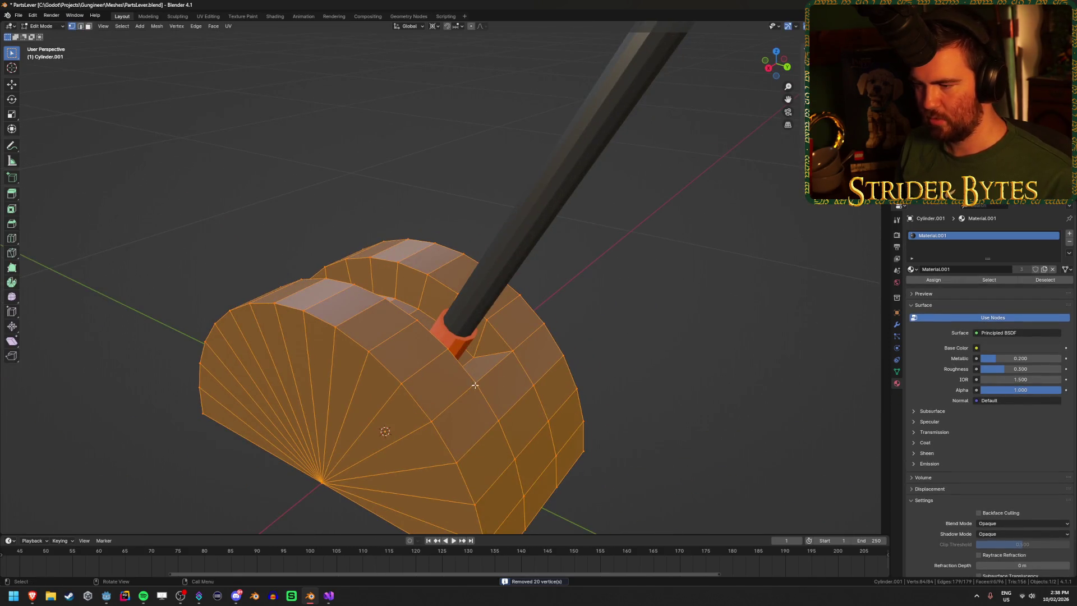
key("alt+a")
left_click(474, 361)
mouse_move(474, 362)
left_mouse_down()
mouse_move(434, 377)
mouse_move(830, 262)
mouse_move(731, 314)
mouse_move(659, 322)
mouse_move(422, 298)
mouse_move(695, 339)
mouse_move(707, 289)
left_mouse_up()
key("g")
right_click(434, 377)
key("Tab")
key("ctrl+s")
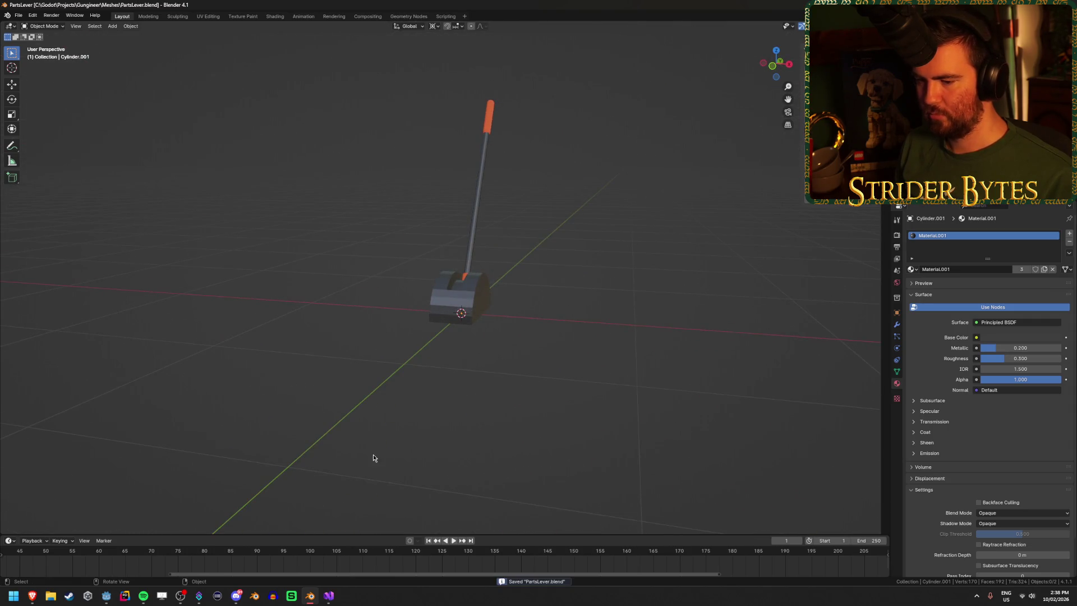
left_click(106, 595)
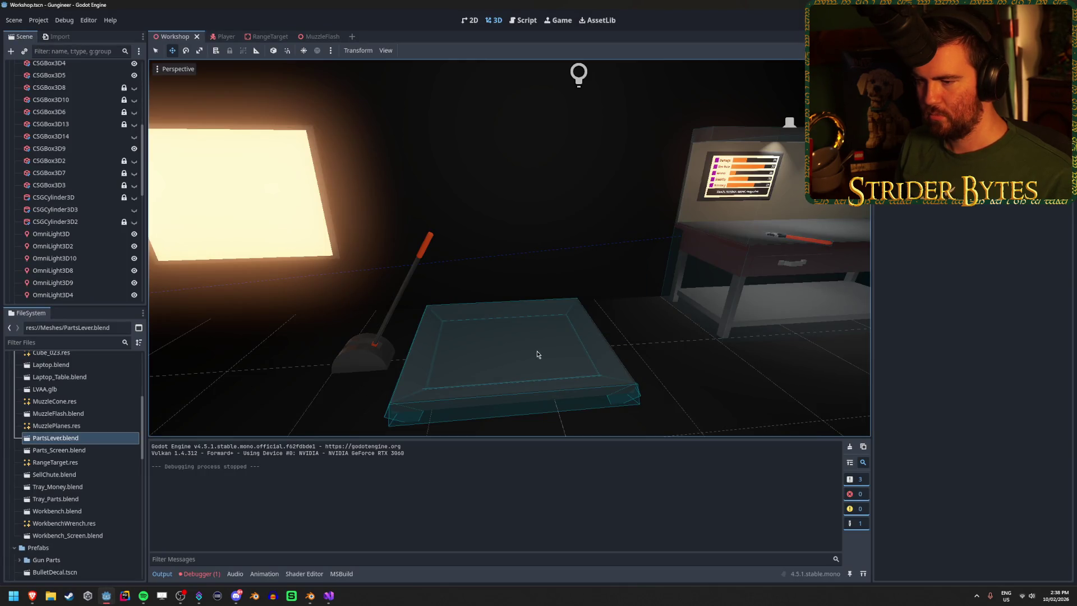
Step: Rotate PartsLever 75 degrees about the vertical axis and save the Workshop scene
left_click(373, 359)
key("e")
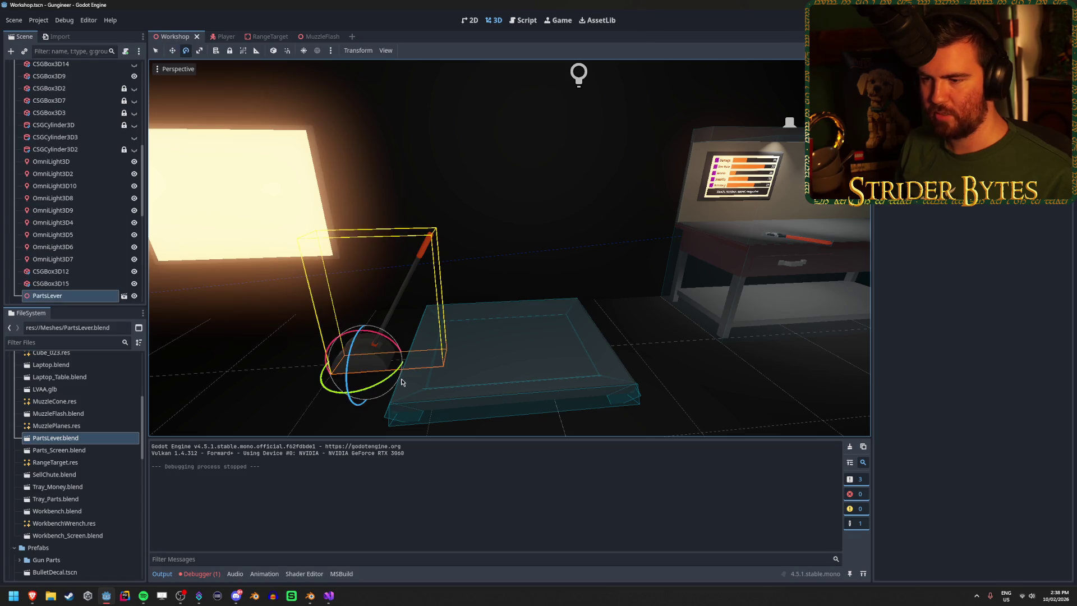
scroll(389, 384, "up", 2)
mouse_move(465, 339)
left_mouse_down()
mouse_move(575, 279)
mouse_move(557, 320)
mouse_move(566, 242)
left_mouse_up()
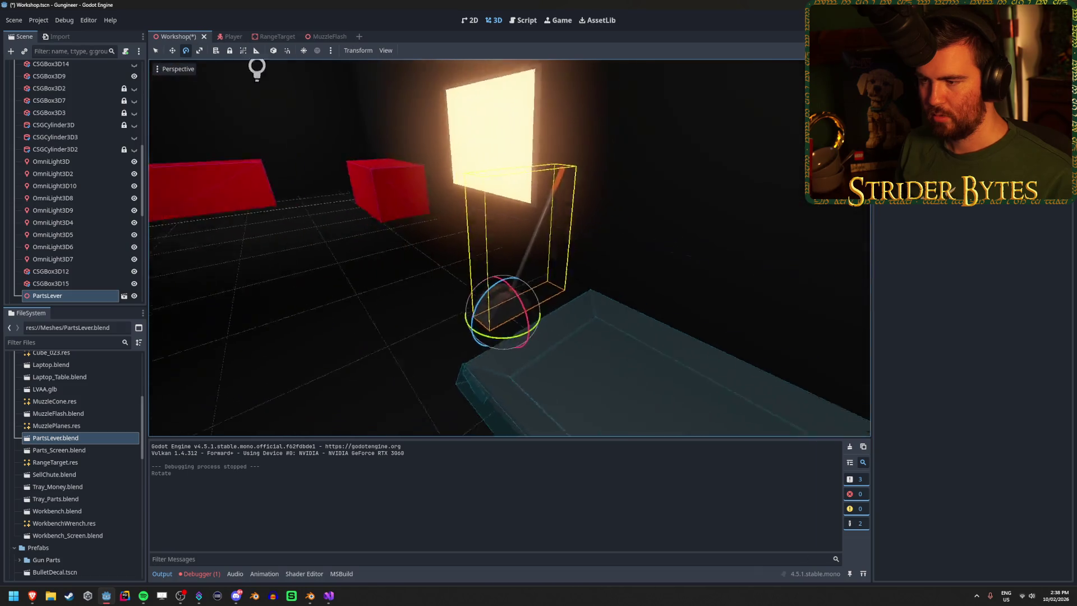
key("ctrl+s")
left_click(322, 300)
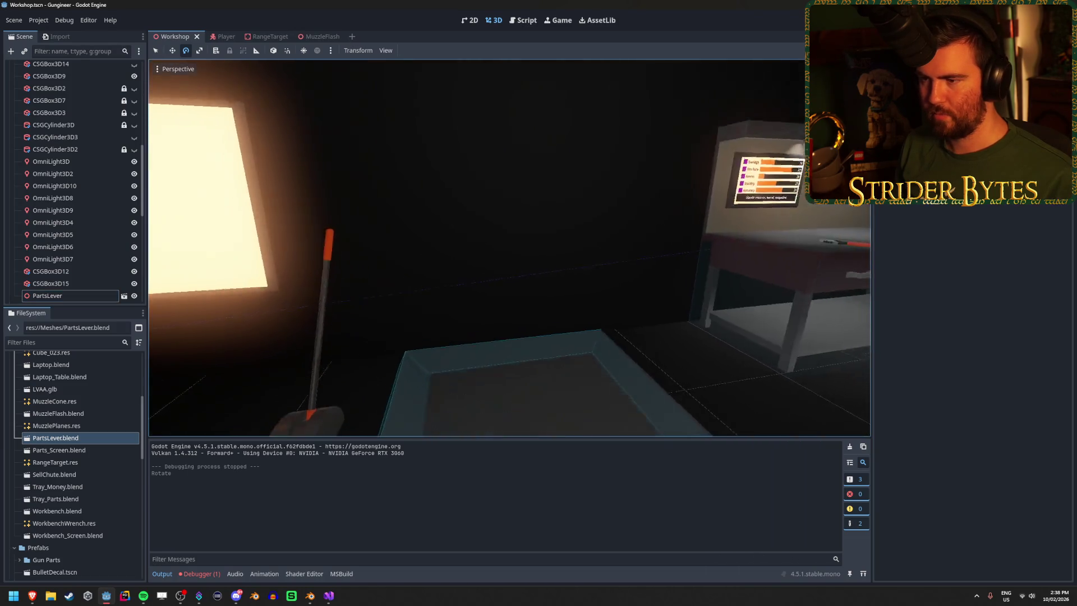
left_click_drag(322, 300, 315, 298)
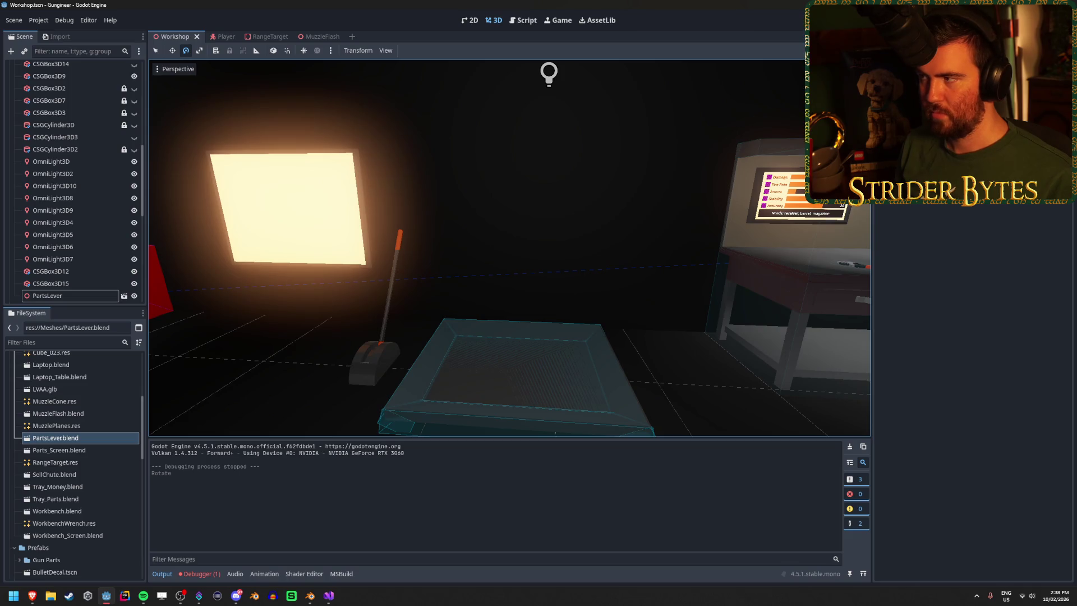
Step: Play-test the game, walking up to the lever and back, then stop it
key("F5")
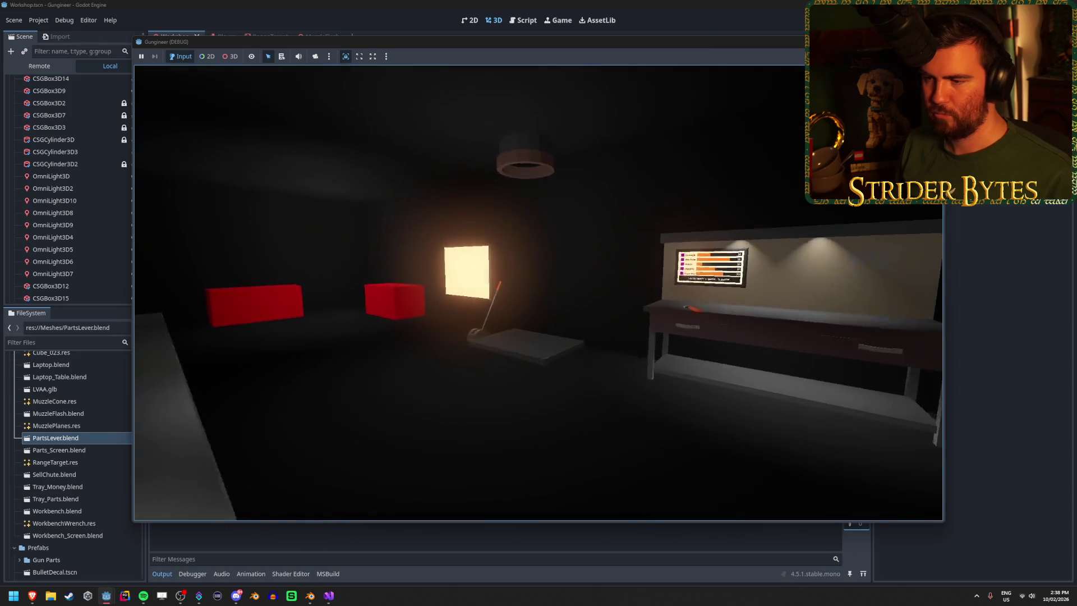
key("w")
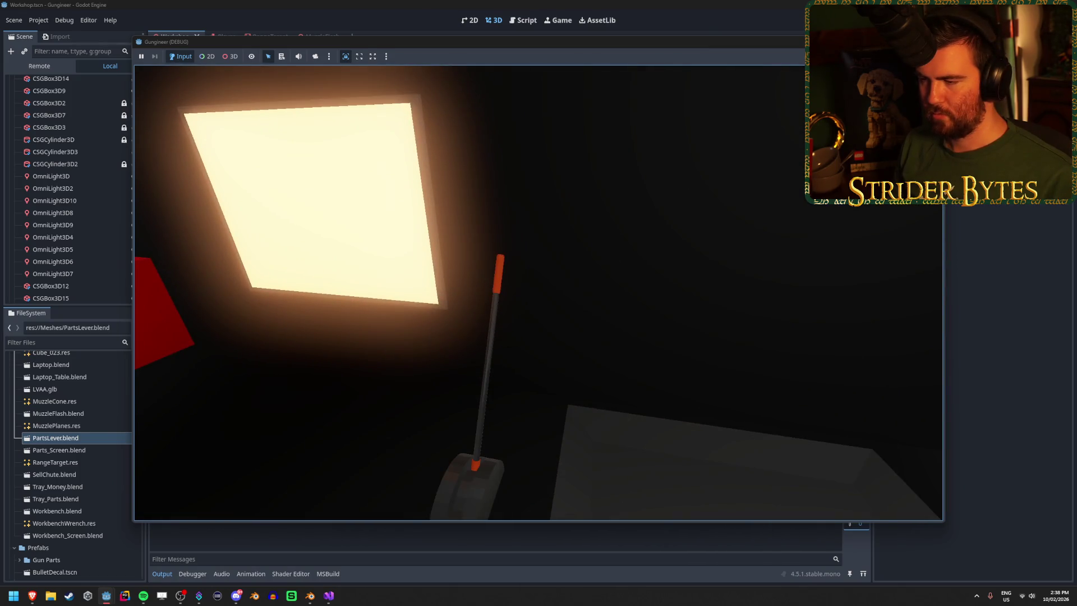
key("w")
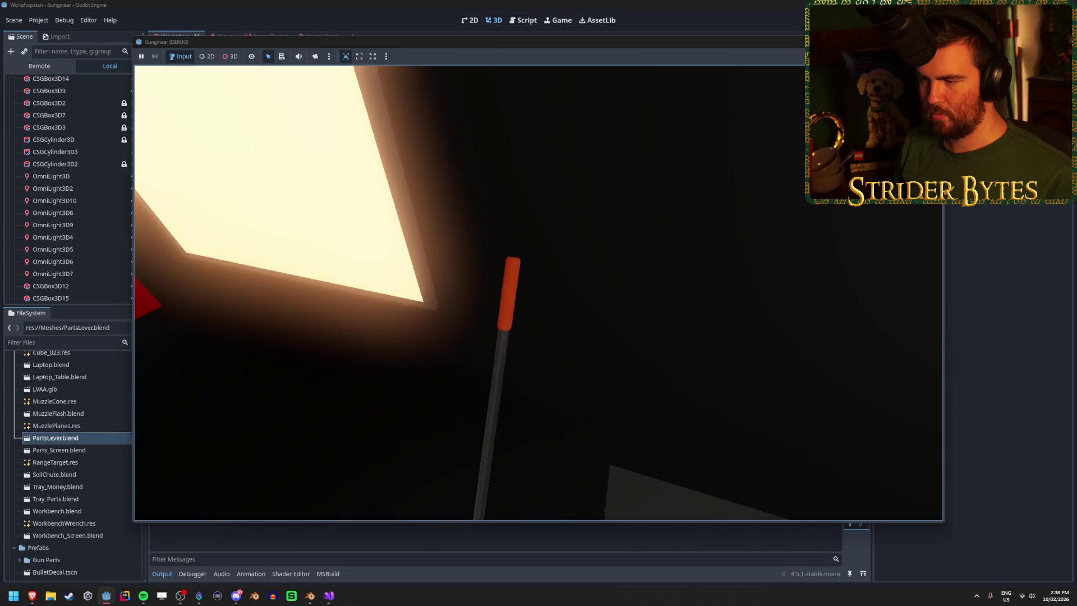
key("s")
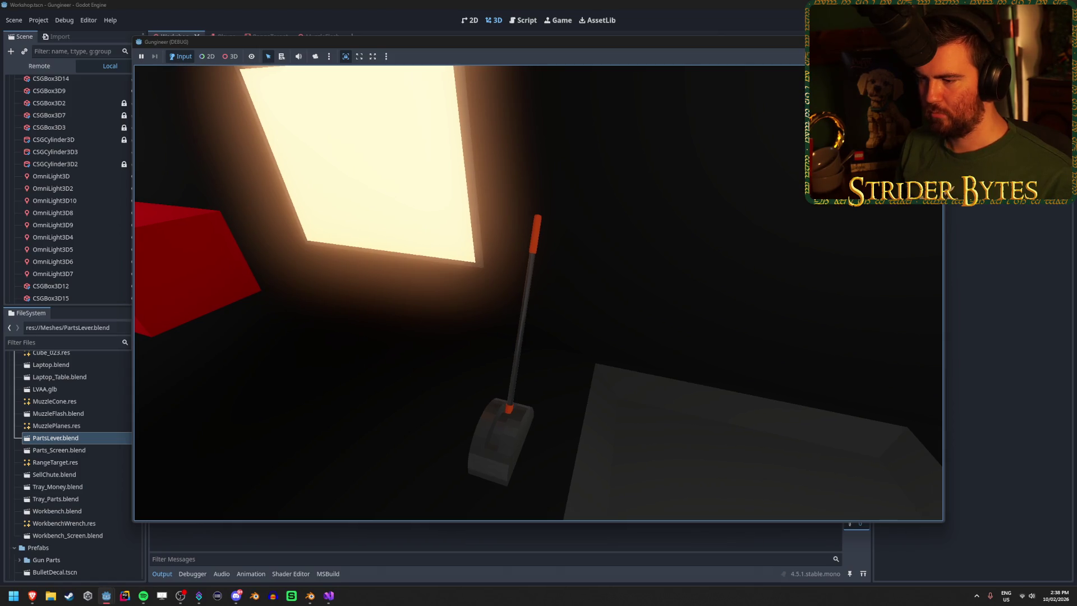
key("s")
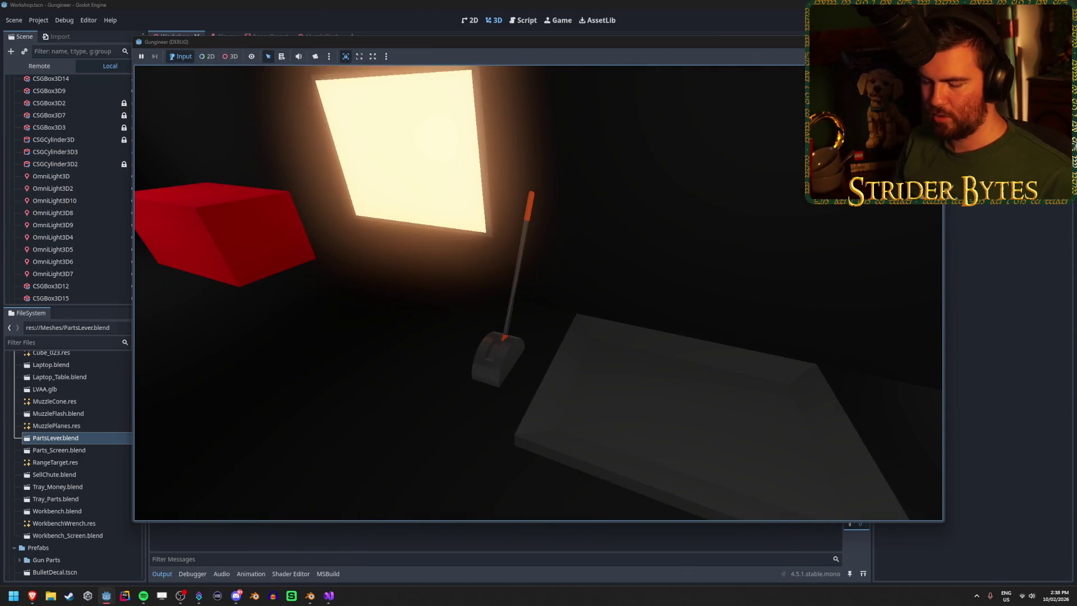
key("F8")
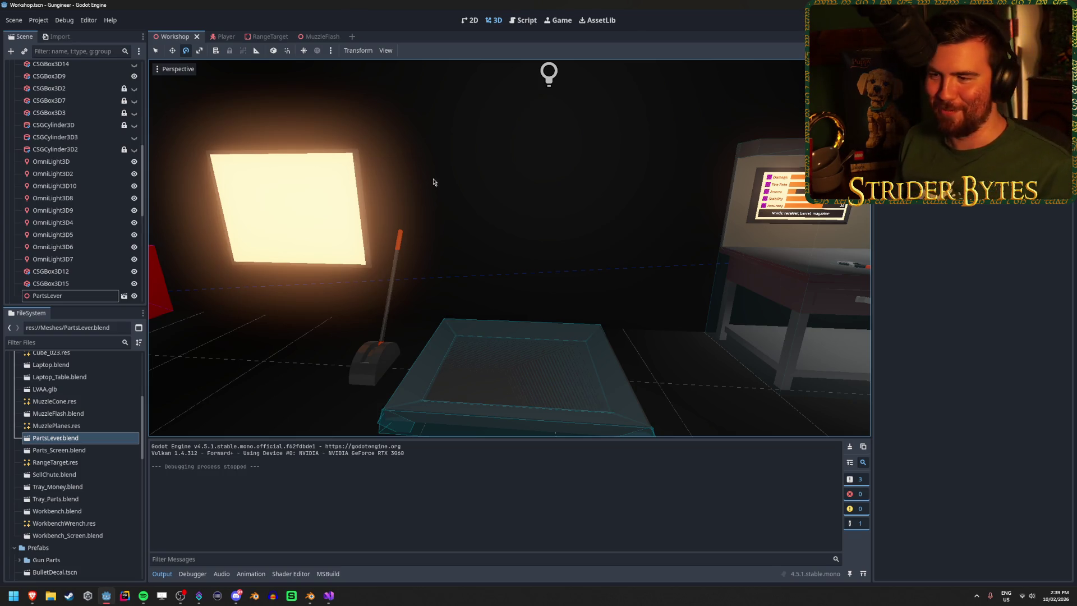
left_click_drag(432, 190, 494, 308)
Step: Bring the workbench into view and collapse the Greyboxing group in the Scene dock
left_click_drag(425, 362, 611, 247)
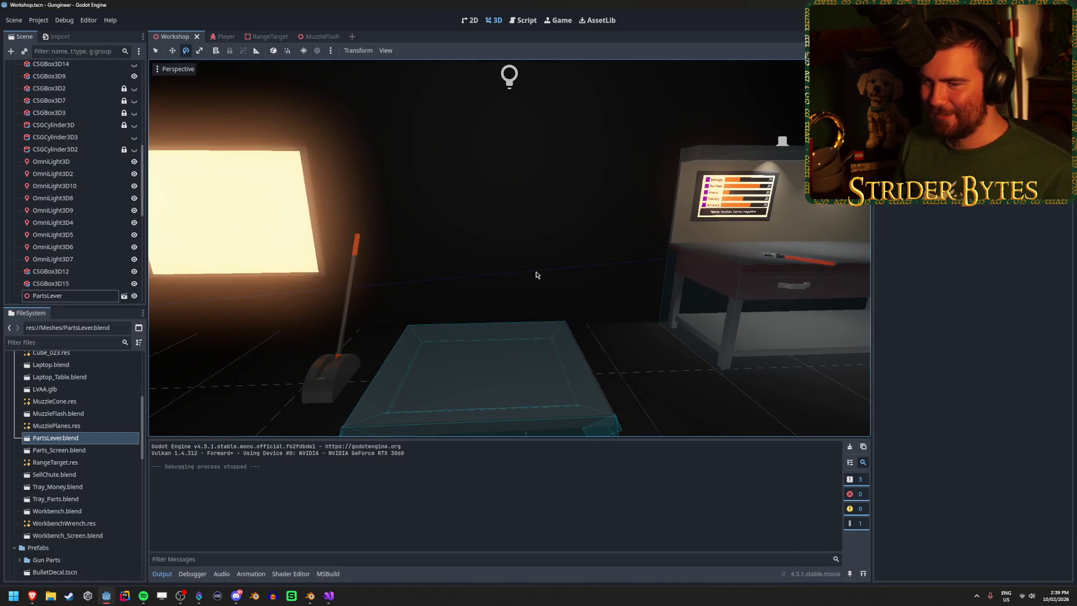
left_click_drag(535, 275, 536, 249)
scroll(73, 241, "down", 3)
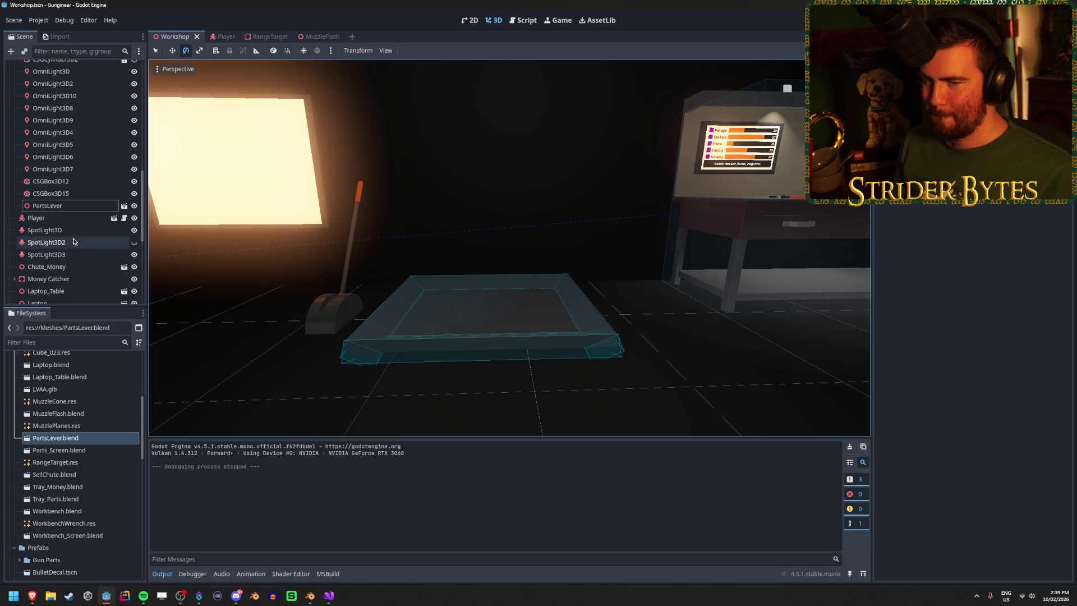
mouse_move(166, 241)
left_mouse_down()
mouse_move(155, 215)
mouse_move(129, 220)
mouse_move(160, 208)
left_mouse_up()
left_click_drag(538, 246, 526, 151)
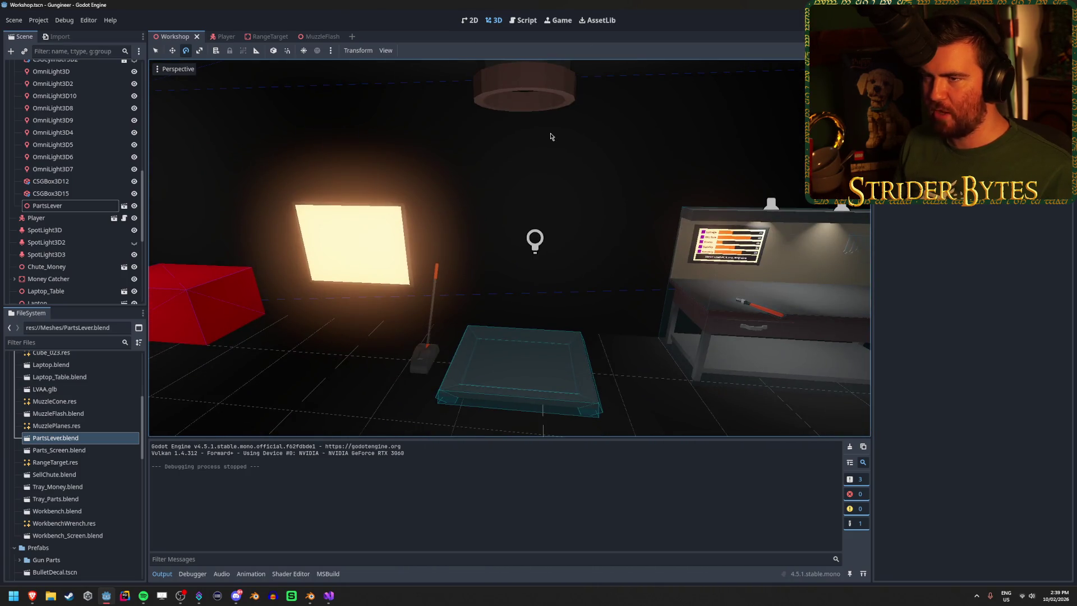
scroll(41, 194, "up", 10)
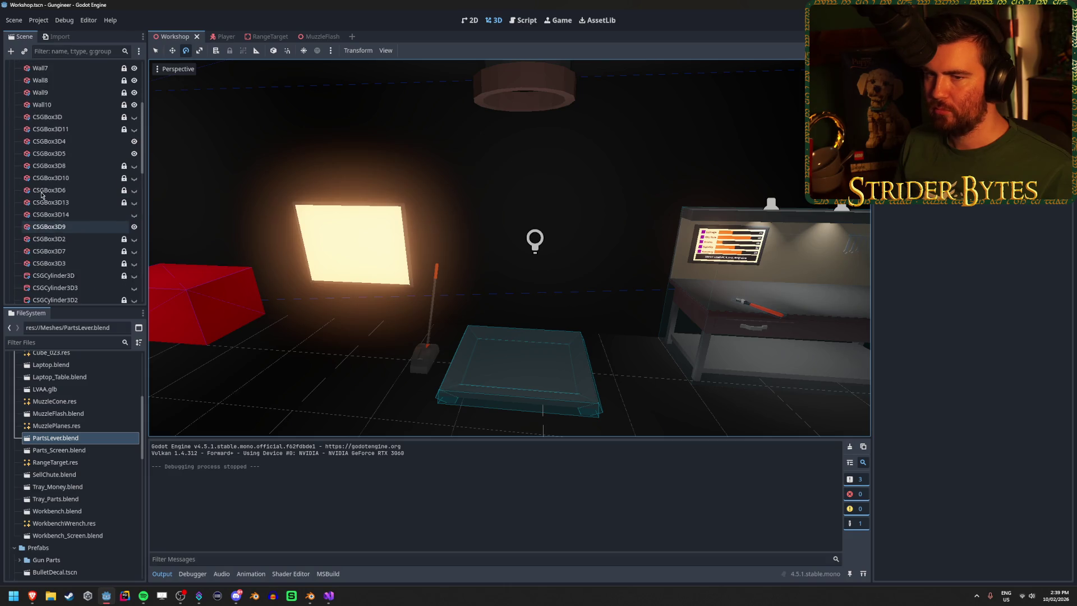
left_click(14, 104)
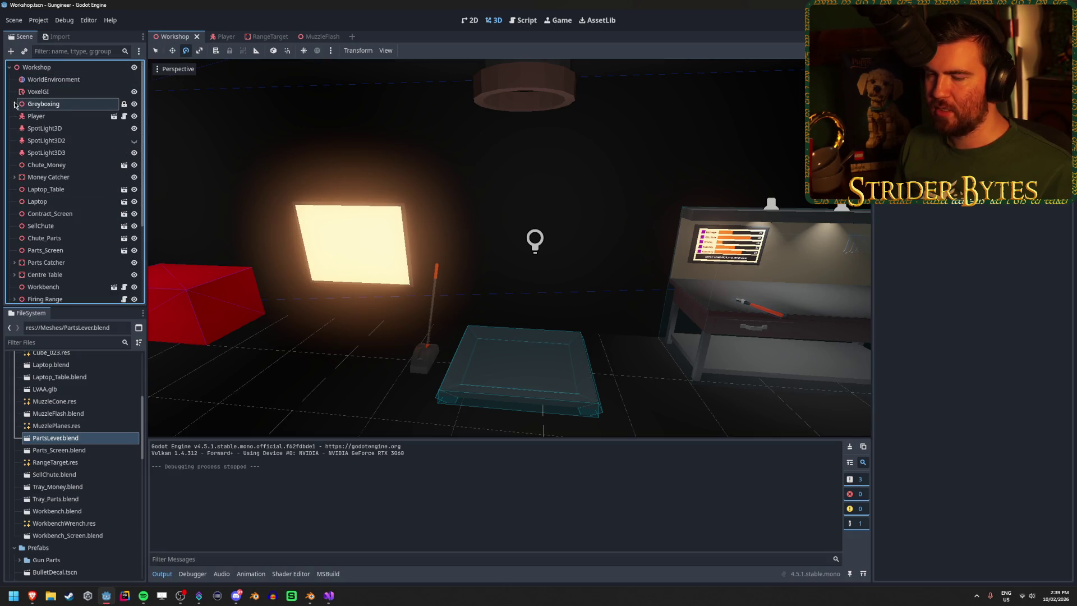
scroll(76, 177, "down", 1)
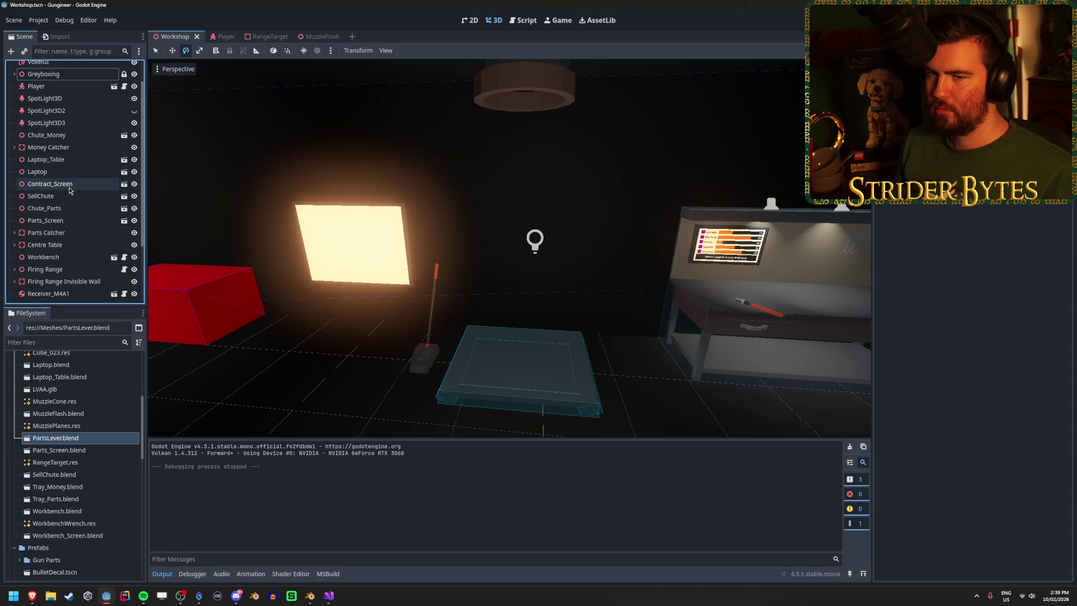
Step: Select Chute_Parts, Parts_Screen, Parts Catcher and the PartsLever together
left_click(67, 196)
left_click(65, 209)
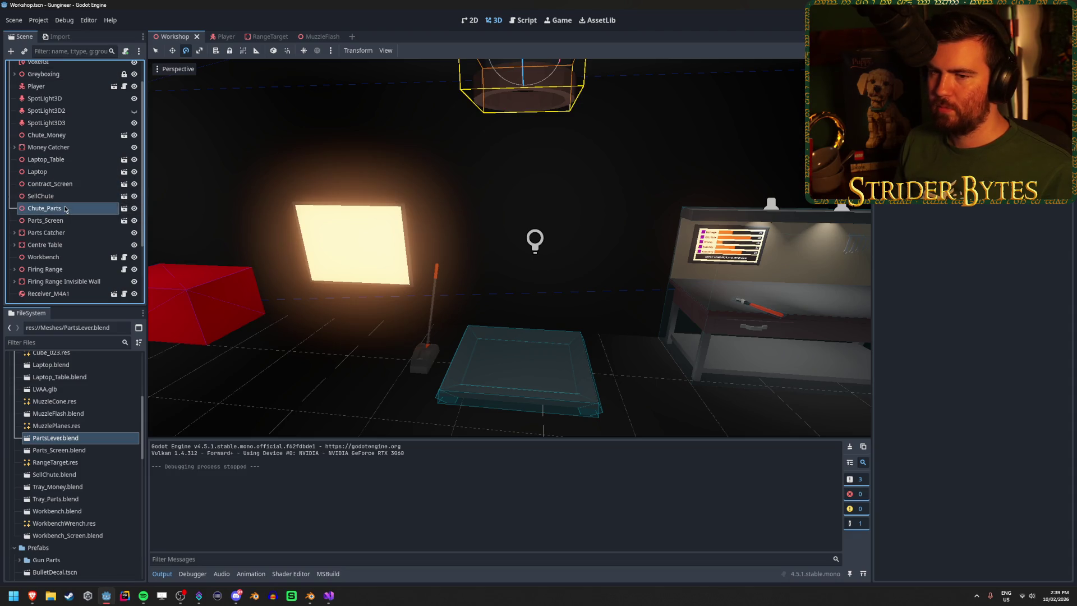
left_click(66, 221, "shift")
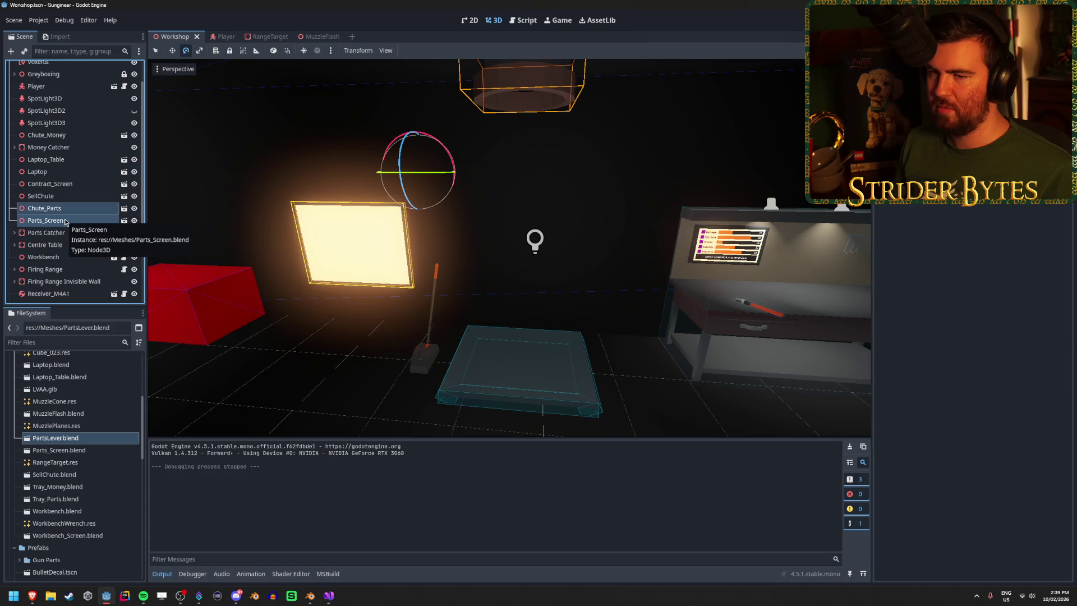
left_click(74, 233, "shift")
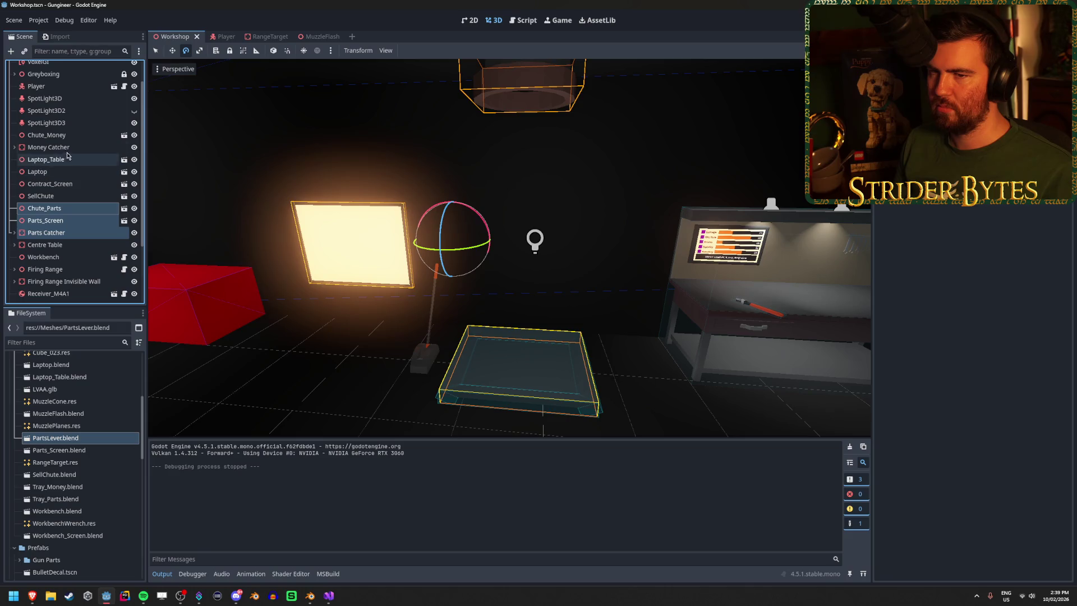
scroll(68, 162, "down", 3)
scroll(69, 162, "down", 1)
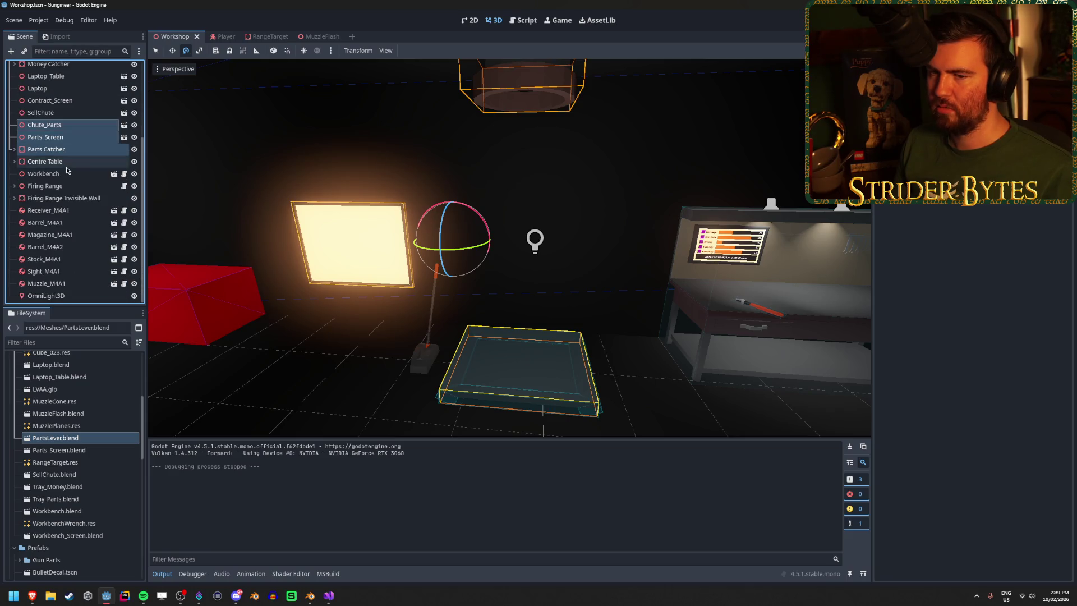
scroll(60, 283, "up", 5)
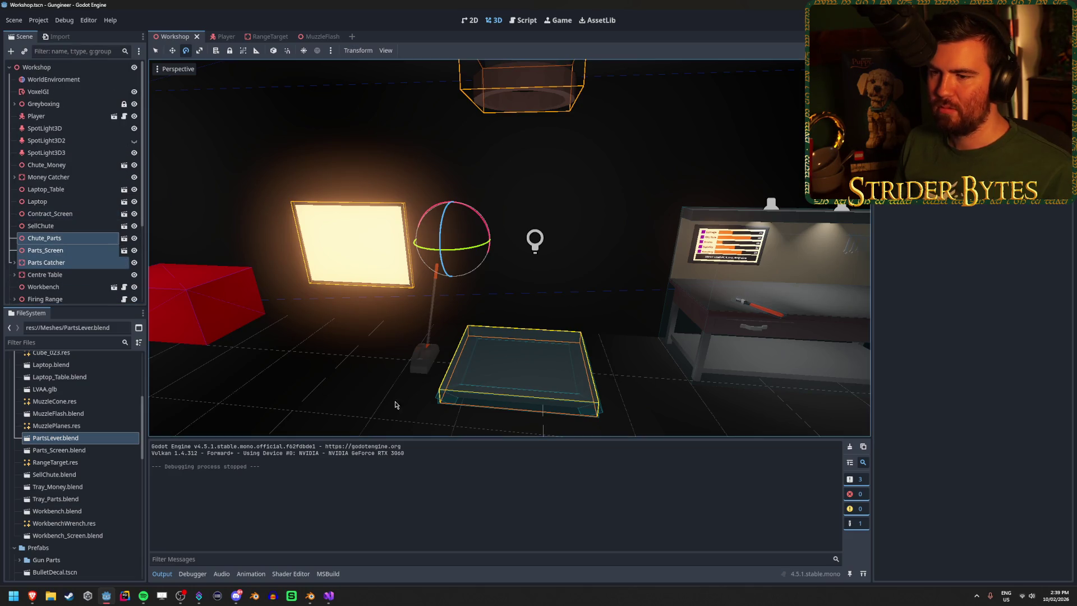
left_click(431, 303)
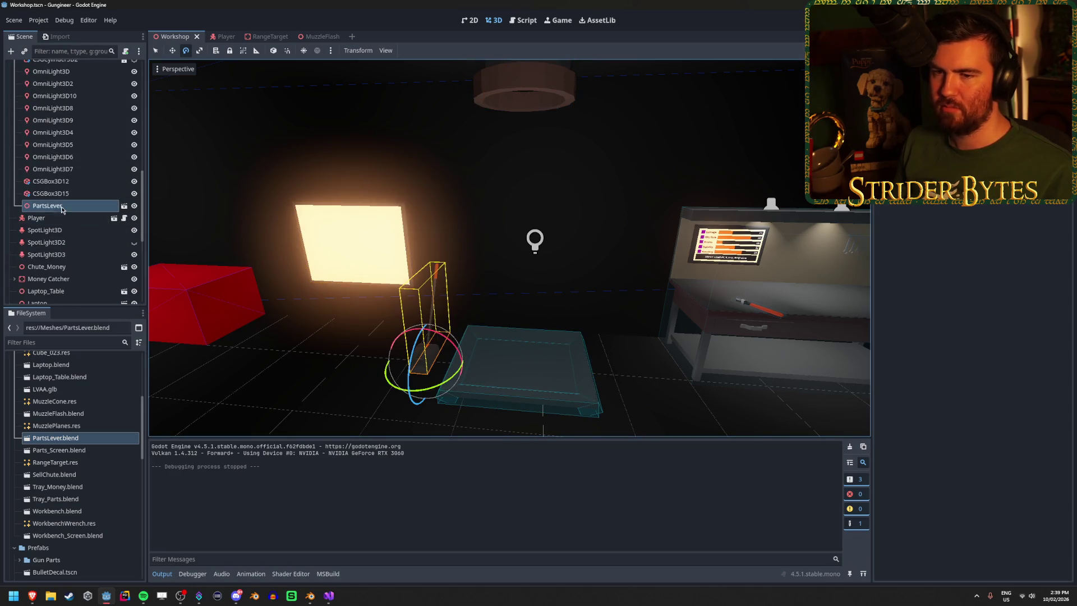
Step: Drag PartsLever down beside Chute_Parts and add Parts_Screen and Parts Catcher to the selection
scroll(62, 213, "down", 3)
left_click_drag(62, 115, 64, 247)
left_click(63, 262, "ctrl")
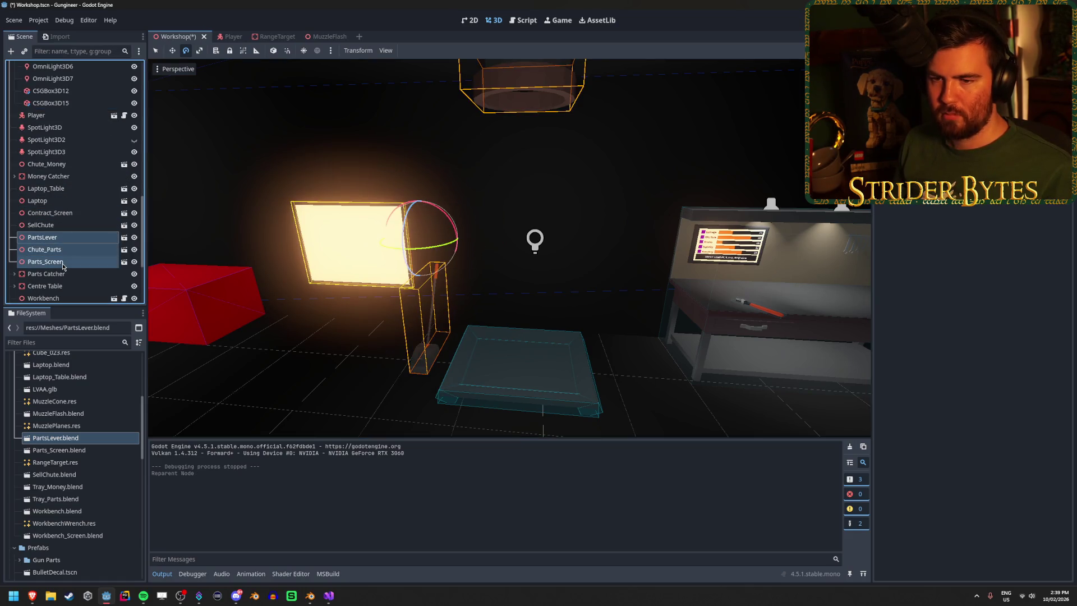
left_click(63, 274, "ctrl")
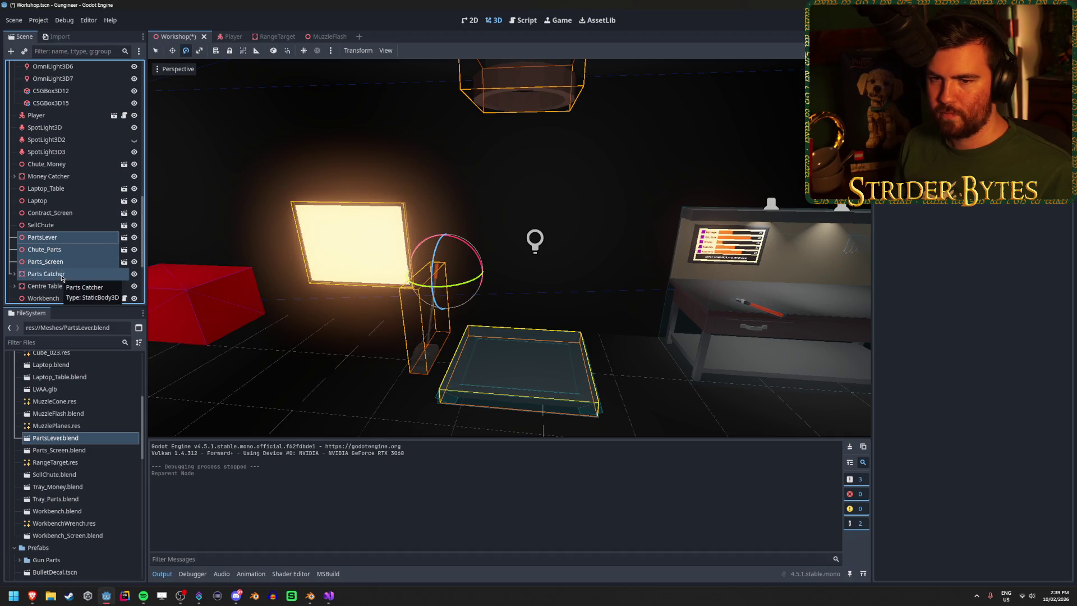
Step: Add a new Node3D node to the Workshop scene instead of reparenting
right_click(63, 277)
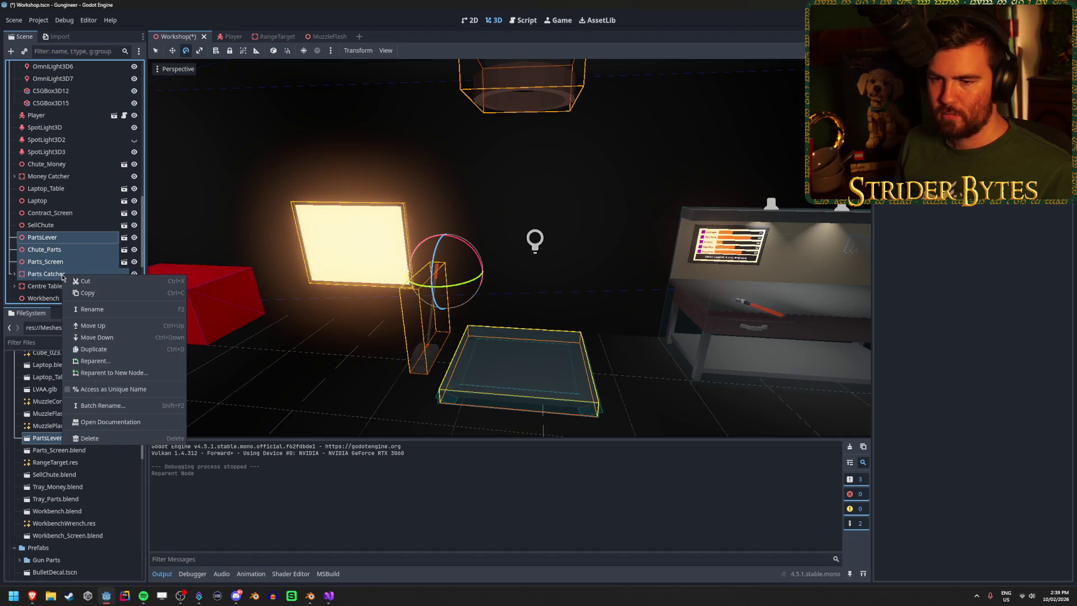
left_click(94, 360)
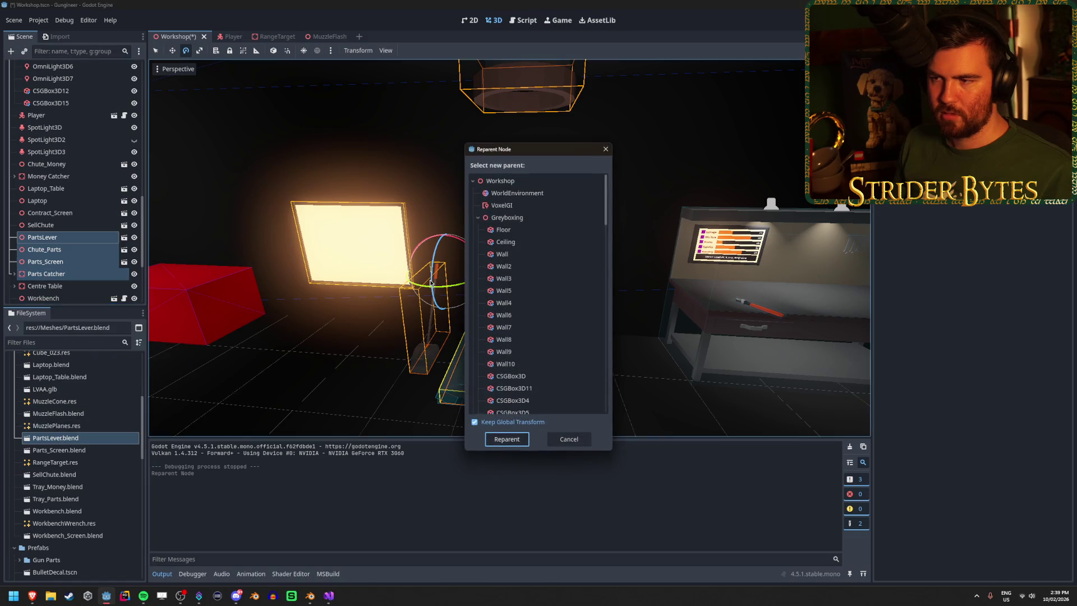
left_click(569, 439)
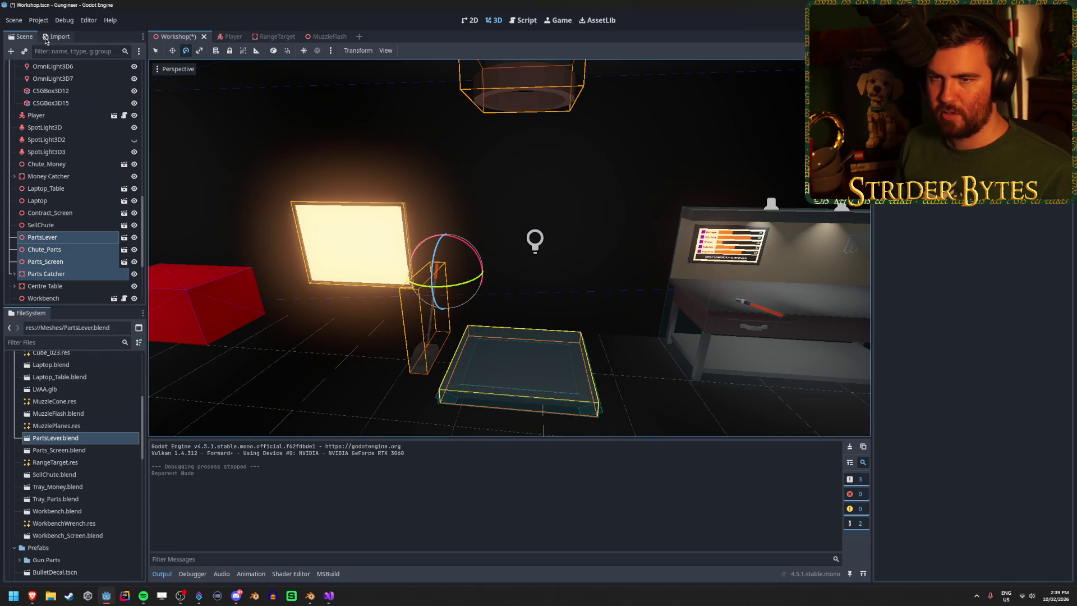
key("ctrl+a")
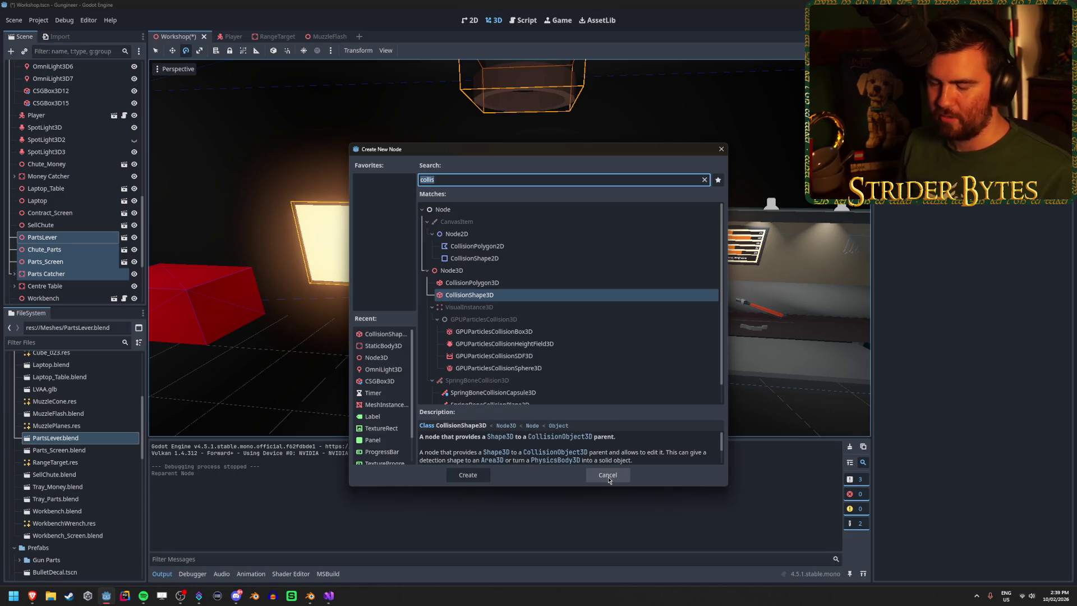
type("Node")
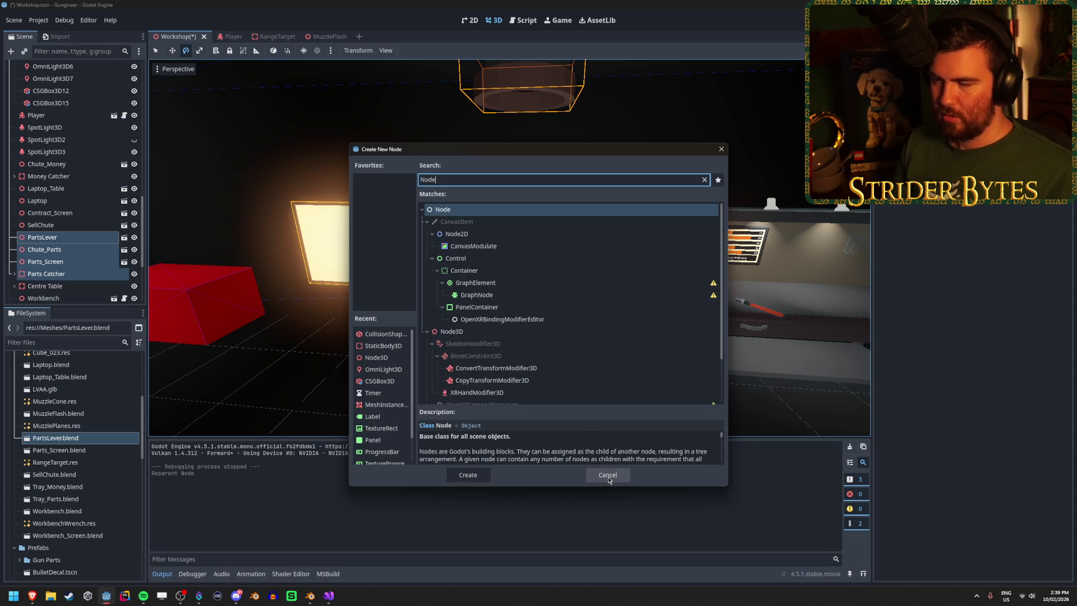
type("3d")
key("Return")
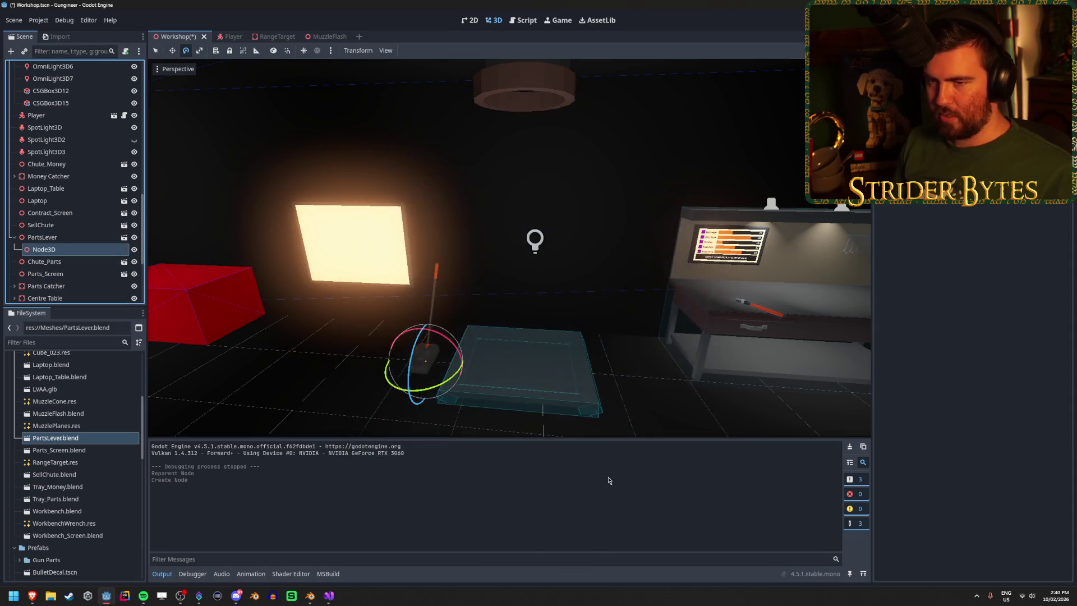
Step: Group PartsLever through Parts Catcher under the Node3D and save that branch as PartBuyer.tscn
left_click_drag(43, 249, 54, 238)
left_click(42, 249)
left_click(46, 286, "shift")
right_click(54, 238)
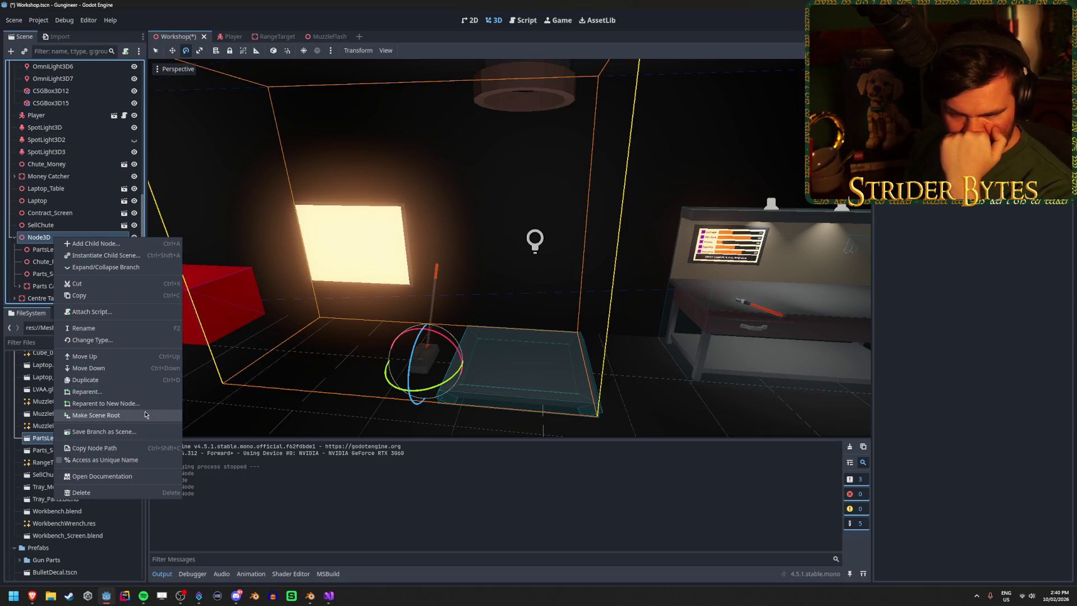
left_click(145, 430)
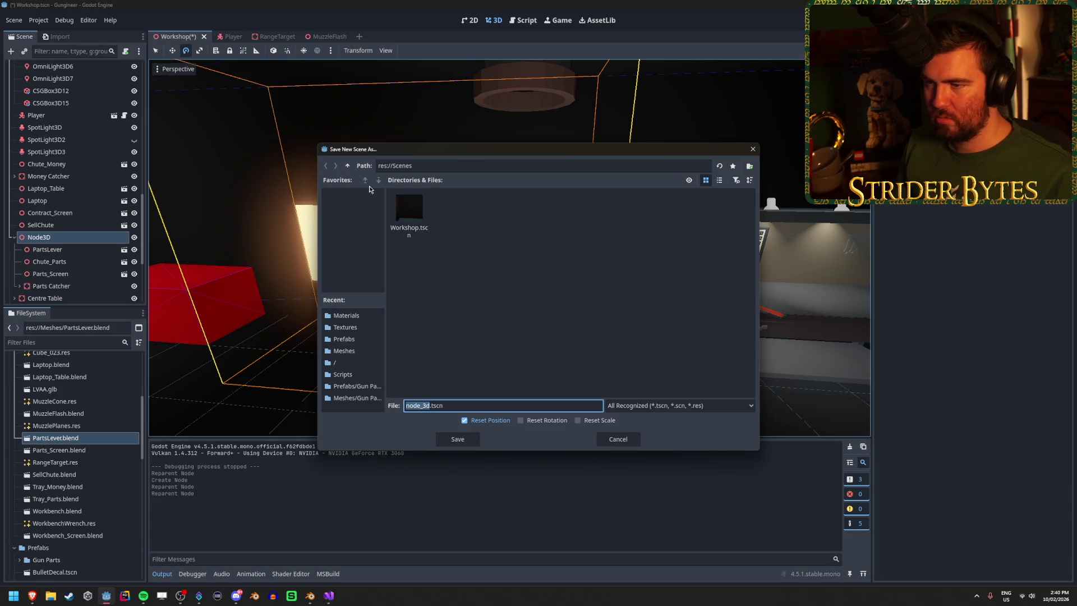
left_click(348, 166)
type("PartBuyer")
key("Return")
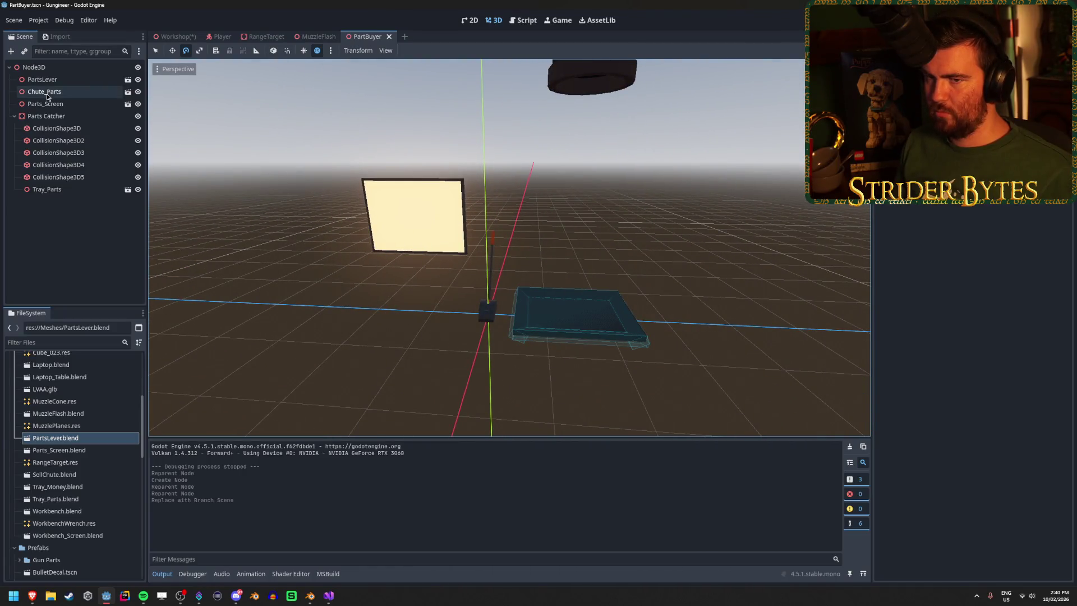
left_click(31, 118)
Step: Frame and inspect the PartBuyer scene's Node3D root and PartsLever
key("f")
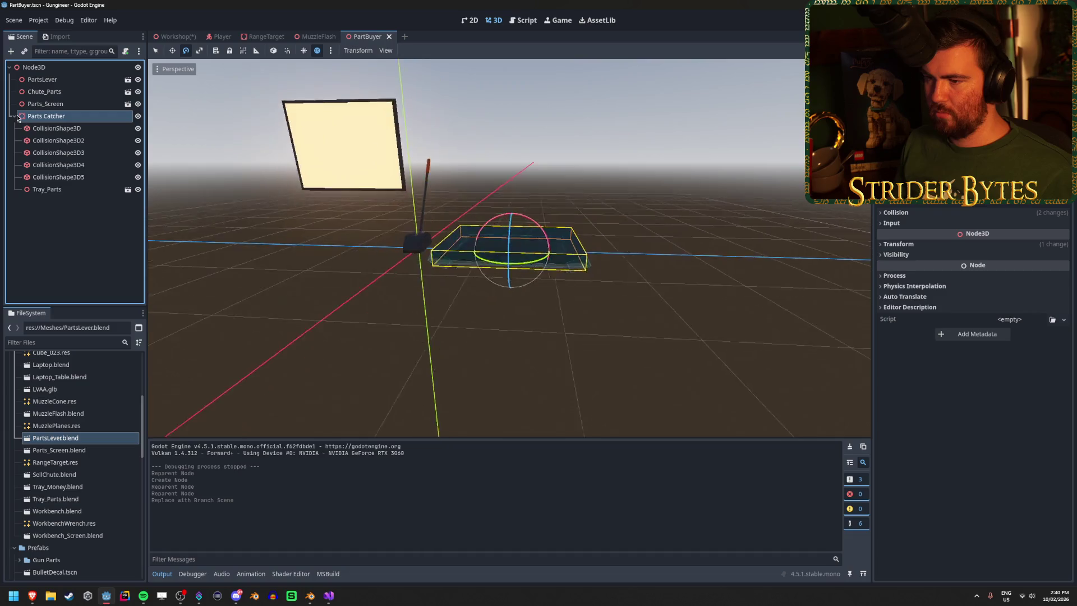
left_click(14, 116)
left_click(64, 70)
key("f")
left_click(42, 80)
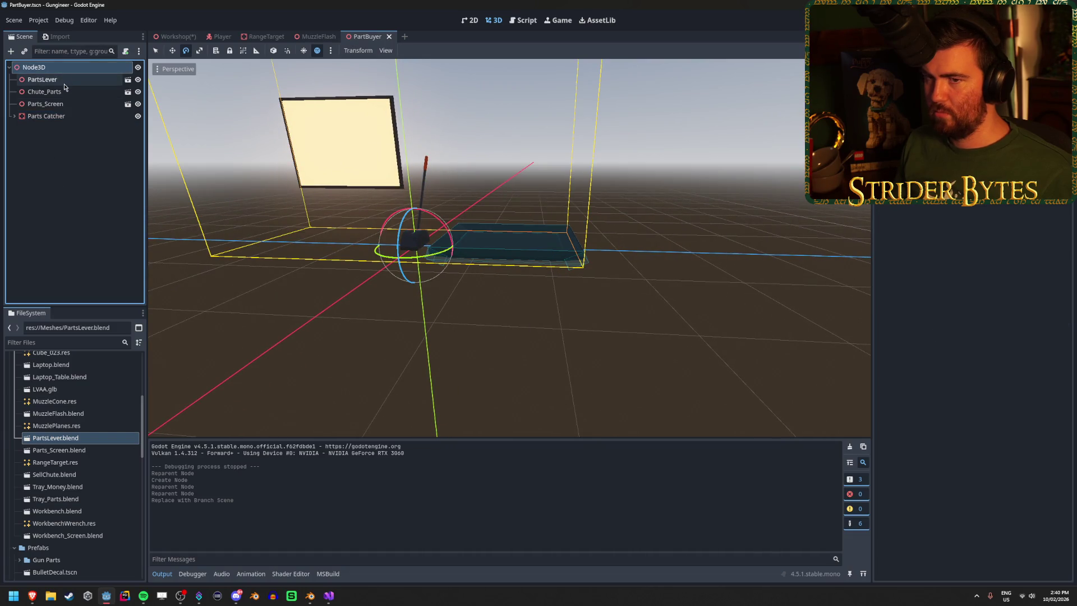
key("f")
scroll(535, 154, "up", 5)
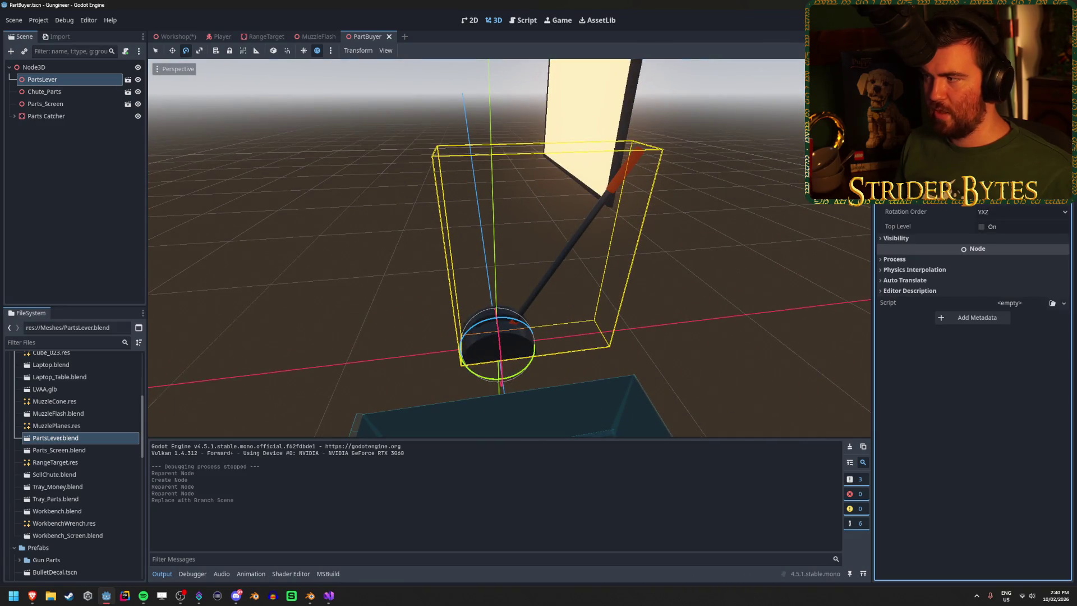
left_click(509, 247)
scroll(510, 248, "down", 5)
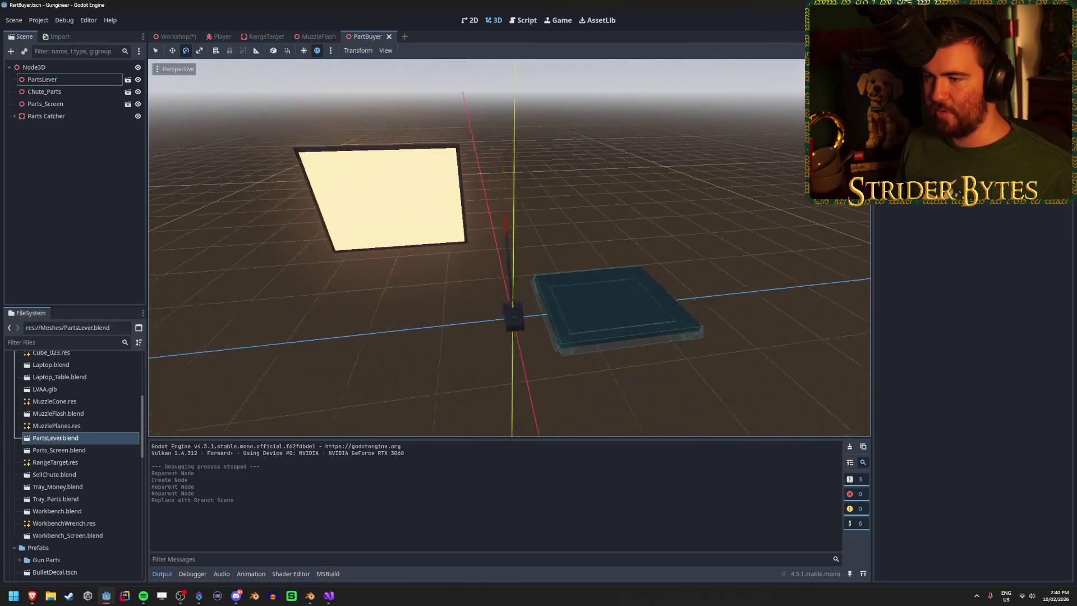
left_click_drag(235, 288, 278, 292)
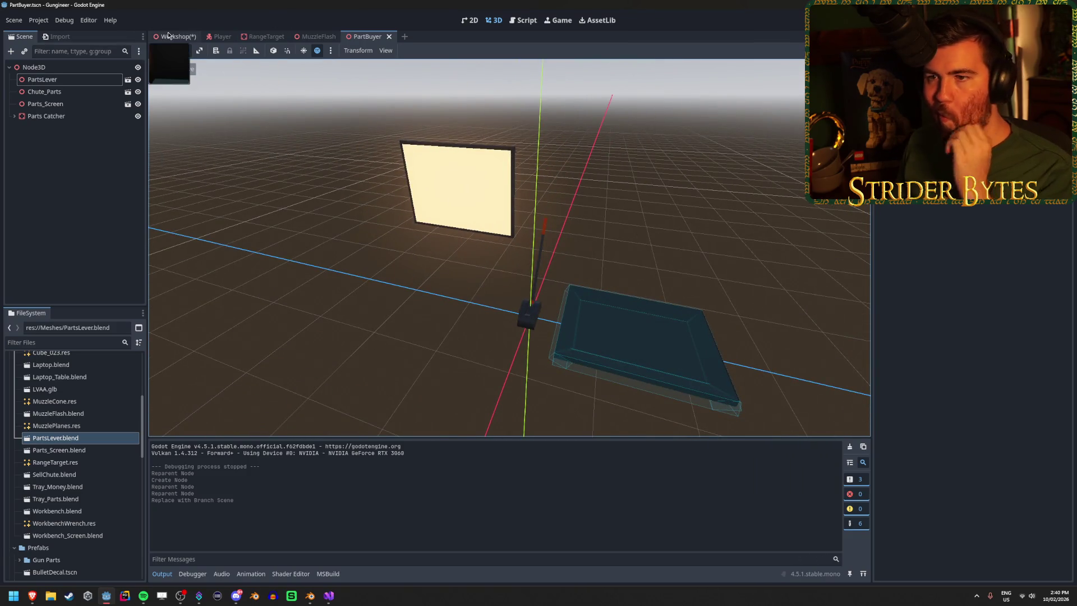
Step: In the Workshop scene, rename the grouping Node3D to PartBuyer
left_click(175, 36)
scroll(638, 311, "down", 5)
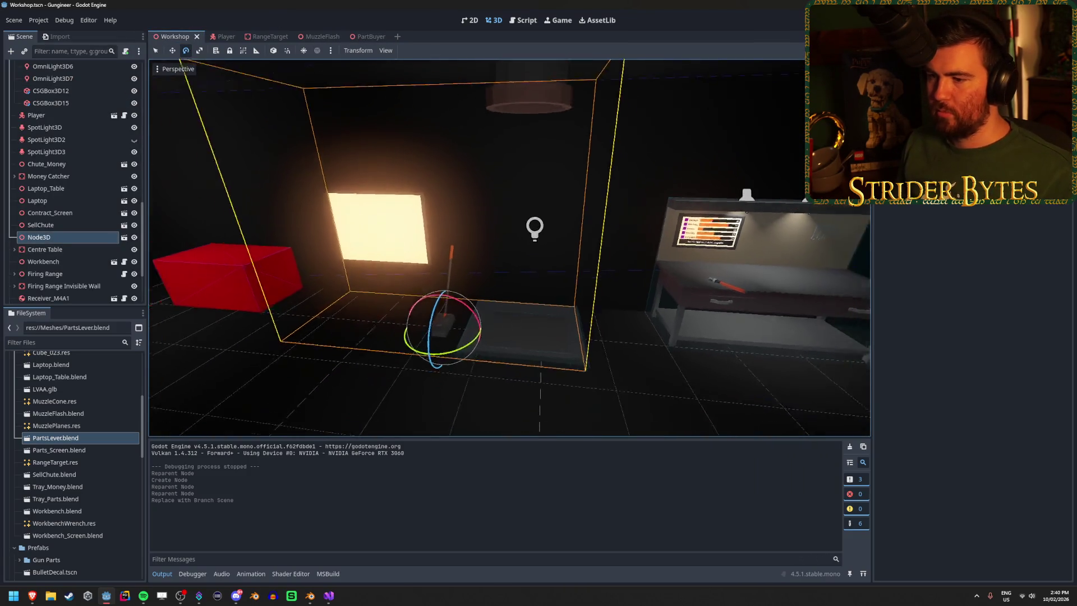
left_click(617, 373)
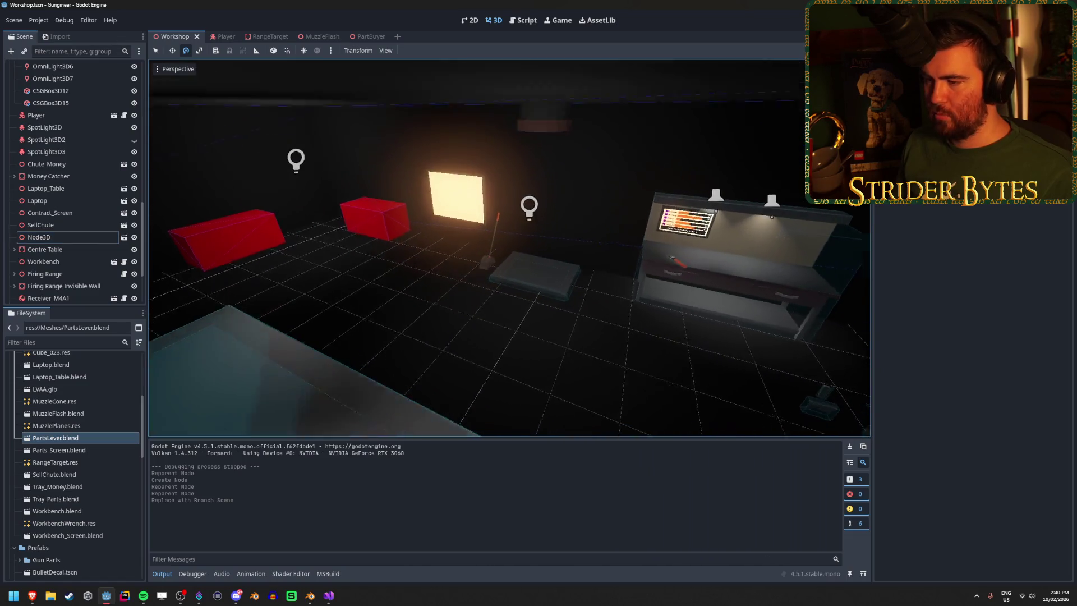
left_click_drag(617, 372, 561, 314)
left_click(59, 238)
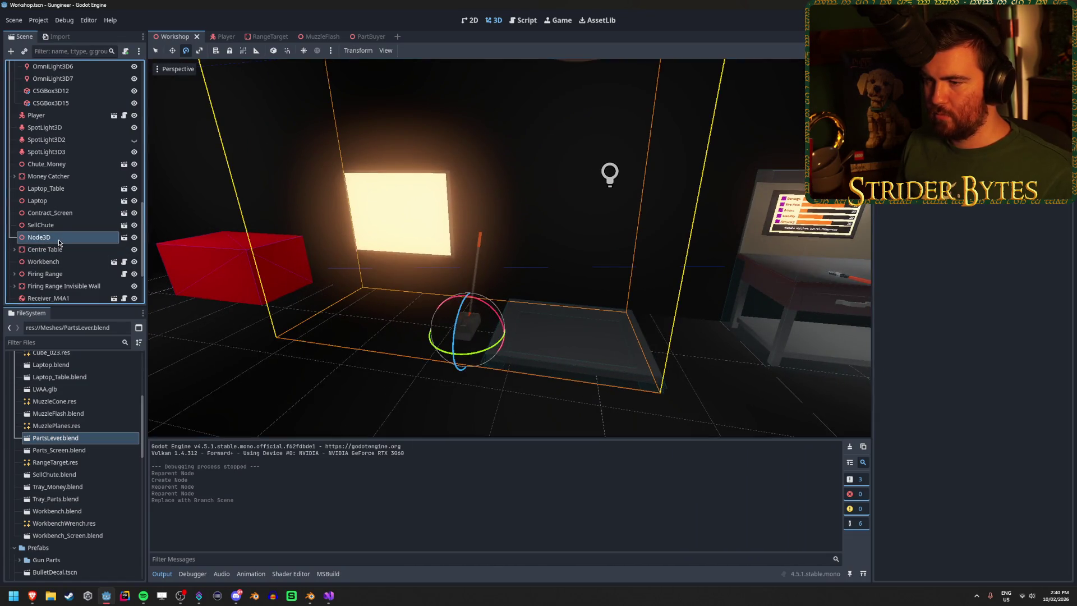
double_click(62, 237)
type("PartBuy")
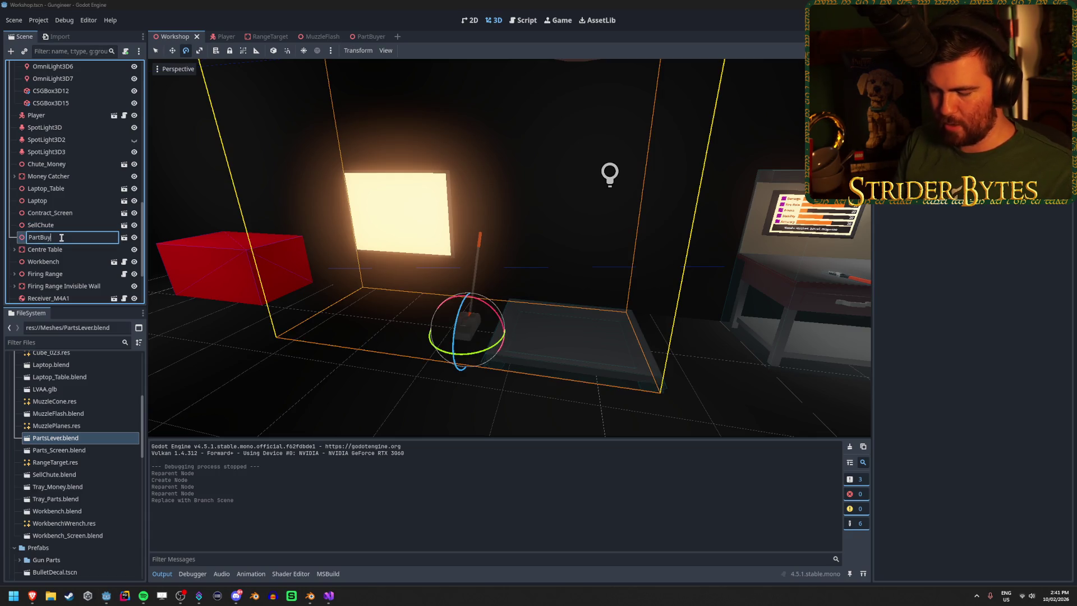
type("er")
key("Return")
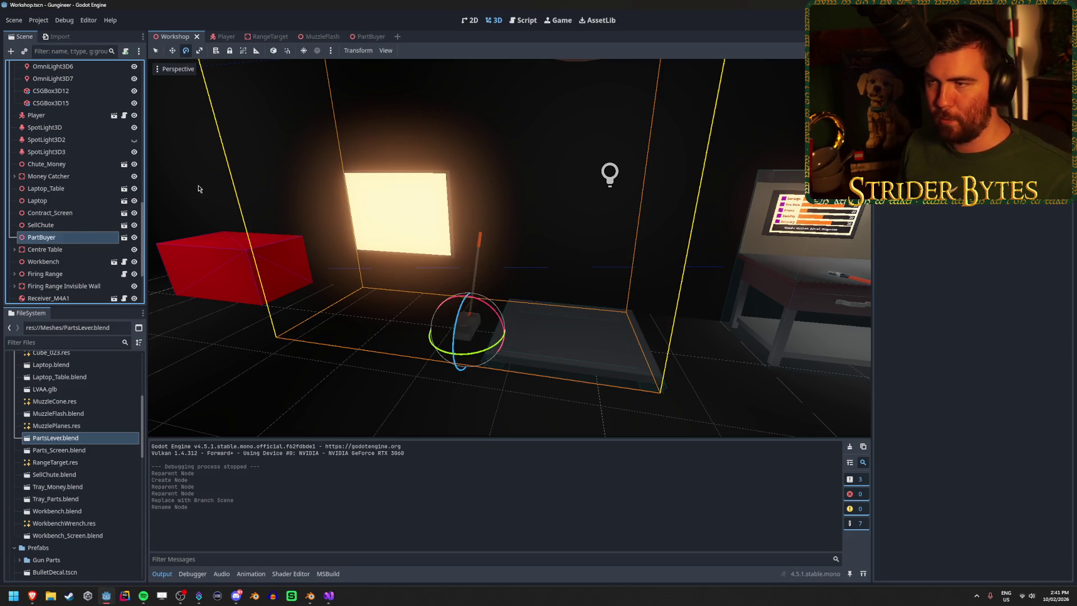
Step: Return to the PartBuyer scene and view the lever up close
left_click(370, 38)
left_click_drag(347, 106, 319, 358)
key("w")
left_click(588, 248)
mouse_move(587, 248)
left_mouse_down()
mouse_move(543, 241)
mouse_move(588, 248)
left_mouse_up()
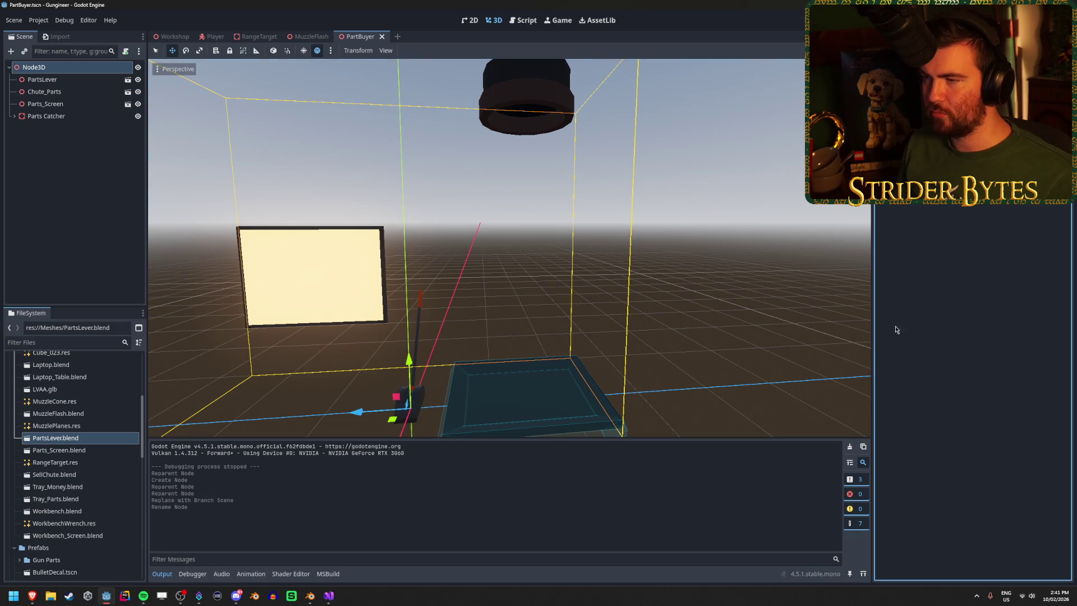
left_click(76, 213)
scroll(60, 474, "down", 6)
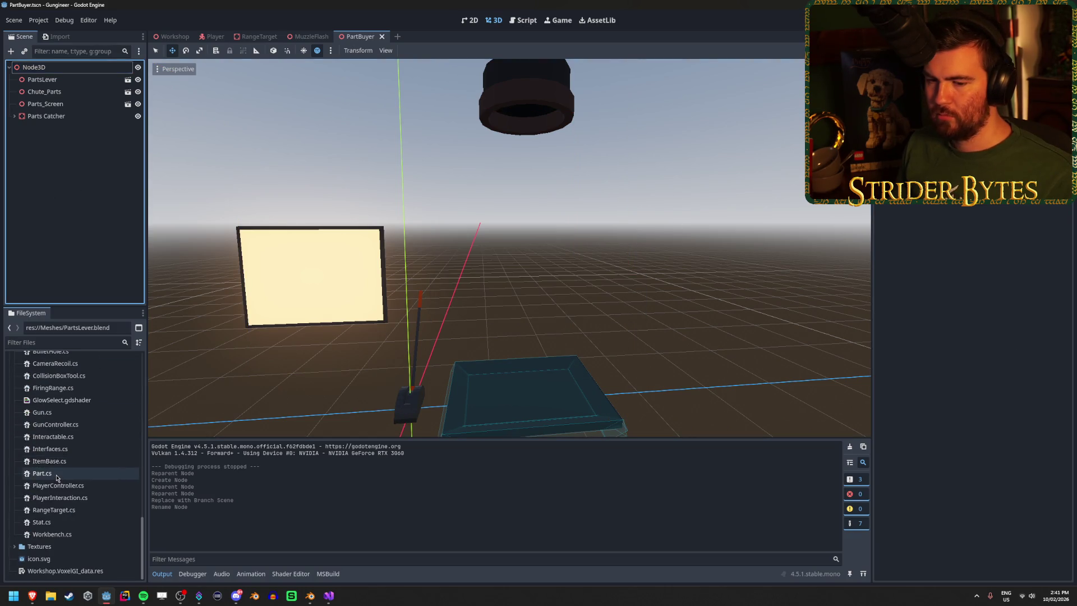
right_click(64, 428)
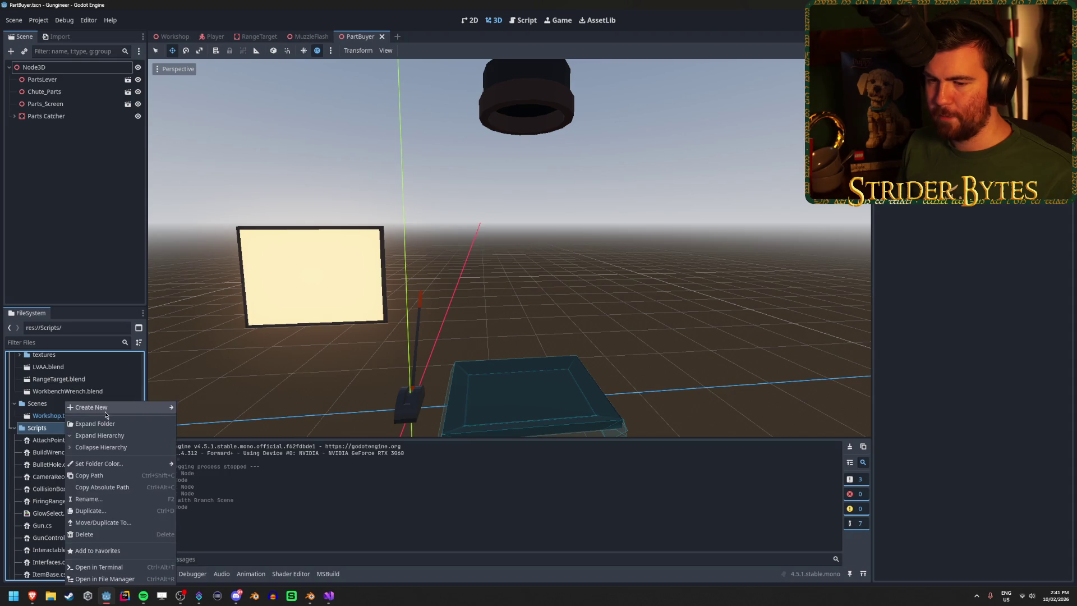
mouse_move(105, 414)
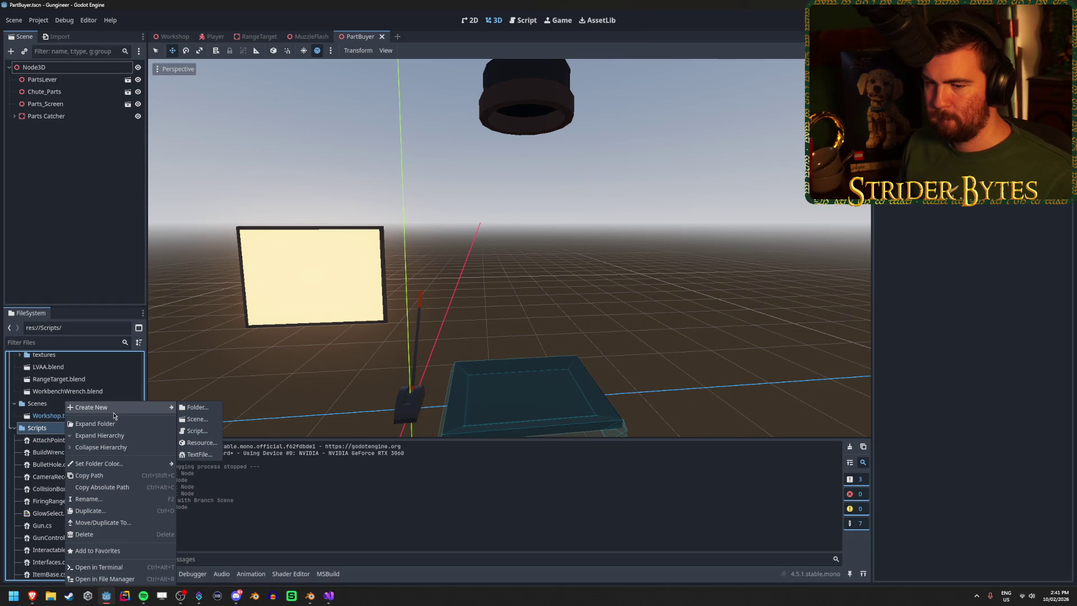
key("Escape")
left_click(77, 80)
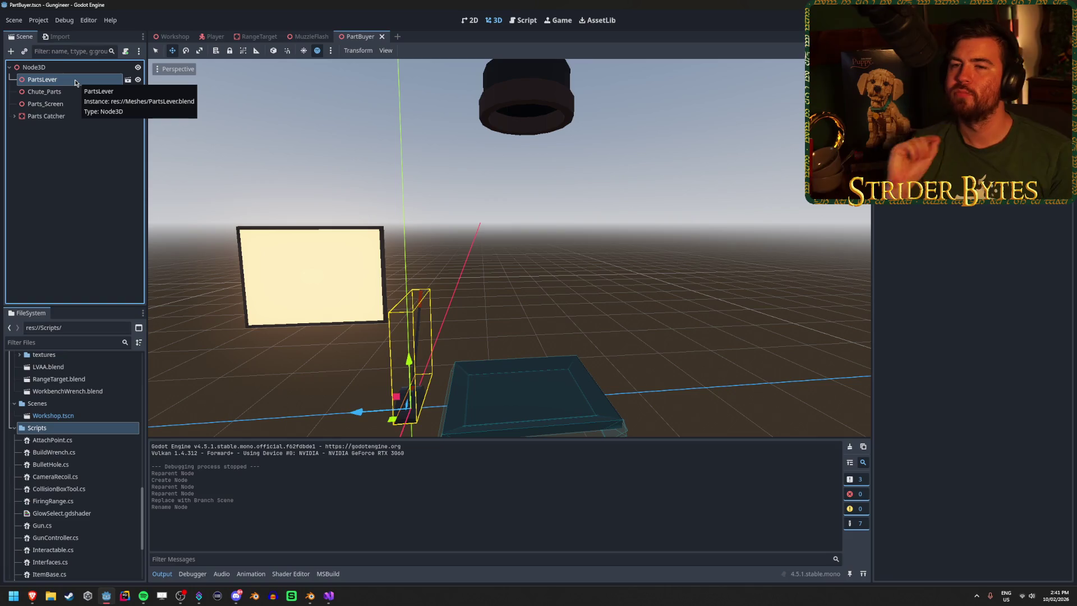
left_click(91, 169)
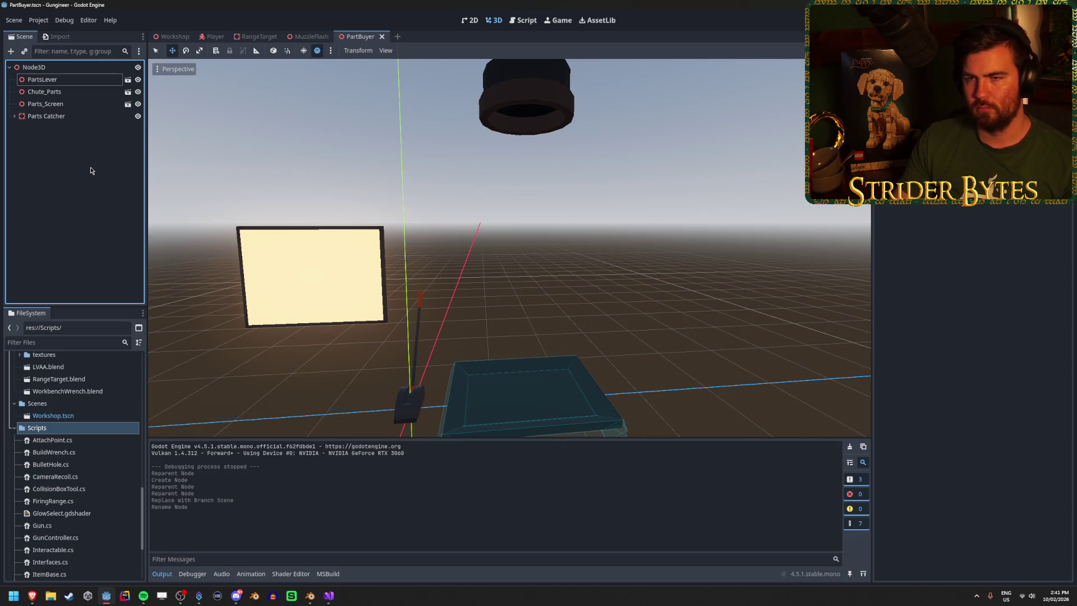
left_click(87, 104)
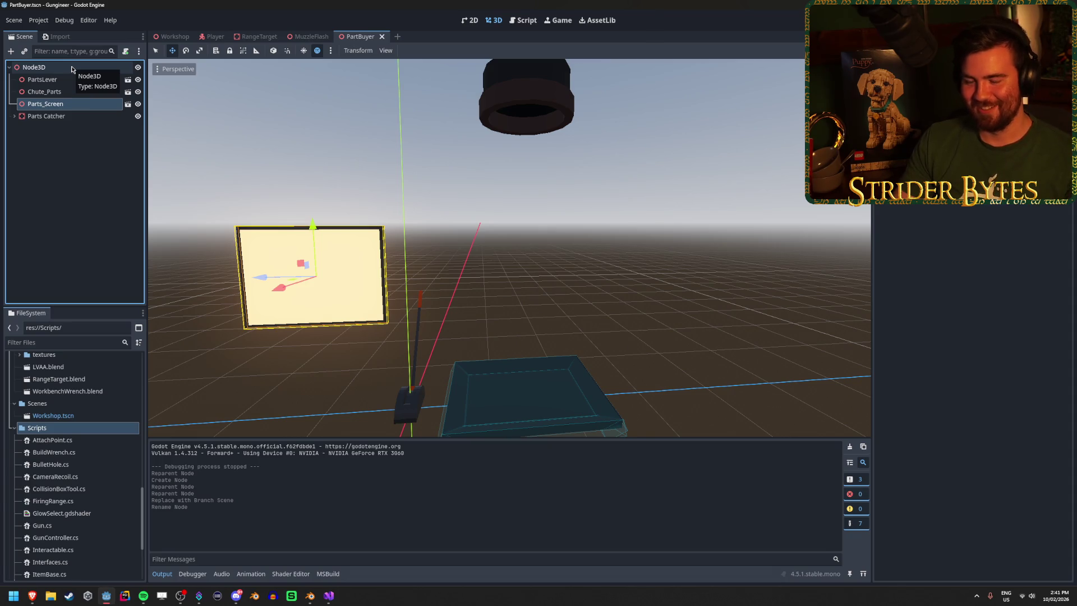
left_click(85, 185)
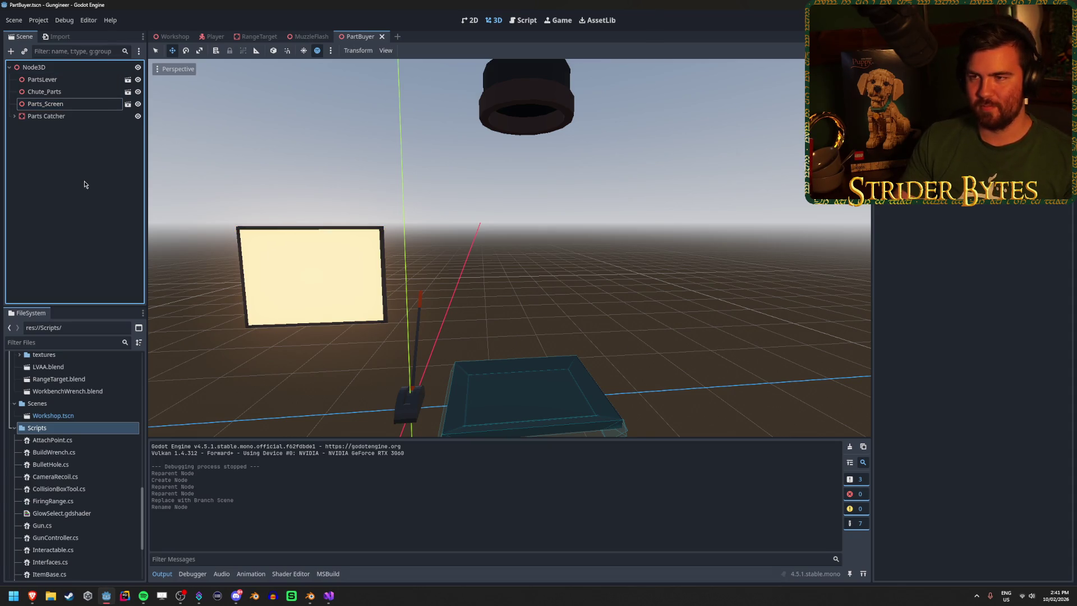
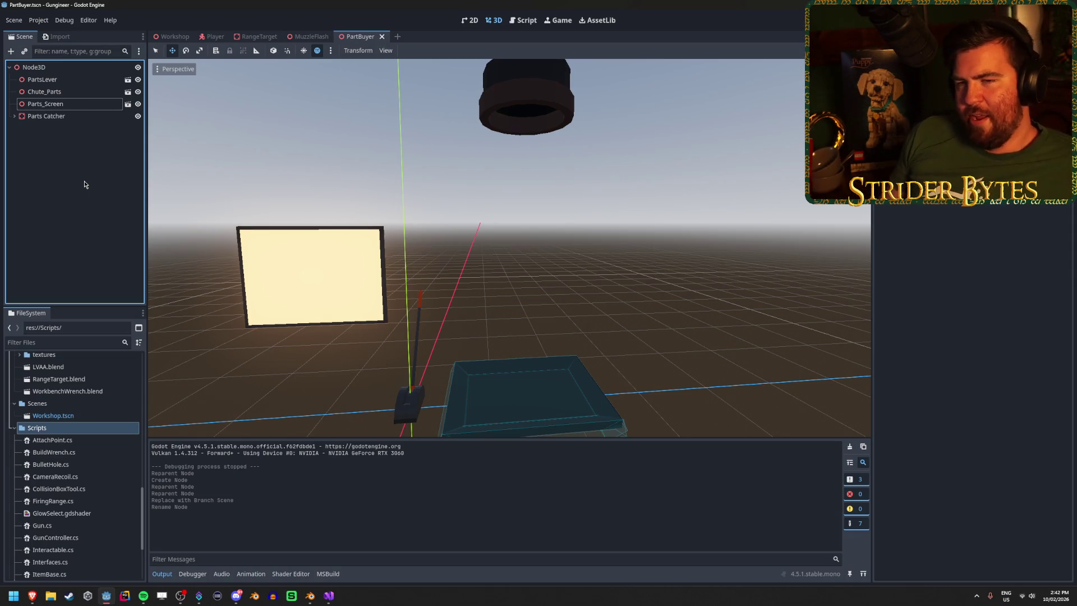
Step: Inspect the Parts_Screen, Parts Catcher, lever and root nodes to check each one's bounds
left_click(85, 104)
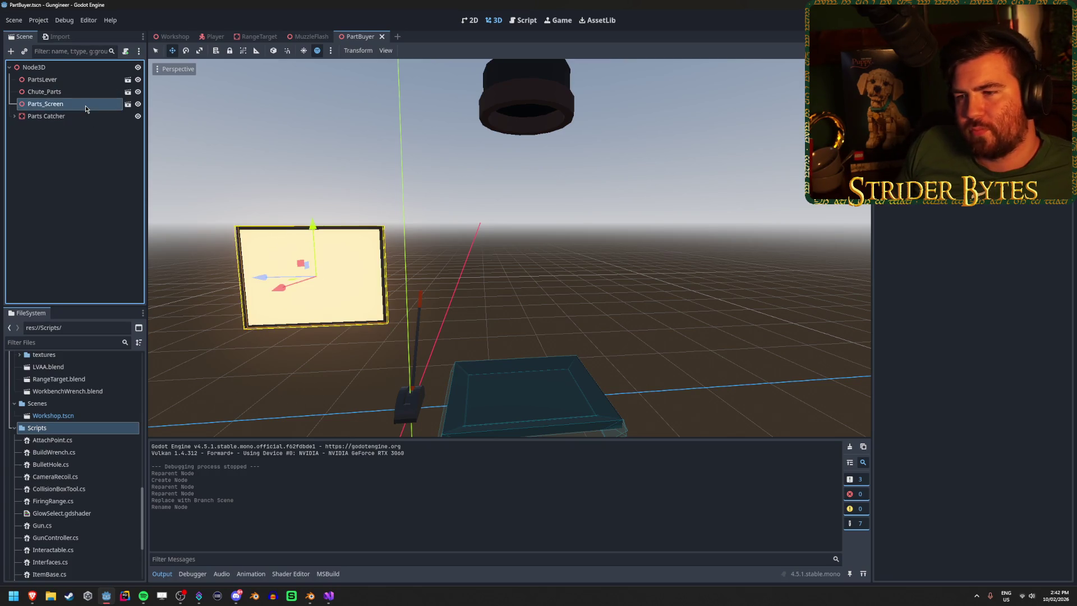
left_click(82, 91)
left_click(83, 78)
left_click(84, 68)
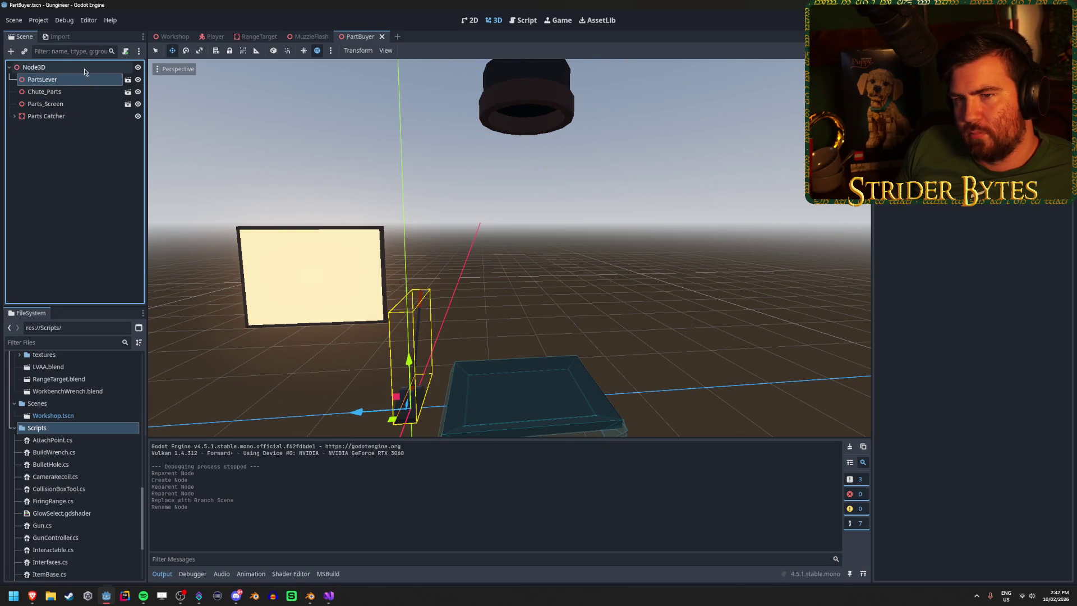
left_click(87, 116)
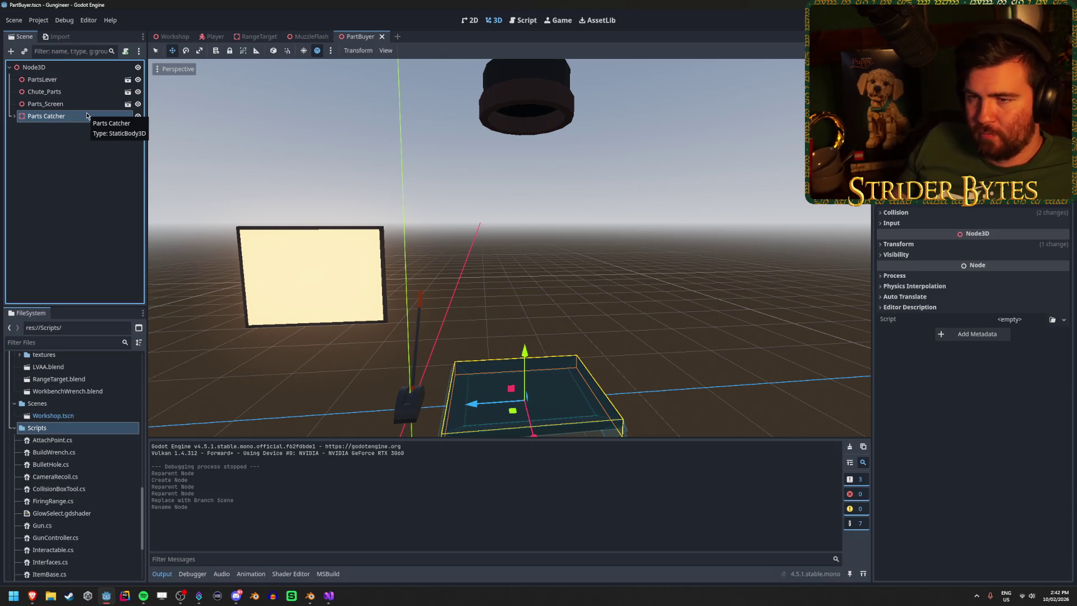
left_click(95, 192)
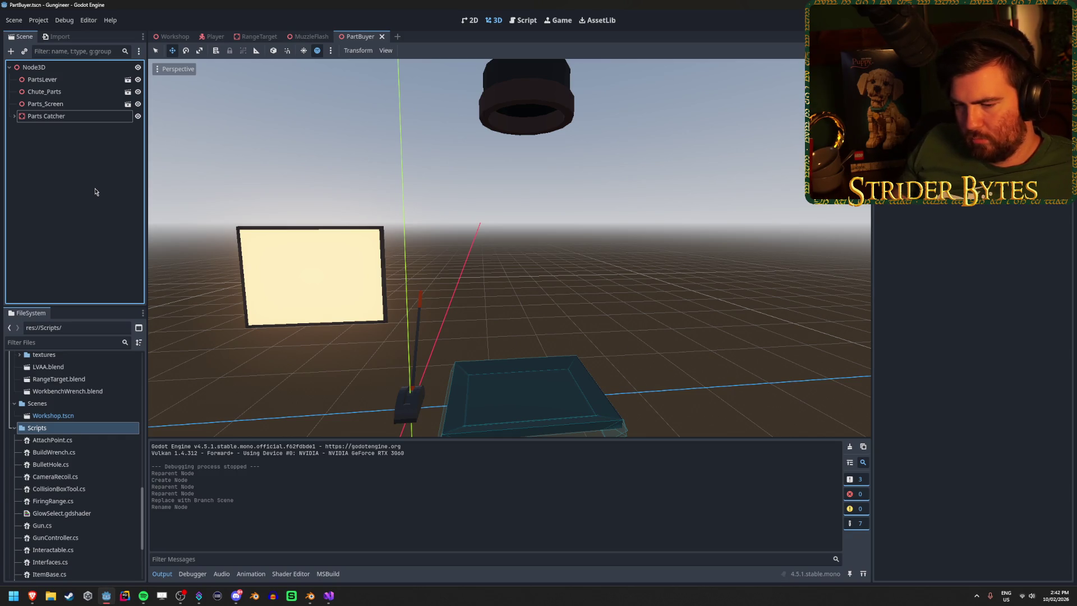
left_click(62, 80)
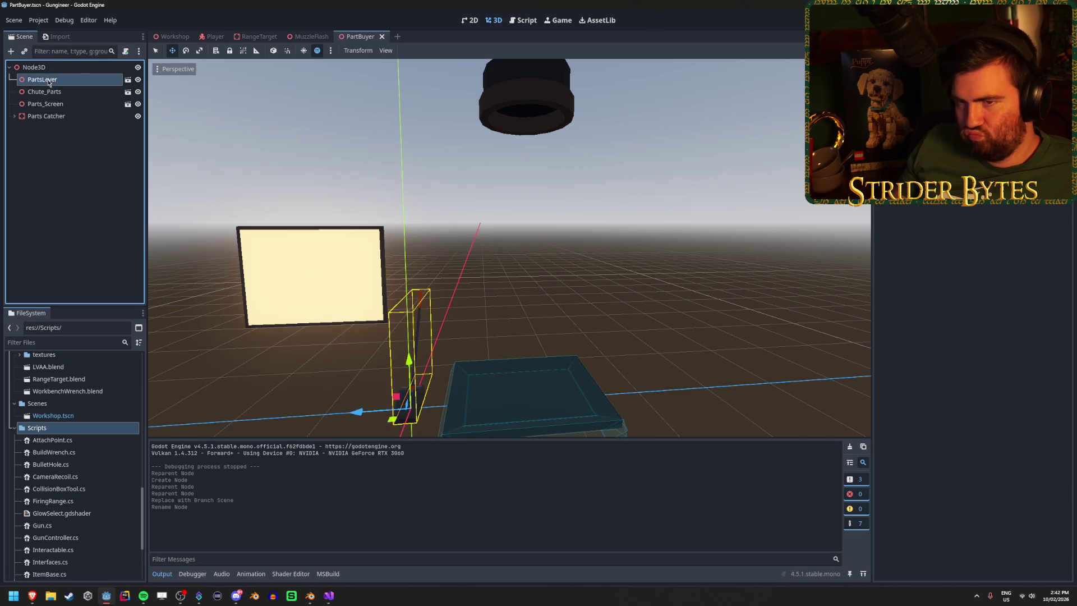
left_click(60, 67)
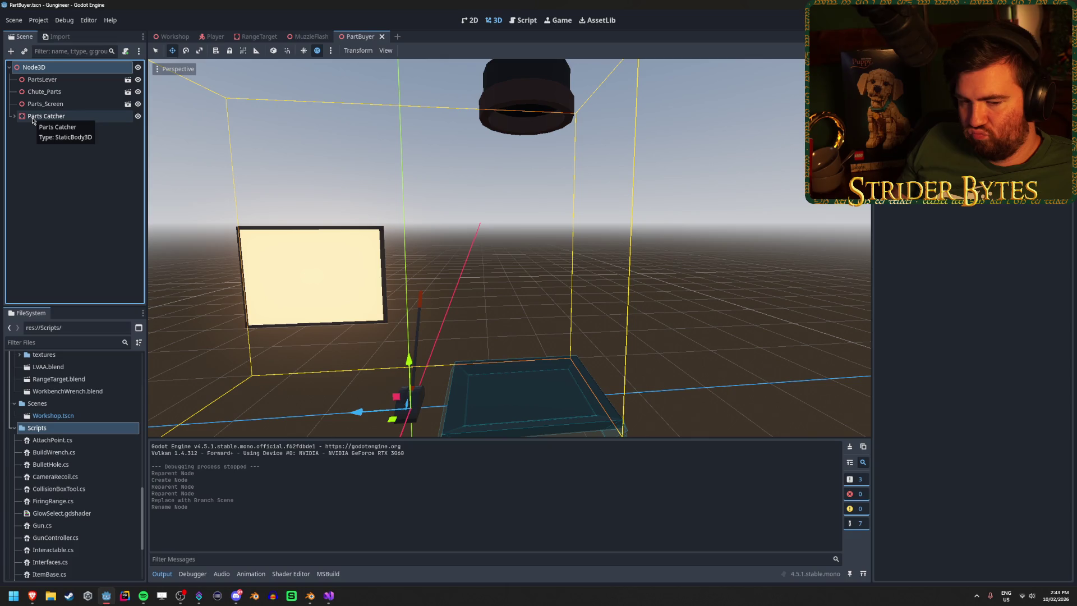
Step: Frame the PartsLever node in the 3D view and look at it up close
left_click(45, 79)
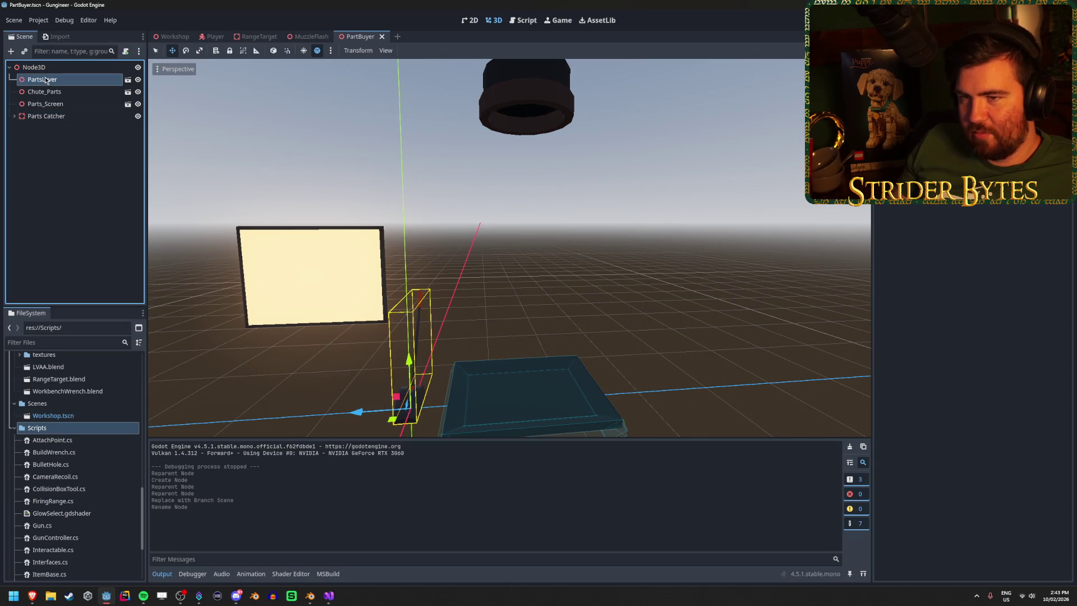
key("f")
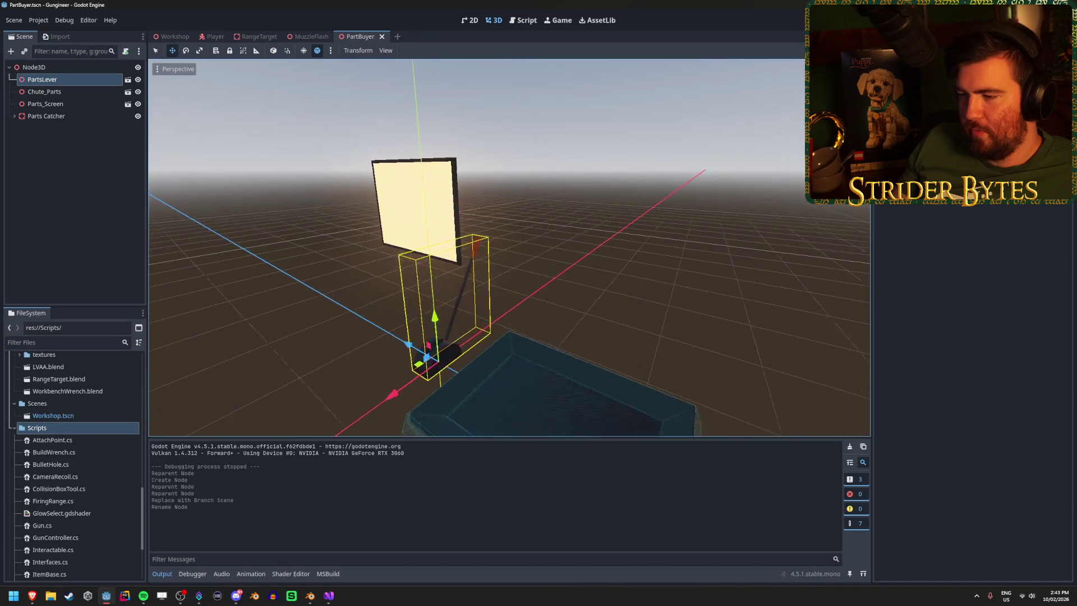
left_click(652, 205)
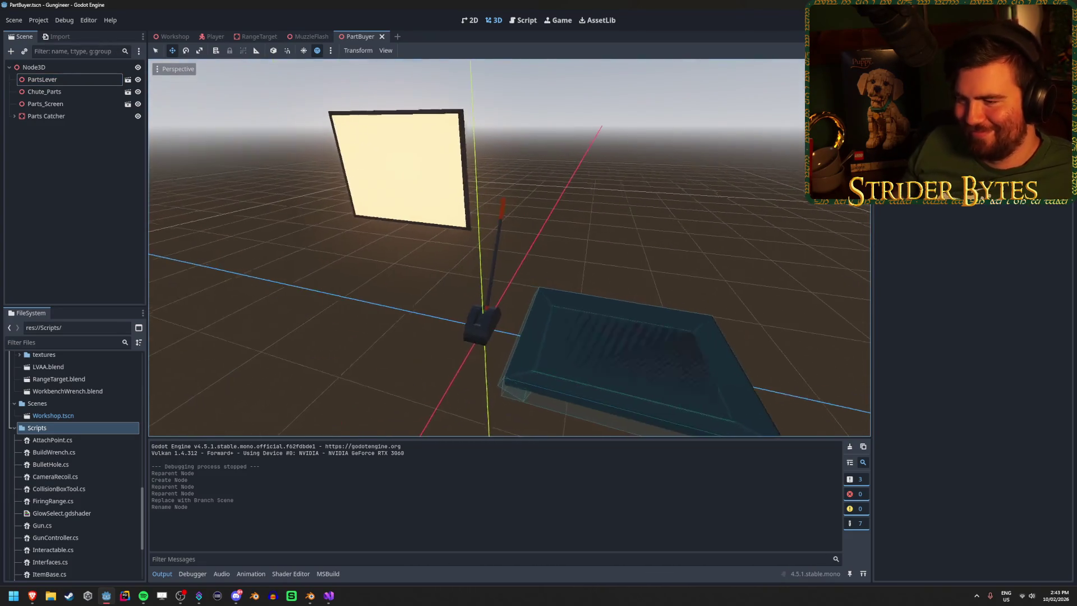
left_click(87, 81)
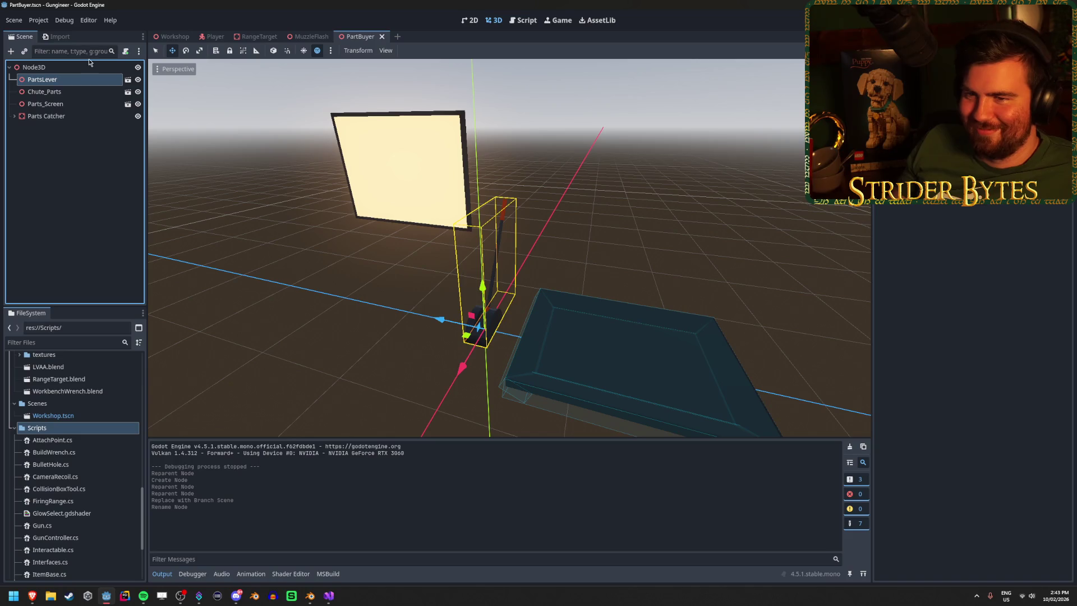
left_click(87, 67)
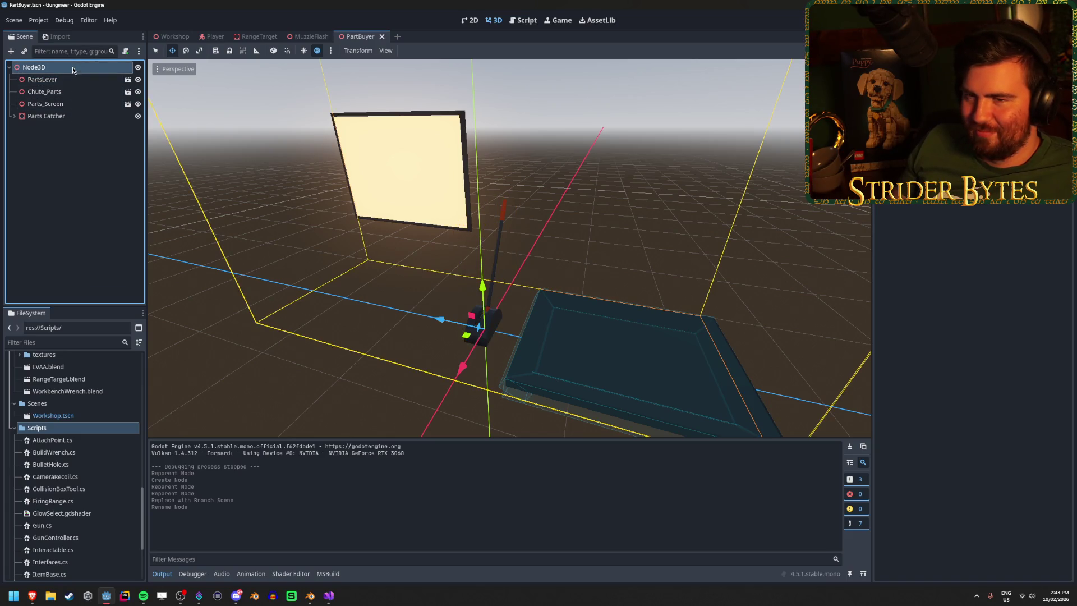
right_click(151, 162)
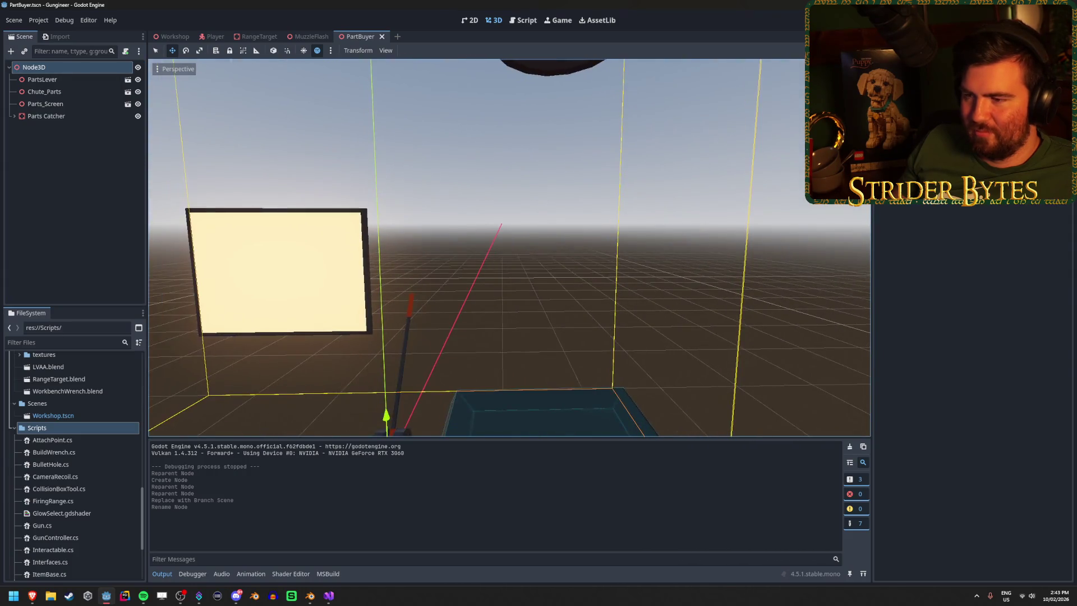
left_click(63, 78)
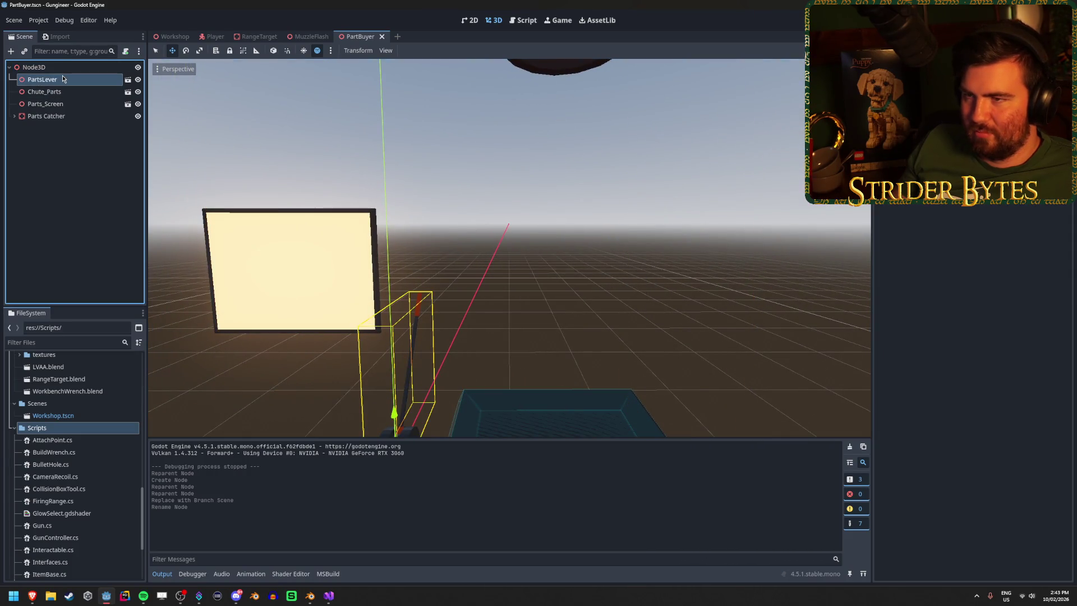
Step: Rename the scene's root node to PartBuyer
left_click(68, 67)
left_click(67, 67)
type("PartBuyer")
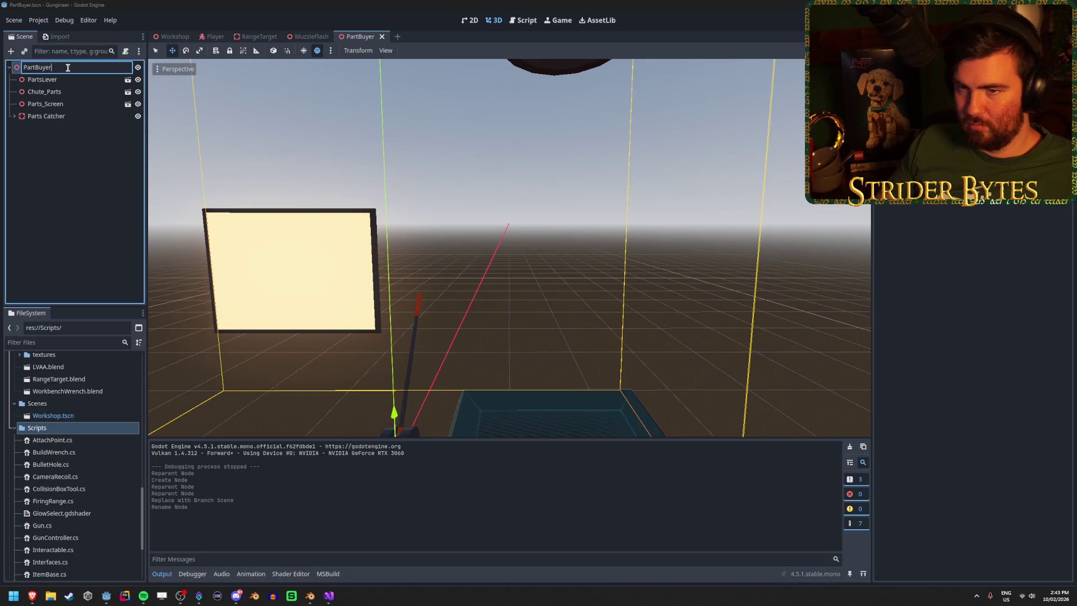
key("Return")
Step: Centre the view on the PartsLever node and save the PartBuyer scene
left_click(78, 225)
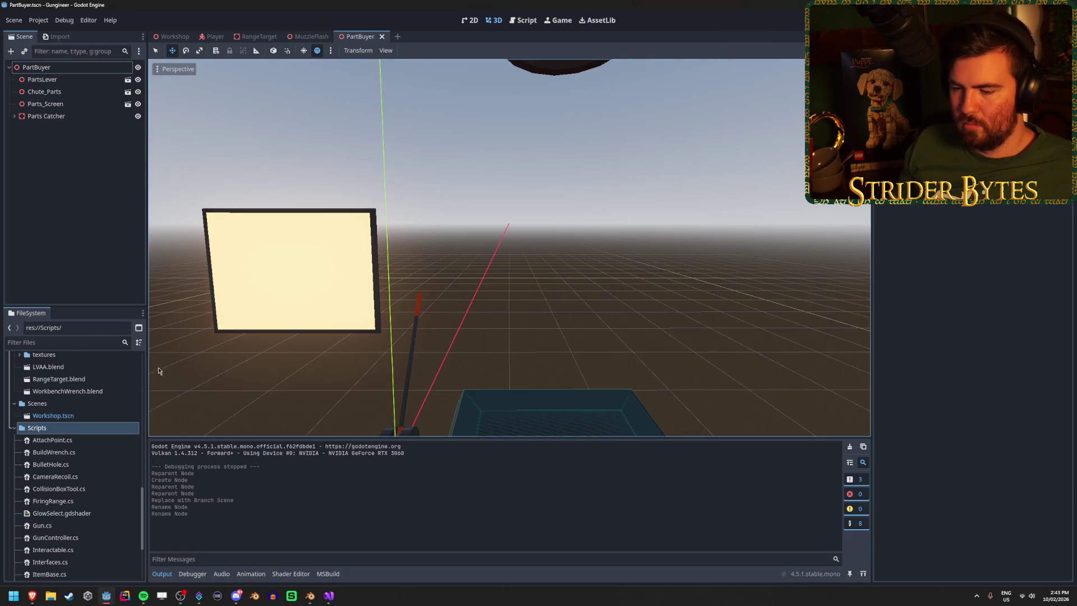
right_click(99, 426)
mouse_move(166, 410)
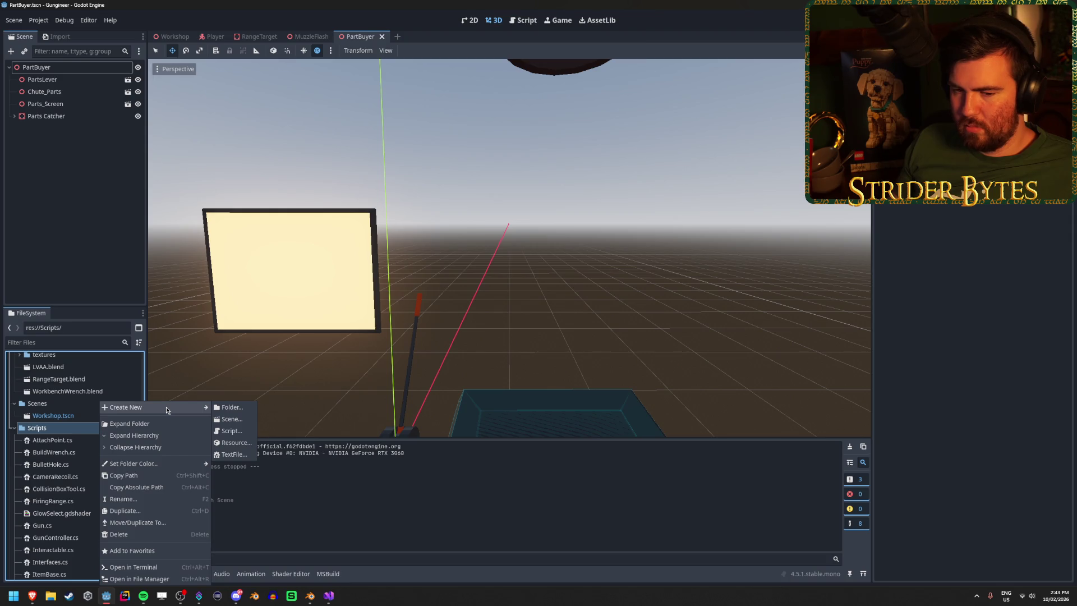
left_click(65, 246)
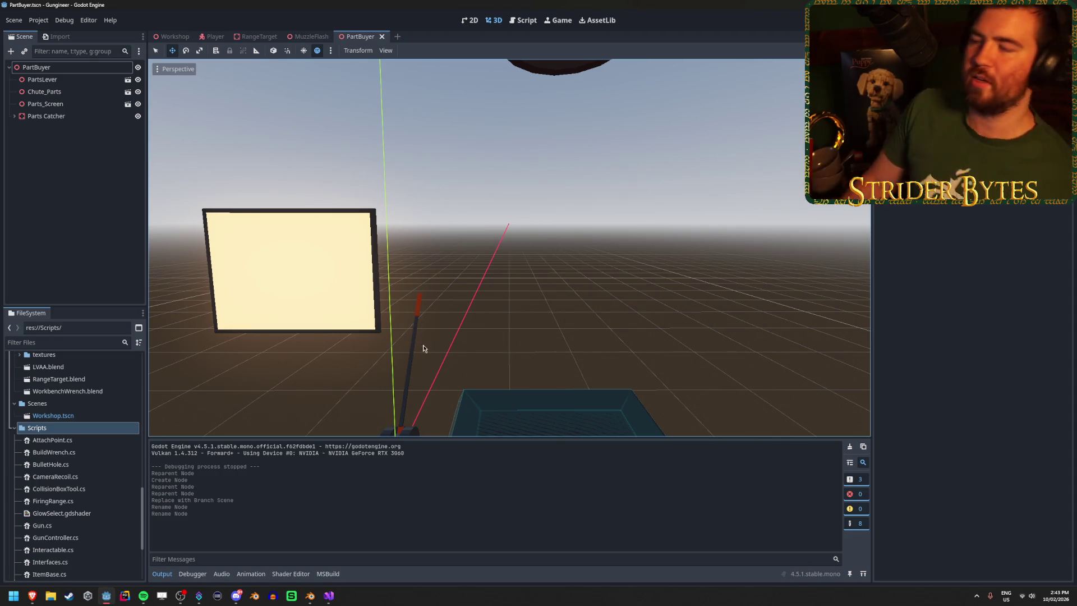
left_click(416, 325)
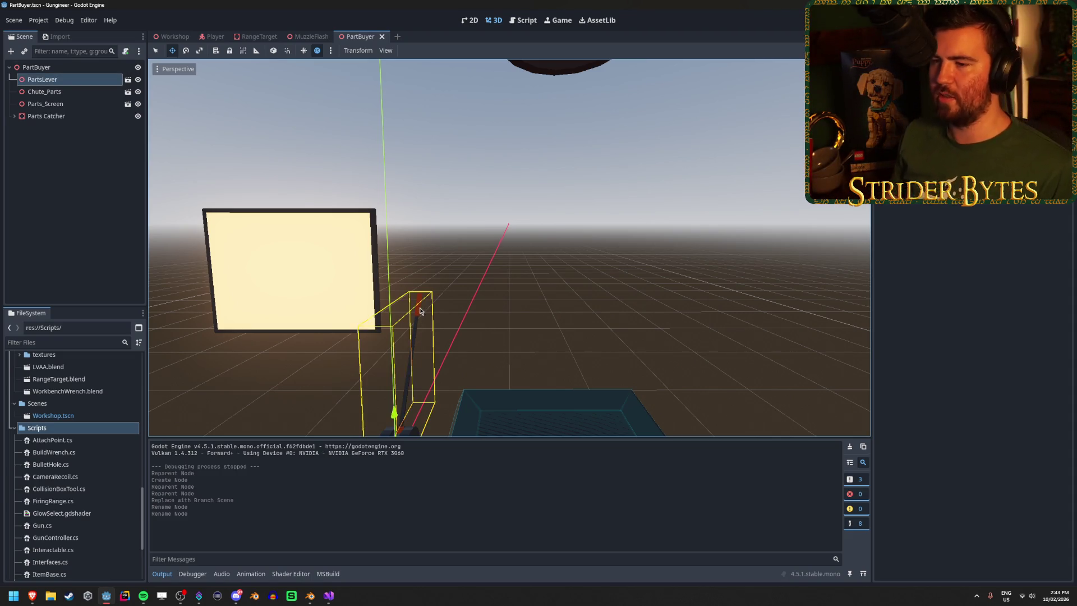
key("f")
key("ctrl+s")
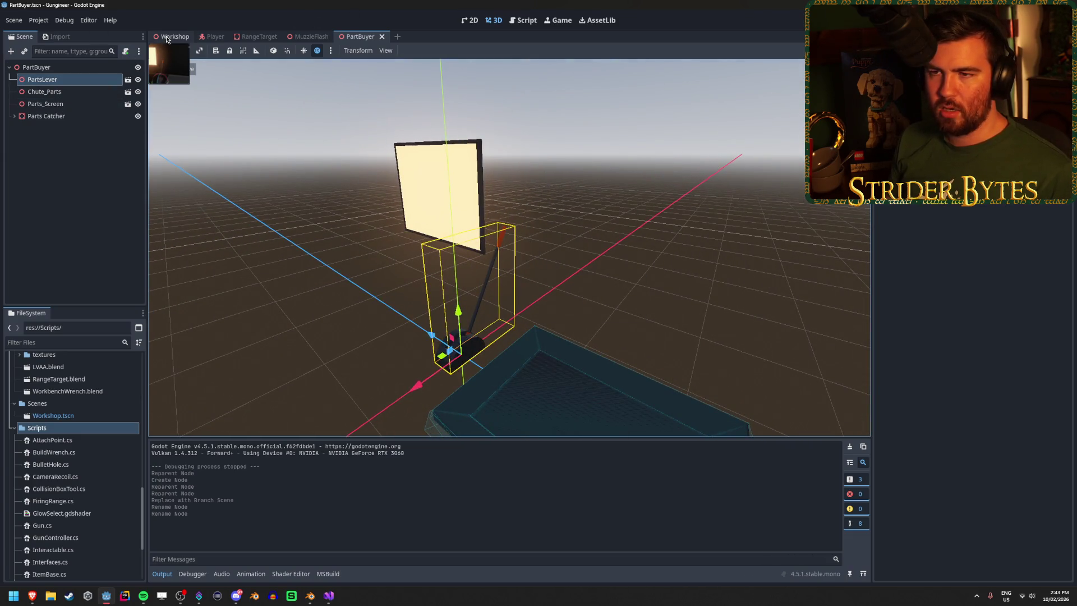
Step: Tidy the FileSystem dock by collapsing the Raw and Meshes folders
scroll(89, 384, "up", 8)
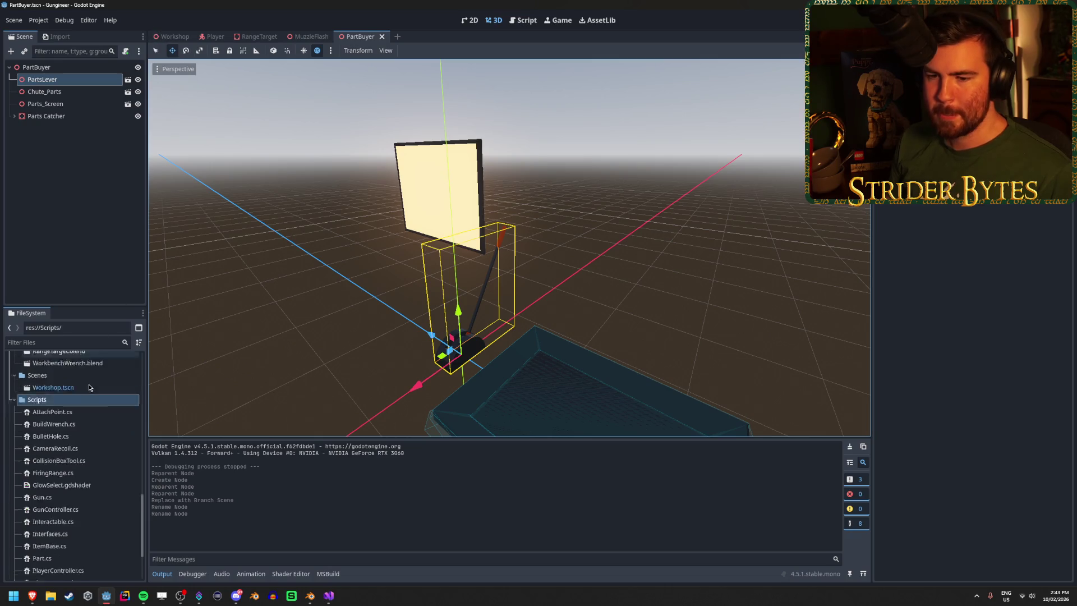
scroll(92, 385, "down", 5)
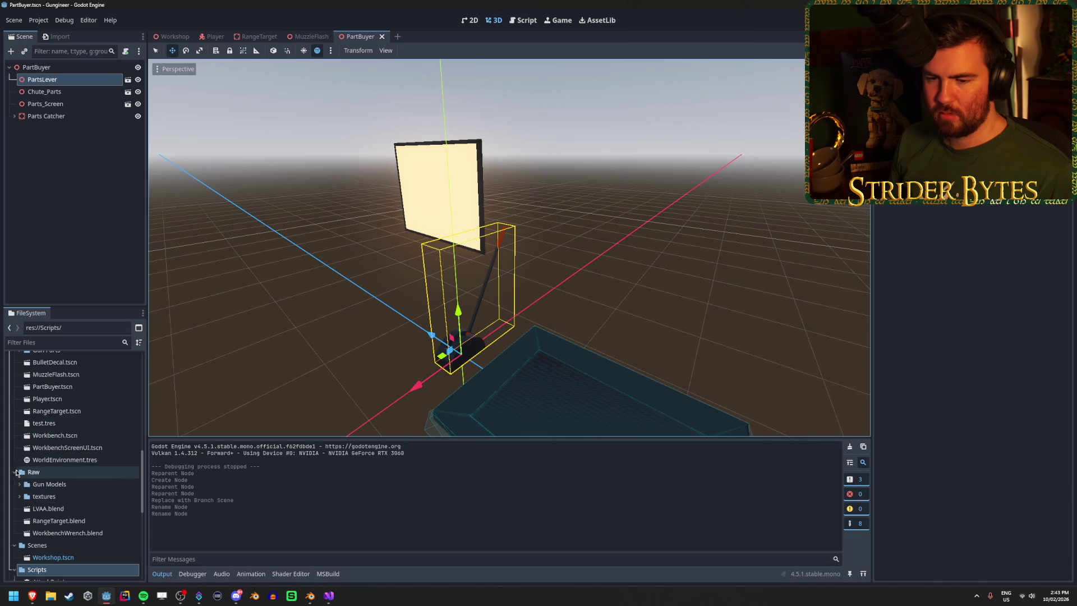
left_click(17, 473)
scroll(103, 492, "up", 5)
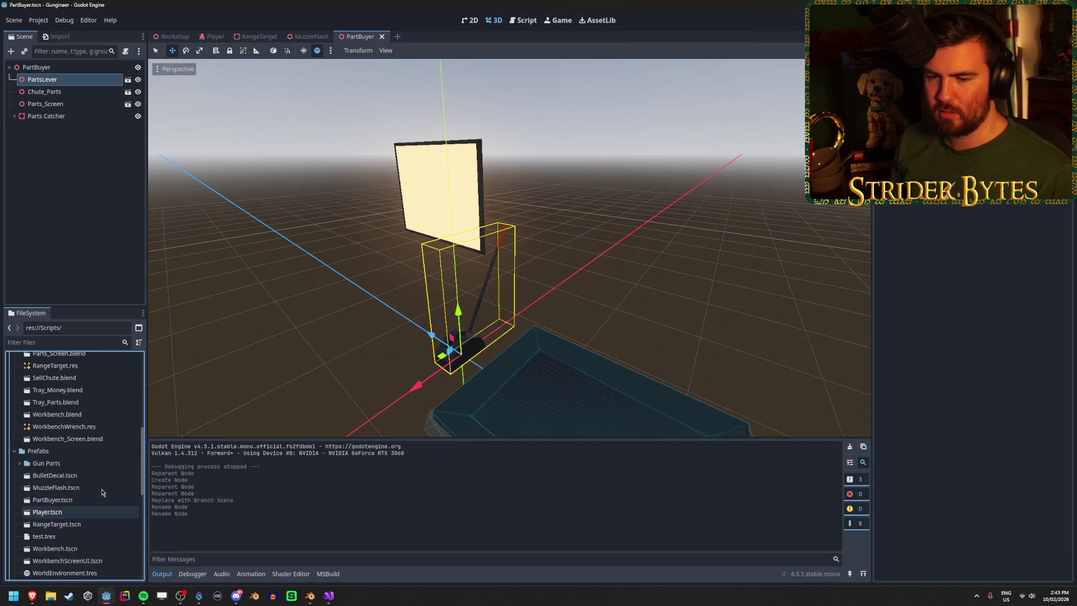
scroll(102, 490, "down", 3)
scroll(98, 448, "up", 2)
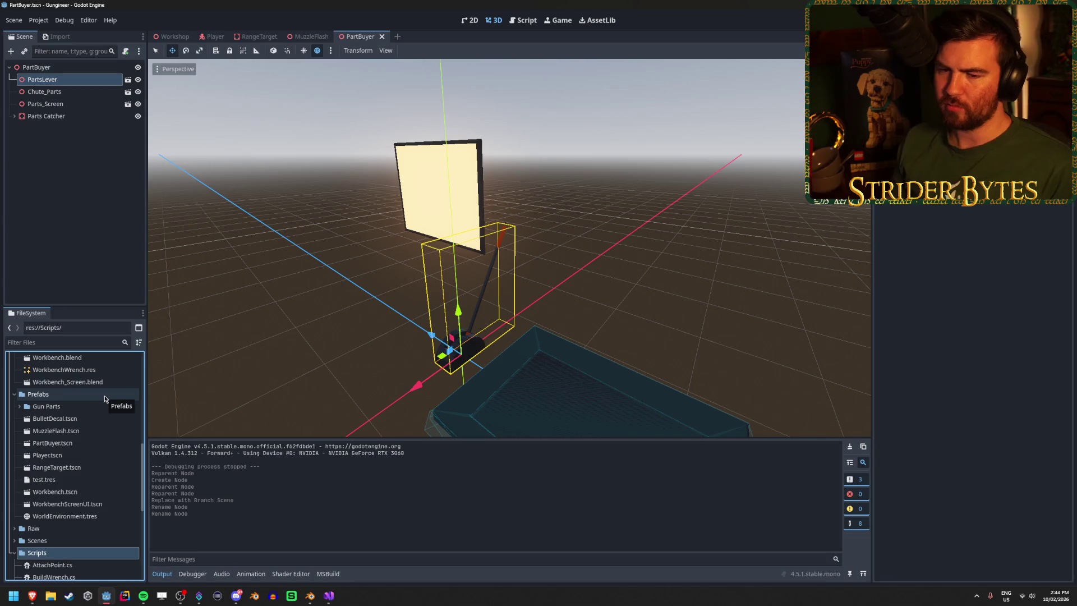
scroll(104, 398, "up", 5)
scroll(104, 399, "up", 7)
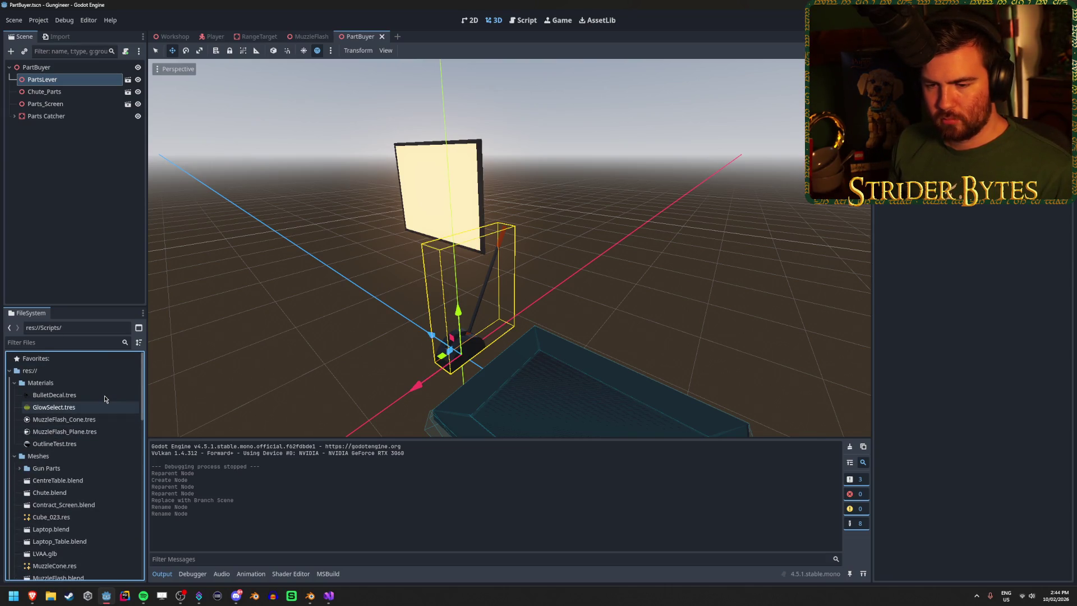
scroll(105, 399, "down", 5)
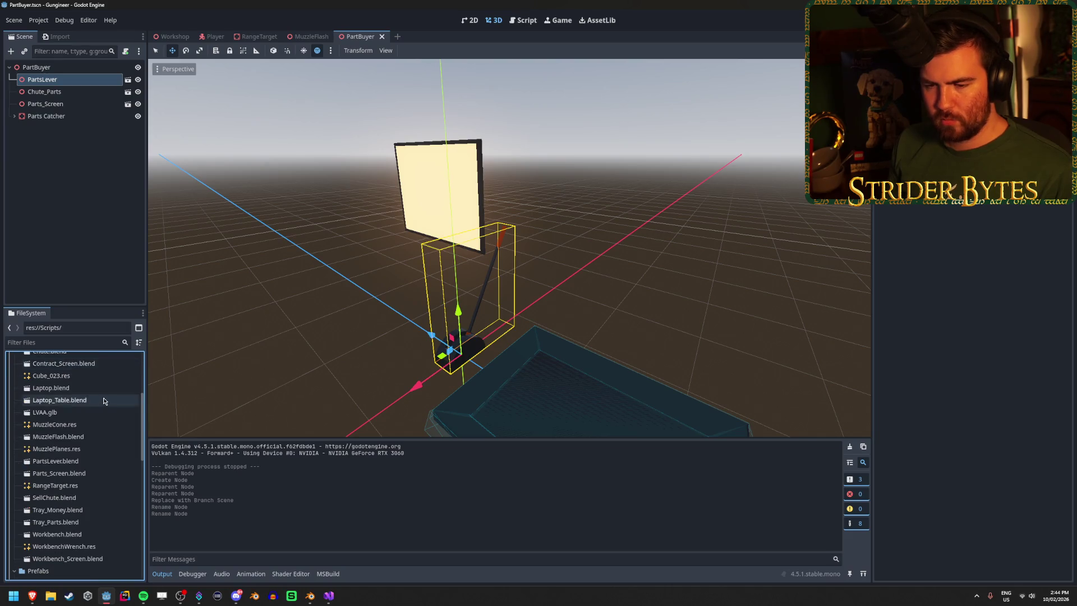
scroll(107, 460, "up", 3)
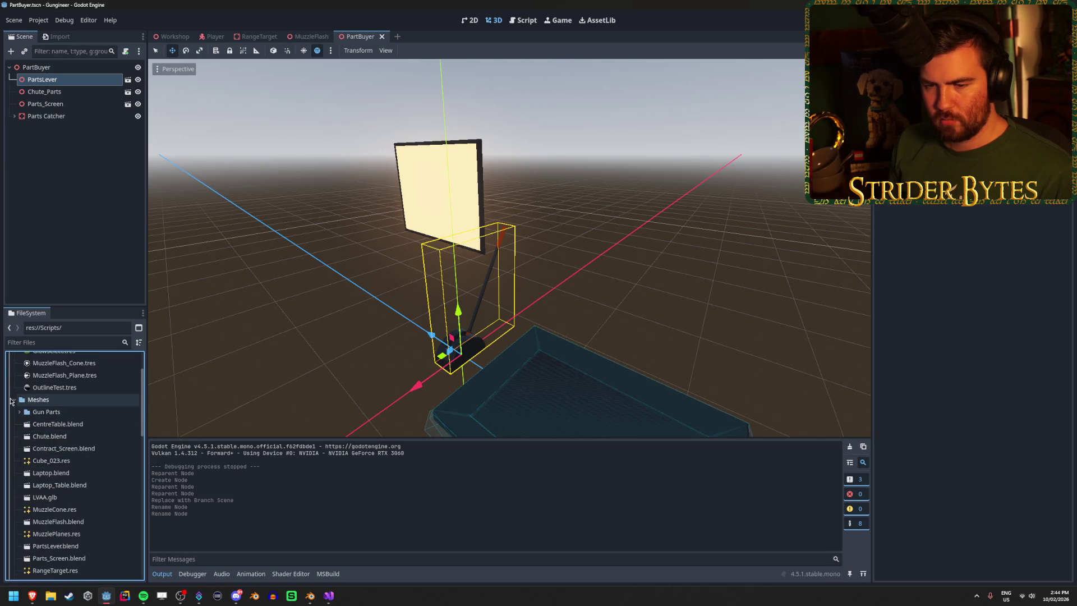
left_click(17, 399)
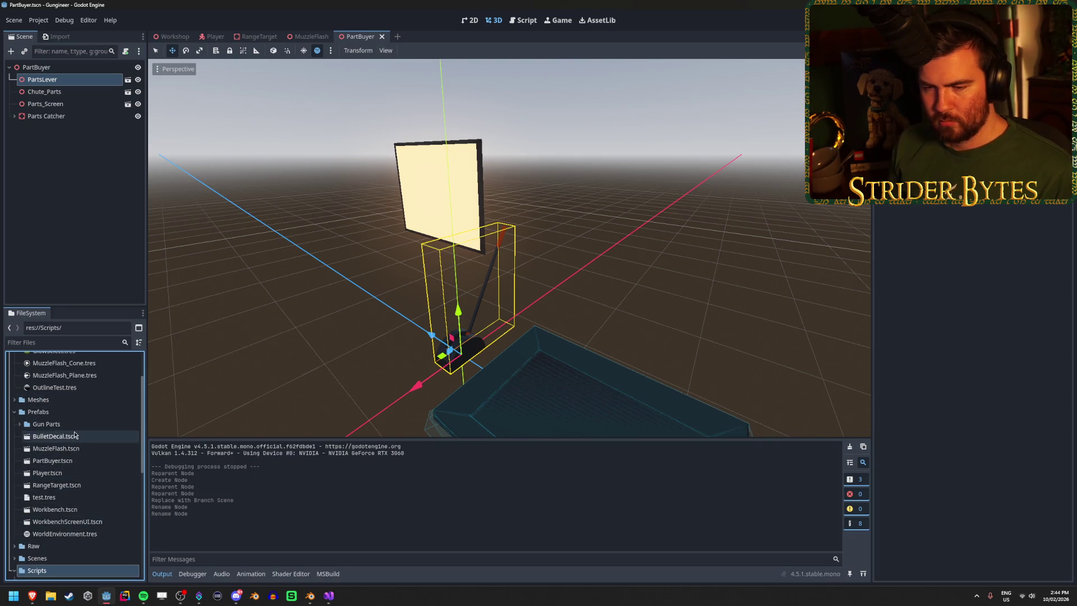
Step: Open the Barrel_M4A1 scene from Gun Parts and select its root before switching to Visual Studio
left_click(77, 425)
left_click(19, 424)
double_click(61, 436)
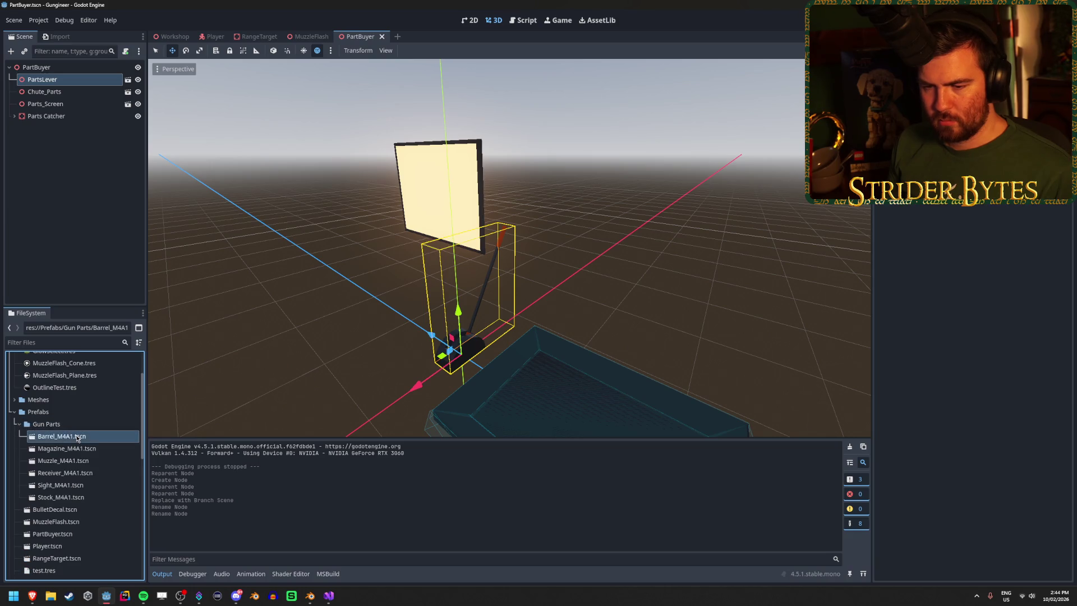
left_click(42, 67)
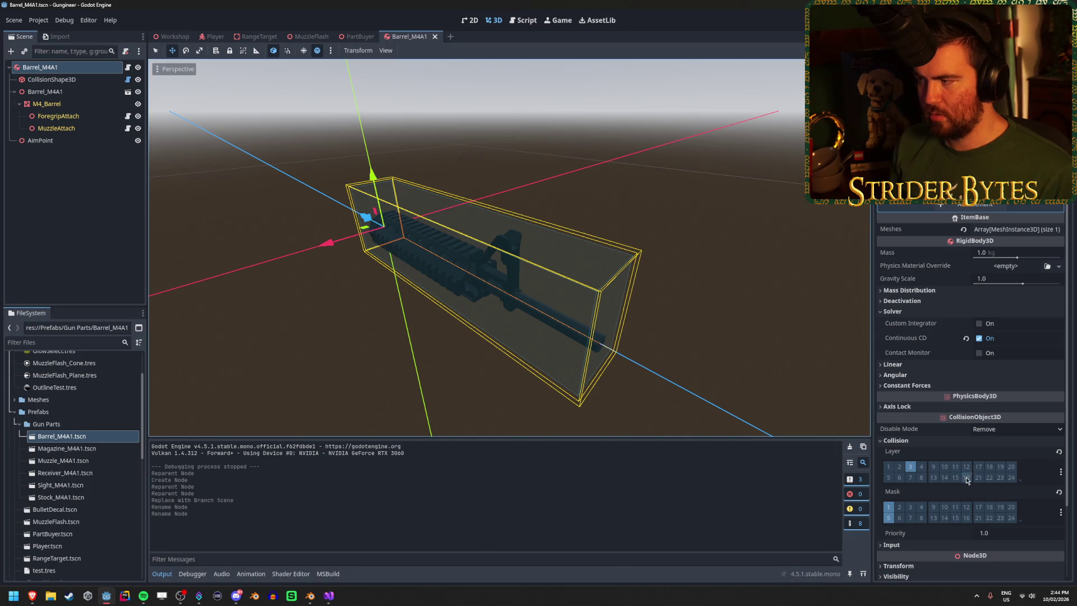
left_click(329, 602)
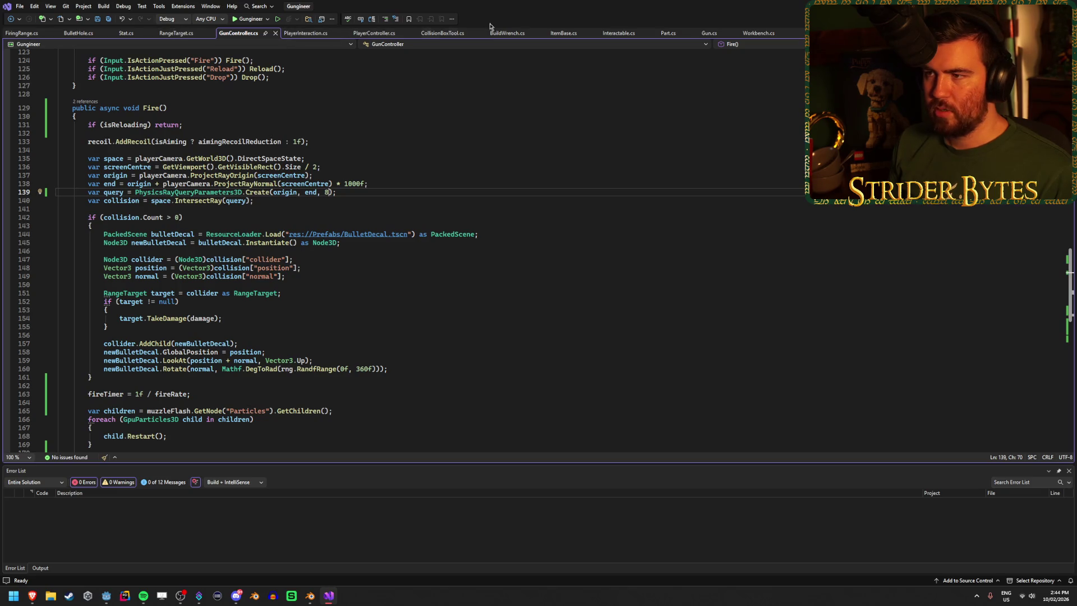
Step: Review IInteractable on ItemBase.cs and Interactable.cs's empty Interact method, then open the Workshop scene
left_click(558, 34)
left_click(356, 182)
left_click(296, 82)
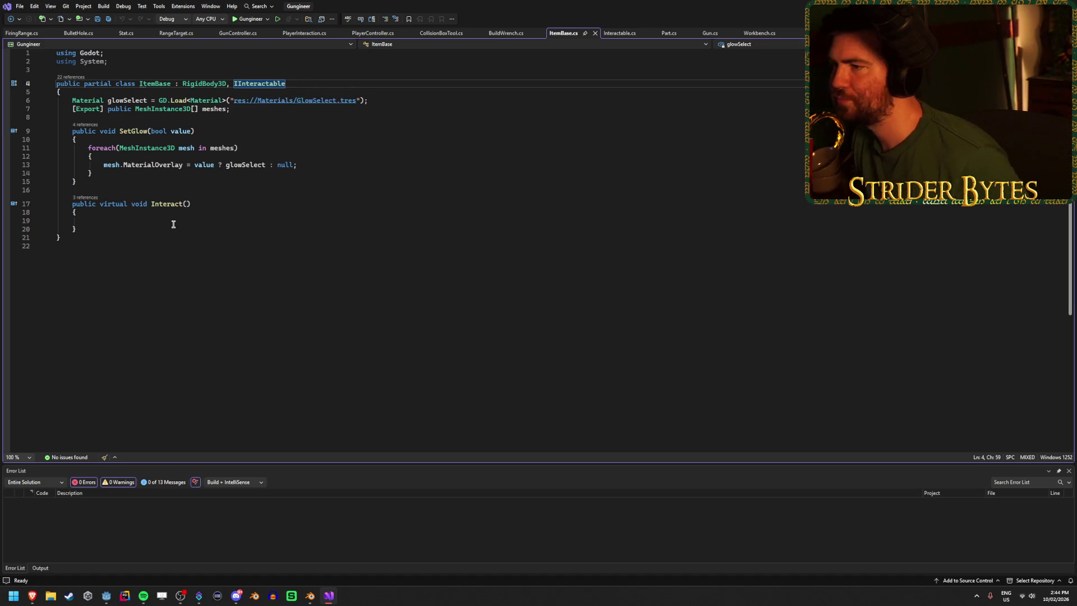
left_click(619, 32)
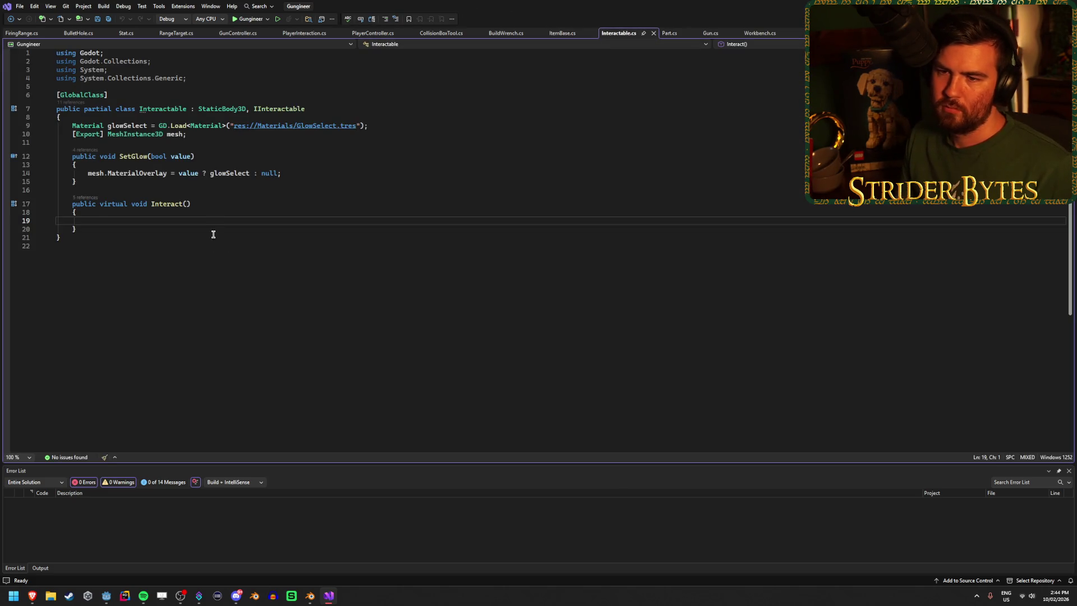
left_click(226, 220)
key("ctrl+Tab")
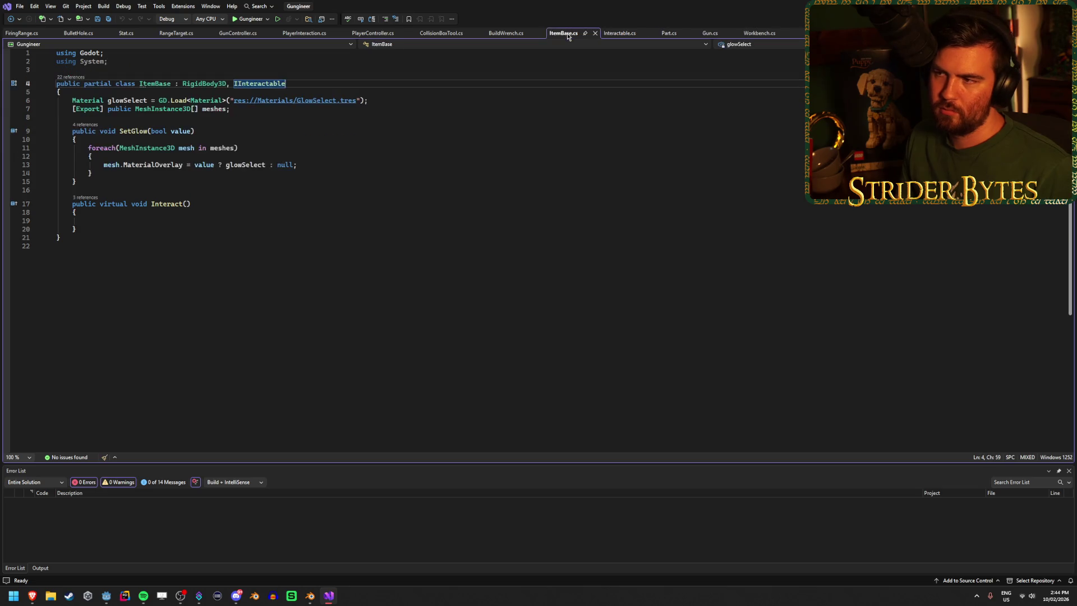
left_click(624, 33)
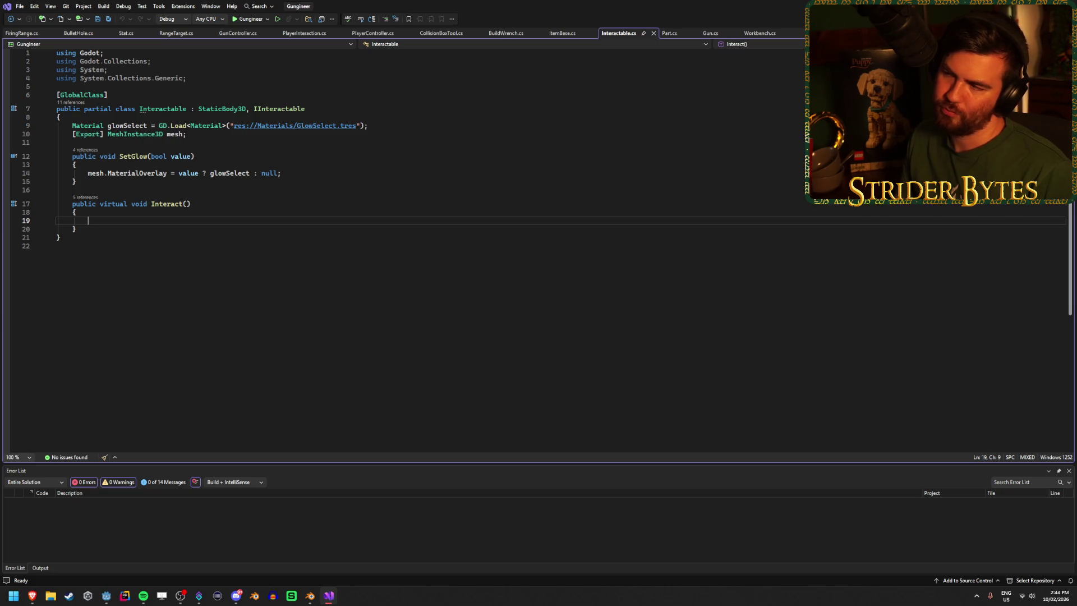
key("alt+Tab")
left_click(169, 36)
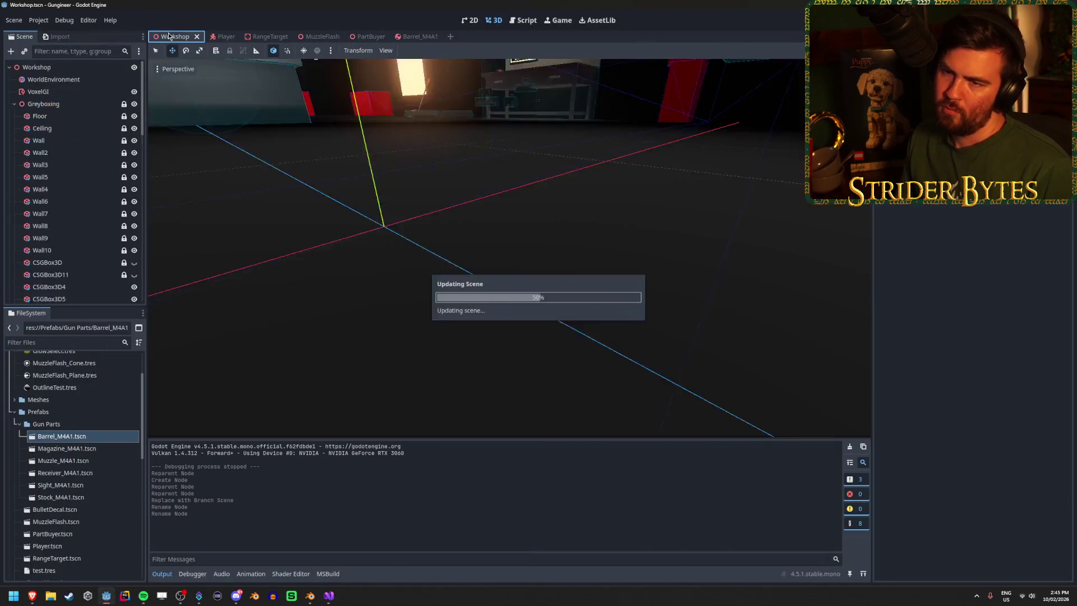
Step: Start a new script in the res://Scripts folder via Create New > Script
scroll(73, 259, "down", 2)
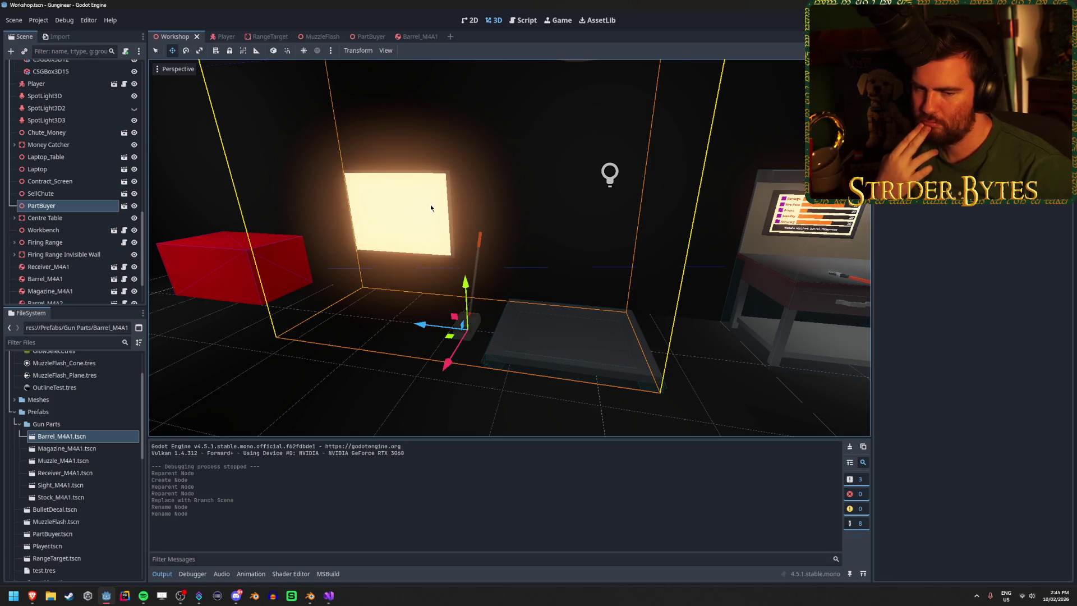
scroll(429, 204, "up", 3)
scroll(509, 247, "down", 3)
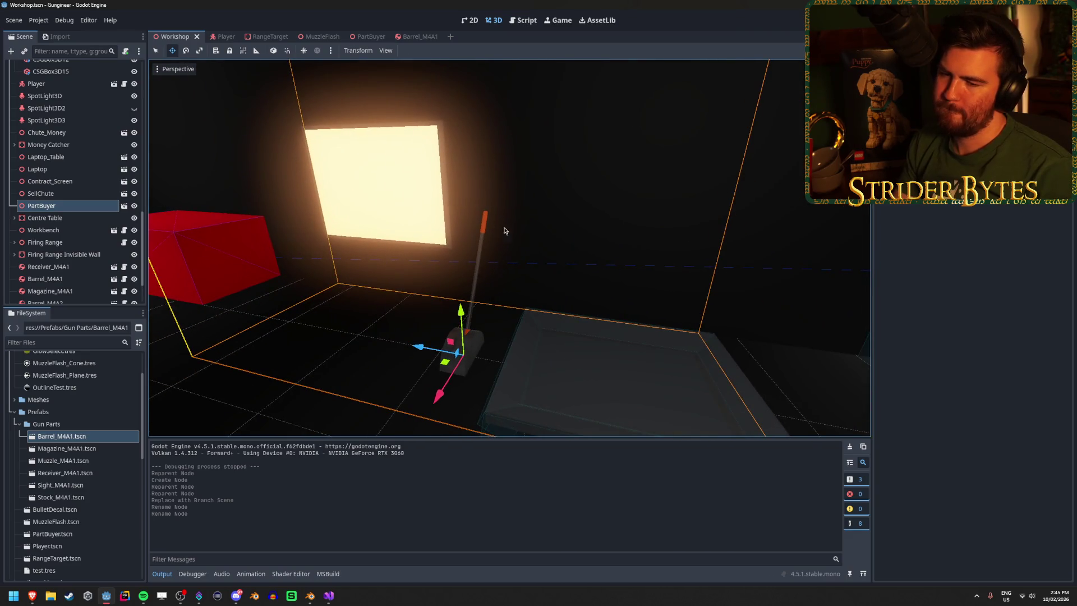
scroll(62, 443, "down", 4)
left_click(63, 447)
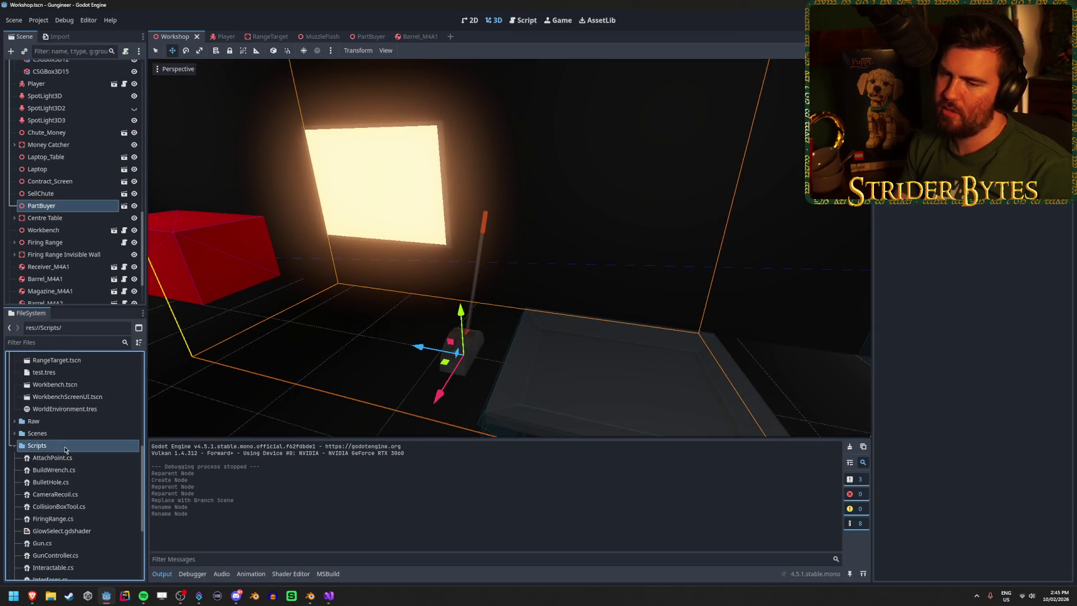
right_click(62, 446)
mouse_move(90, 406)
left_click(193, 431)
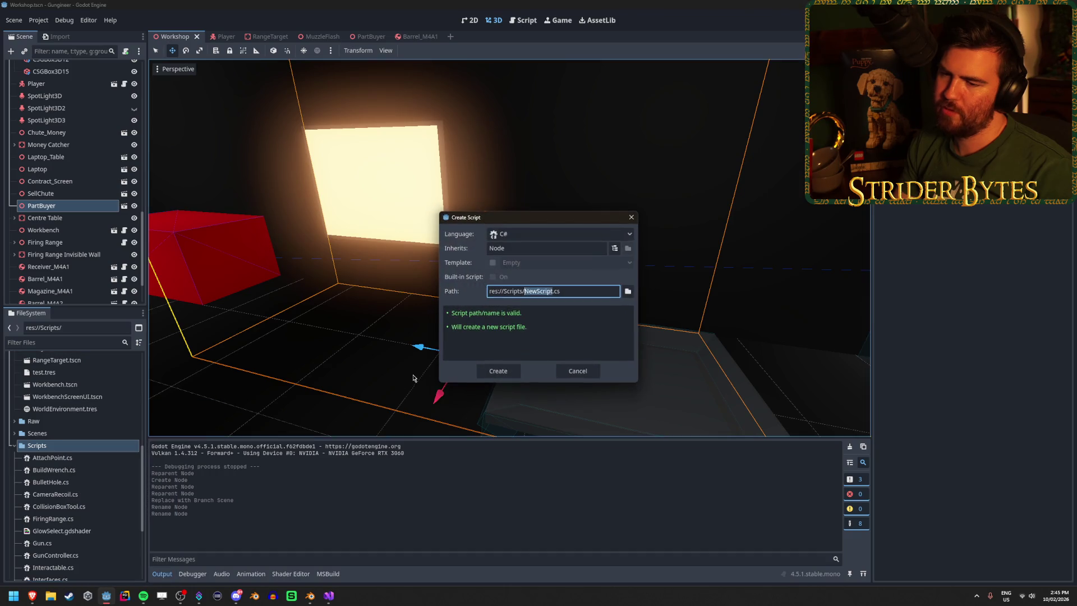
Step: Name the C# script PartBuyer.cs, make it inherit from Interactable, and create it
type("PartBuyer")
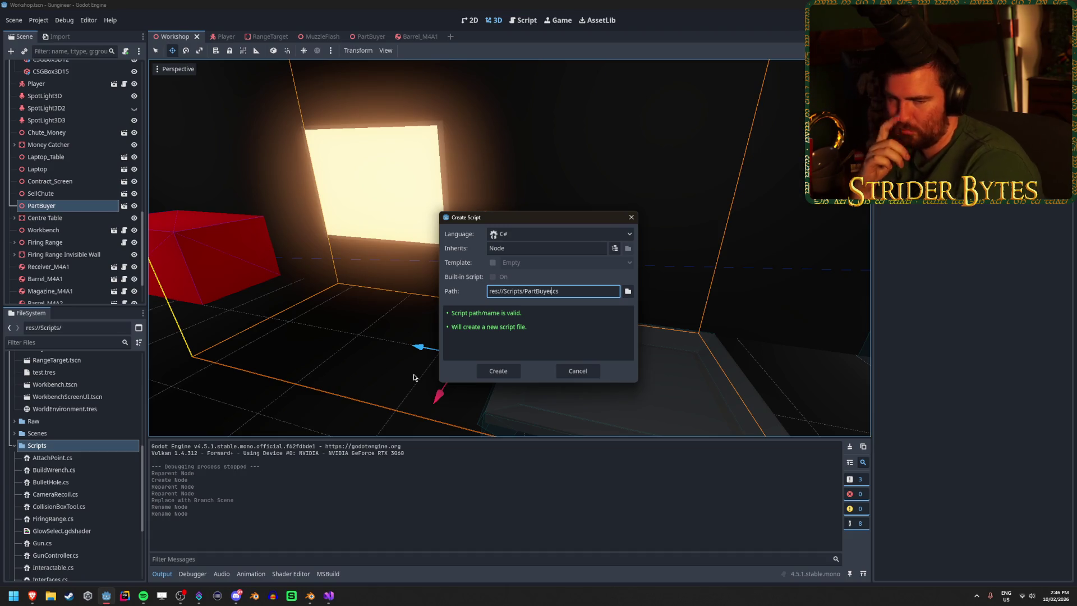
left_click(520, 246)
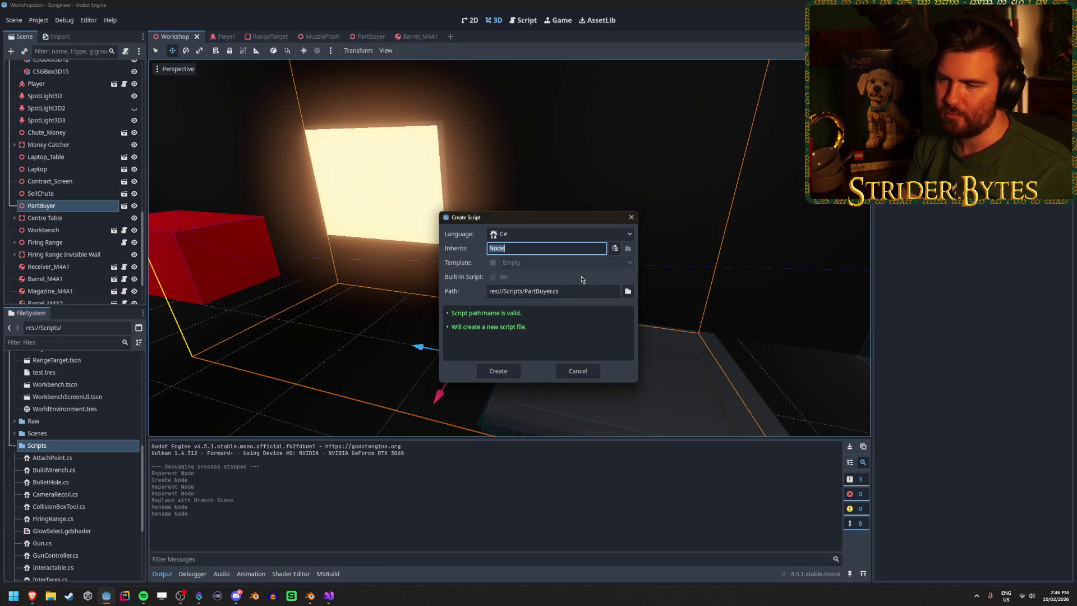
left_click(614, 248)
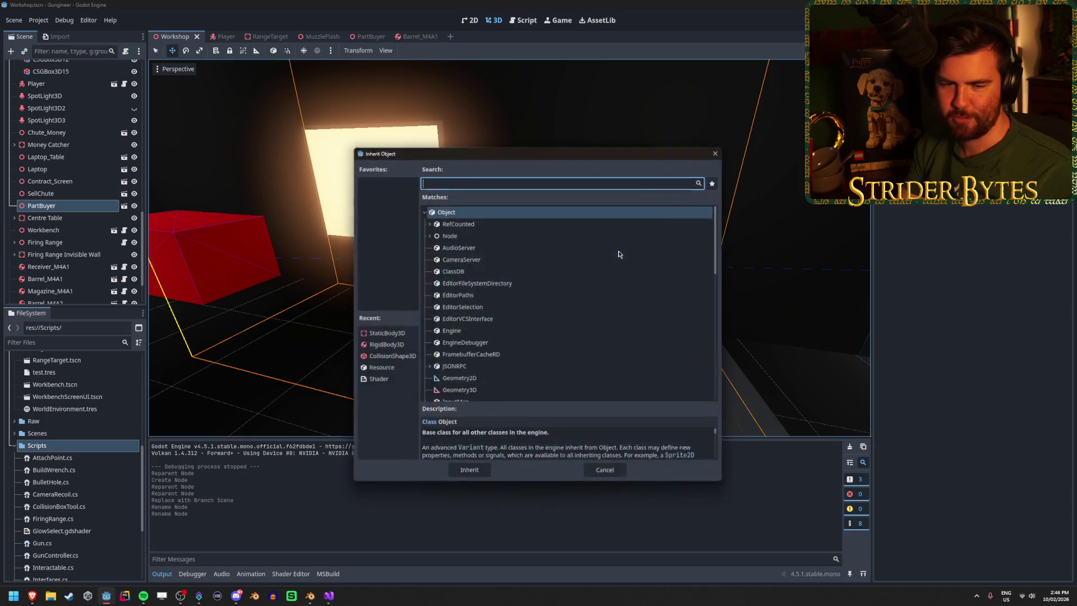
scroll(560, 251, "down", 5)
scroll(560, 252, "up", 5)
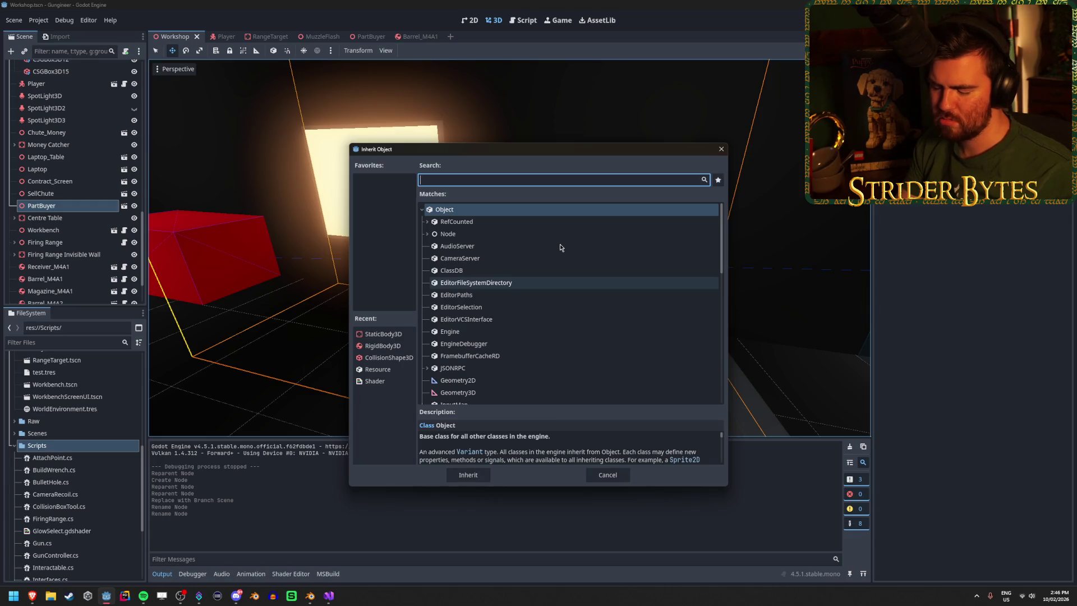
type("inter")
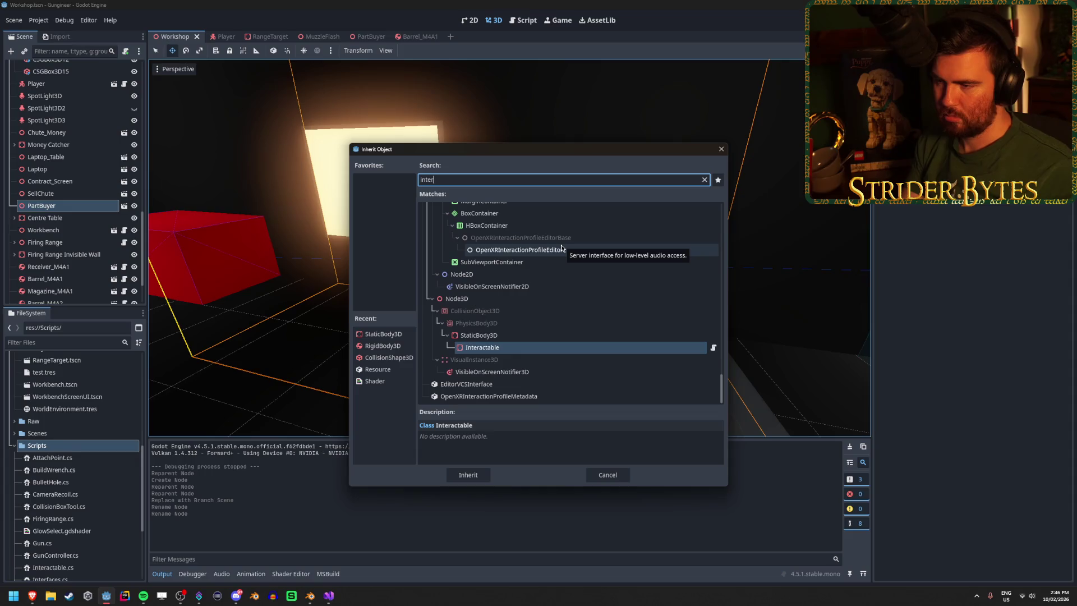
left_click(485, 477)
left_click(505, 374)
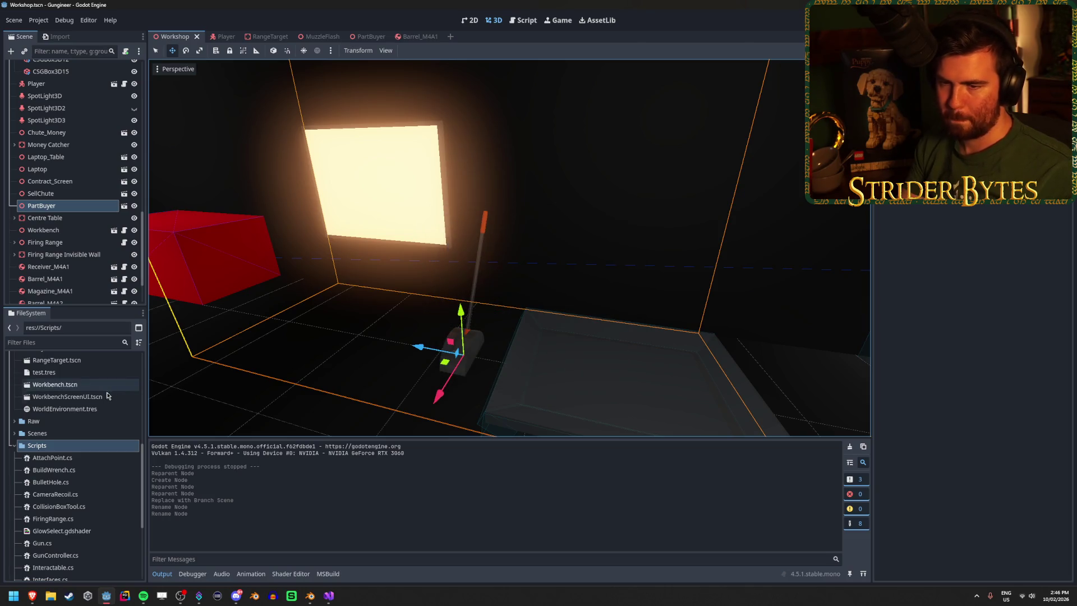
Step: Open PartBuyer.cs in Visual Studio, add a blank line inside the class, and save
scroll(94, 445, "down", 2)
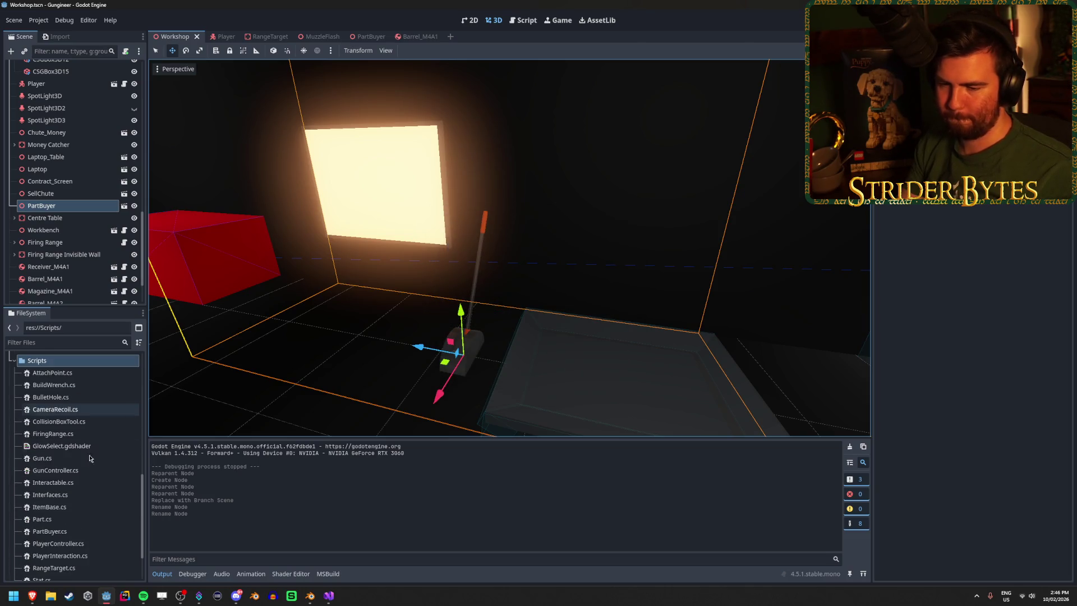
double_click(73, 578)
left_click(102, 93)
key("Return")
key("ctrl+s")
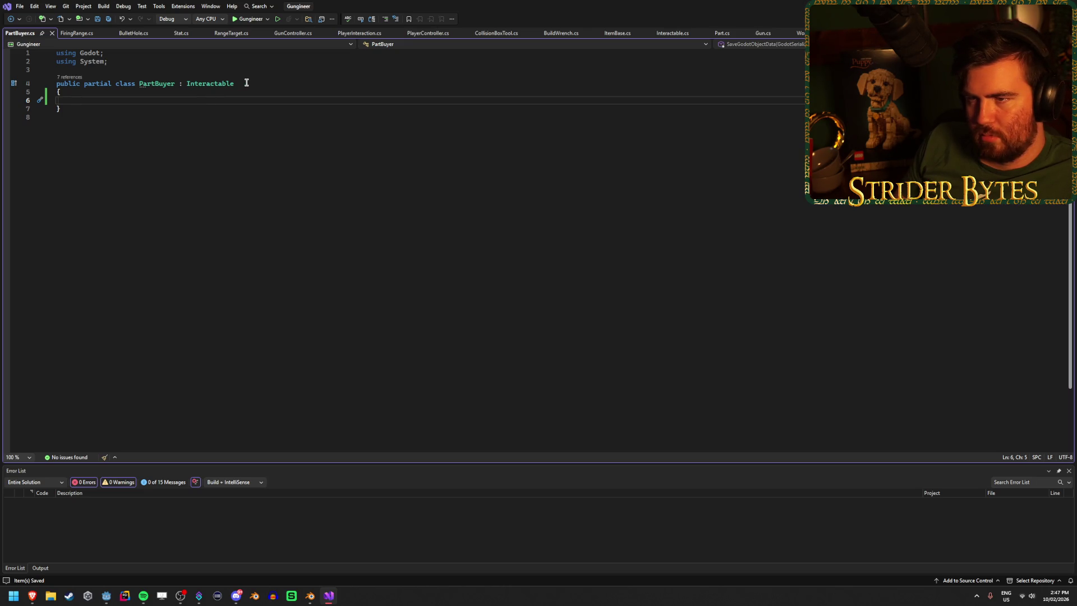
Step: Add a public override void Interact() with the base call removed to PartBuyer, and save
left_click(673, 34)
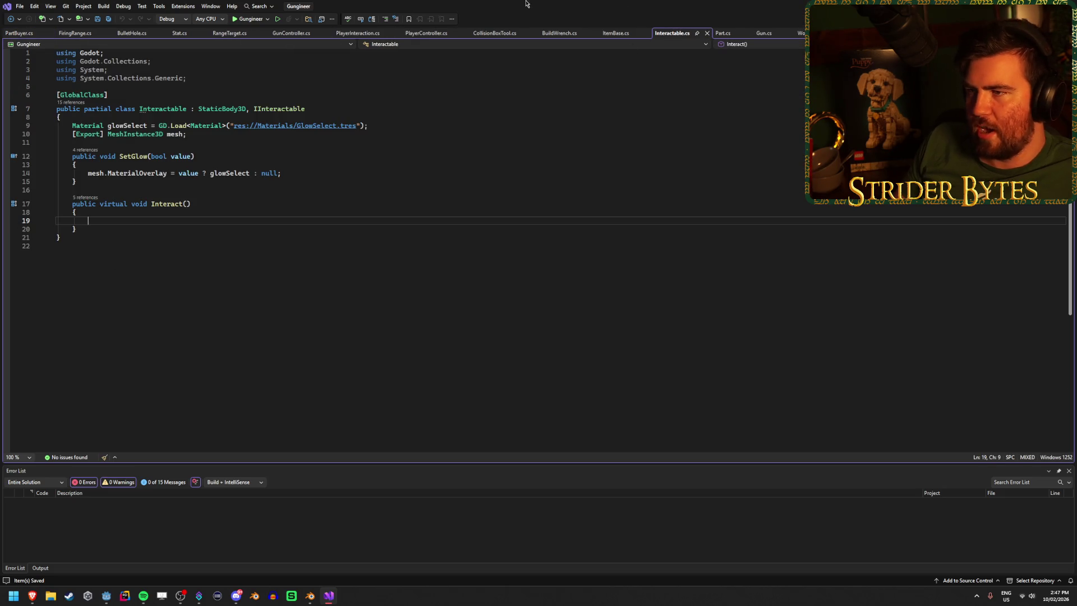
left_click(23, 33)
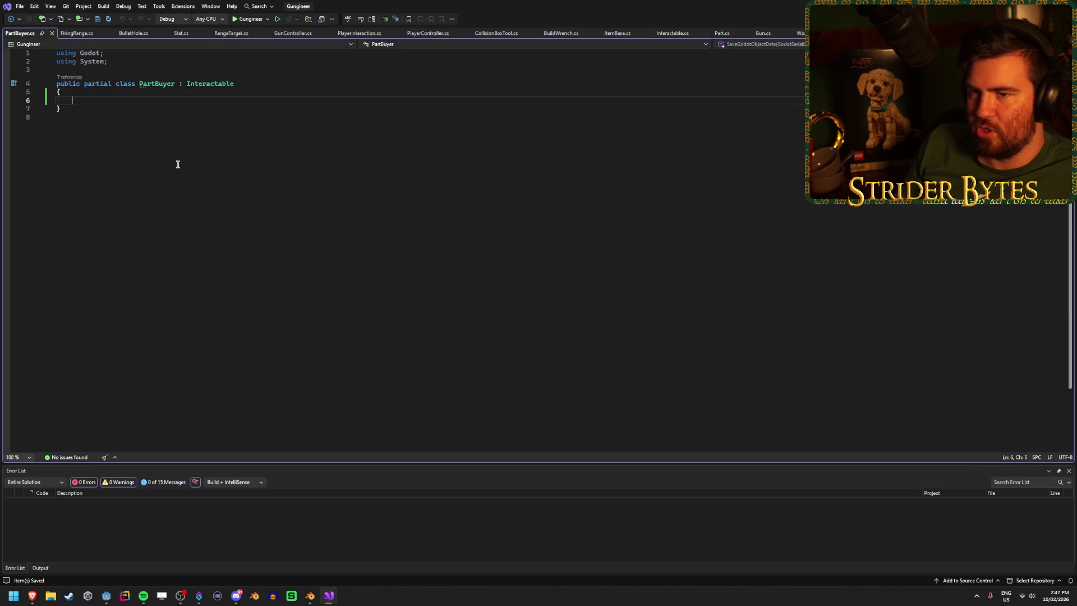
key("Return")
key("Return")
type("public ov")
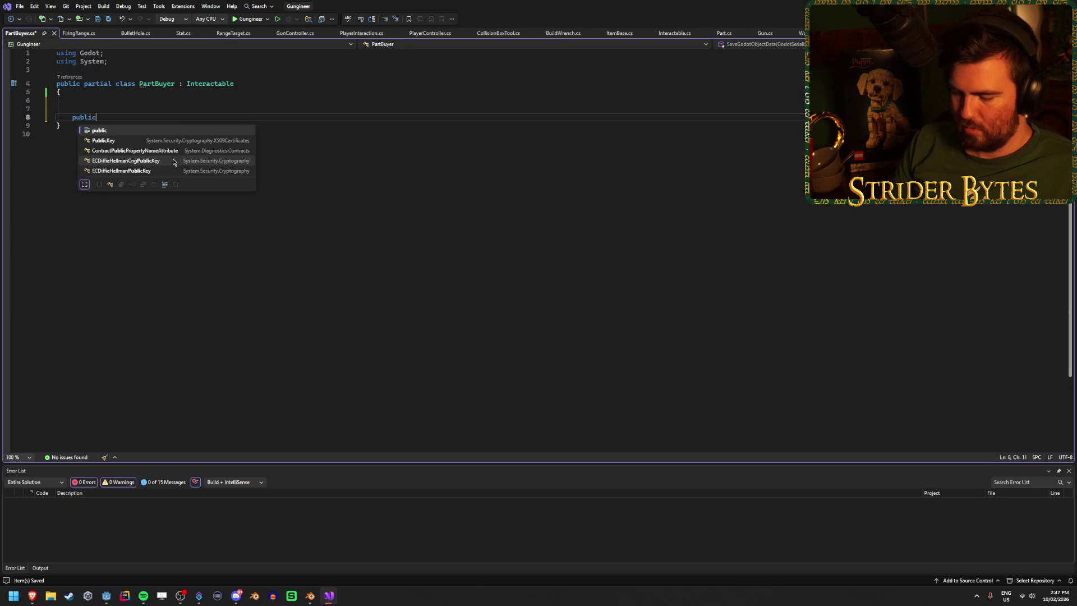
key("space")
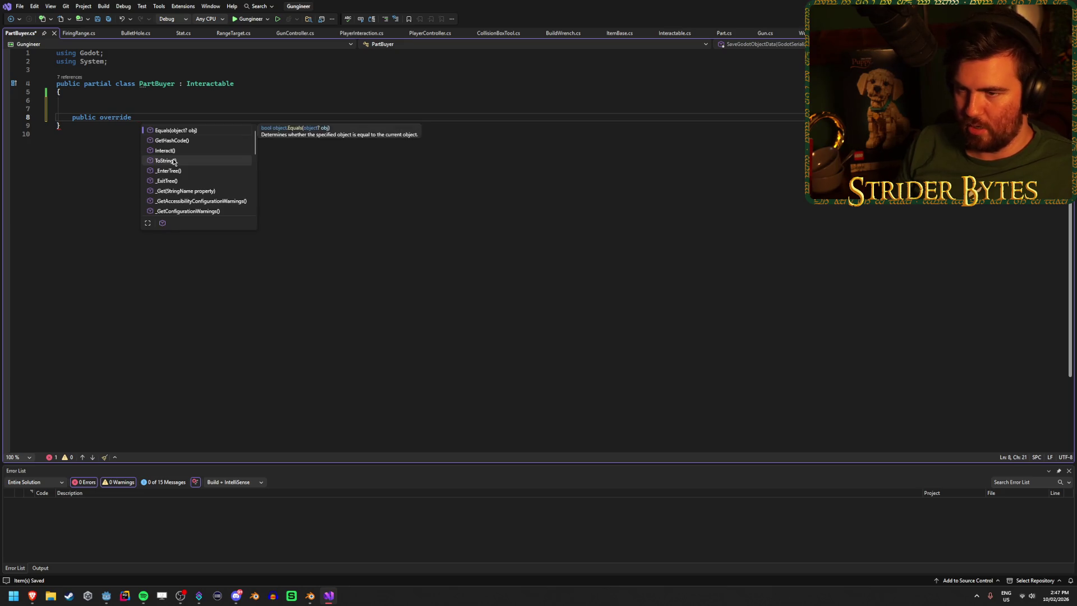
double_click(171, 150)
key("BackSpace")
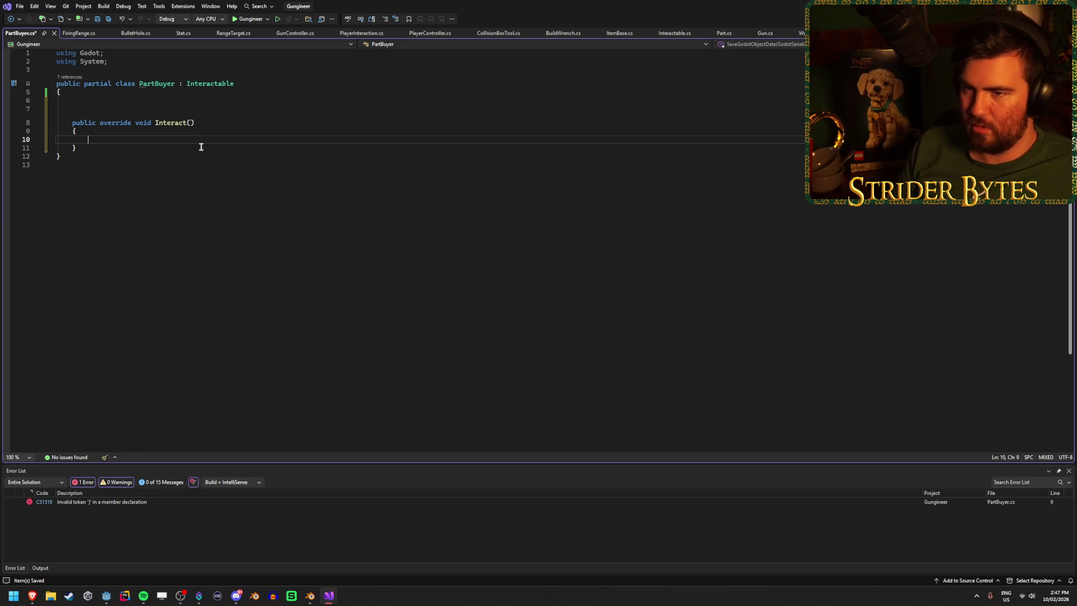
key("ctrl+s")
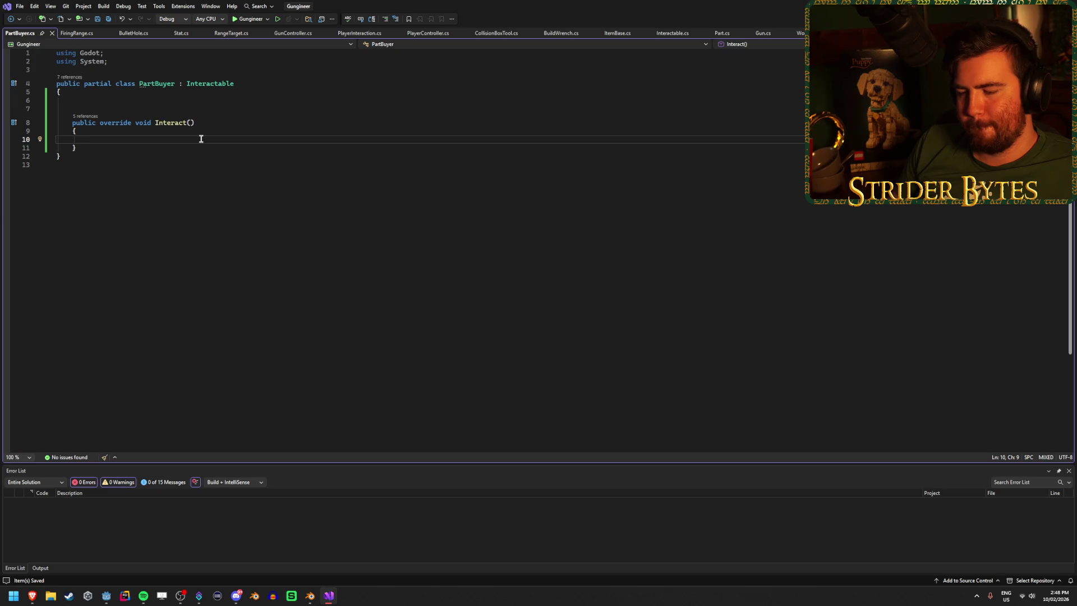
key("Down")
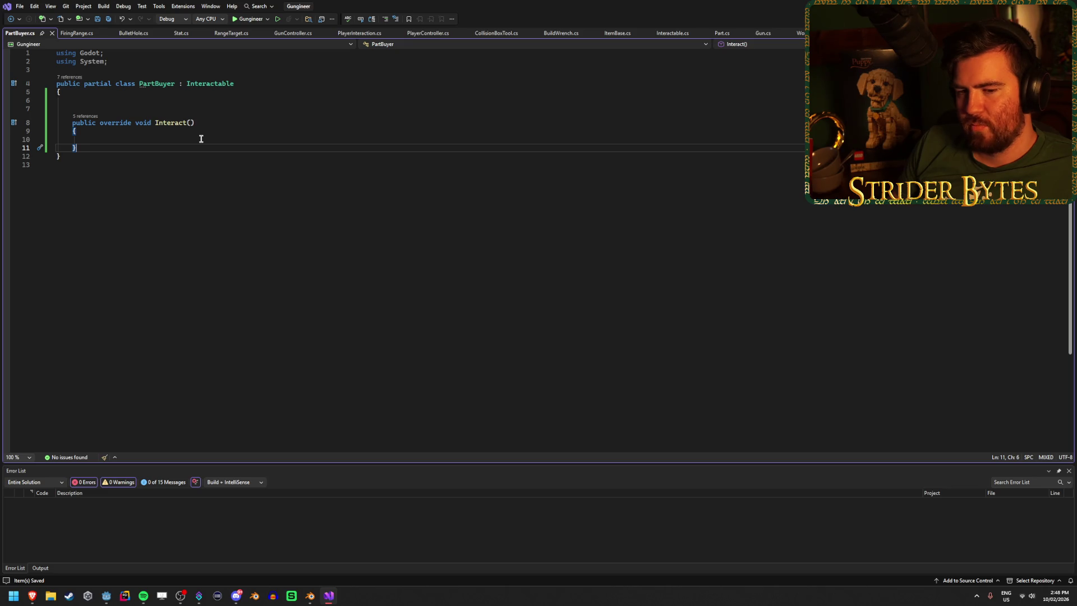
key("Return")
key("Return")
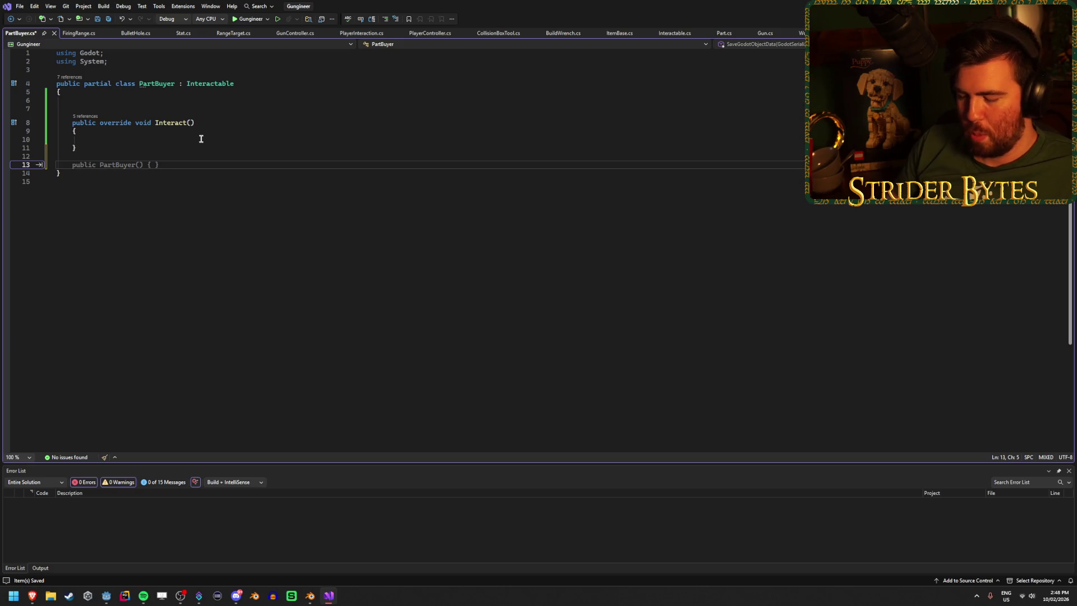
type("public")
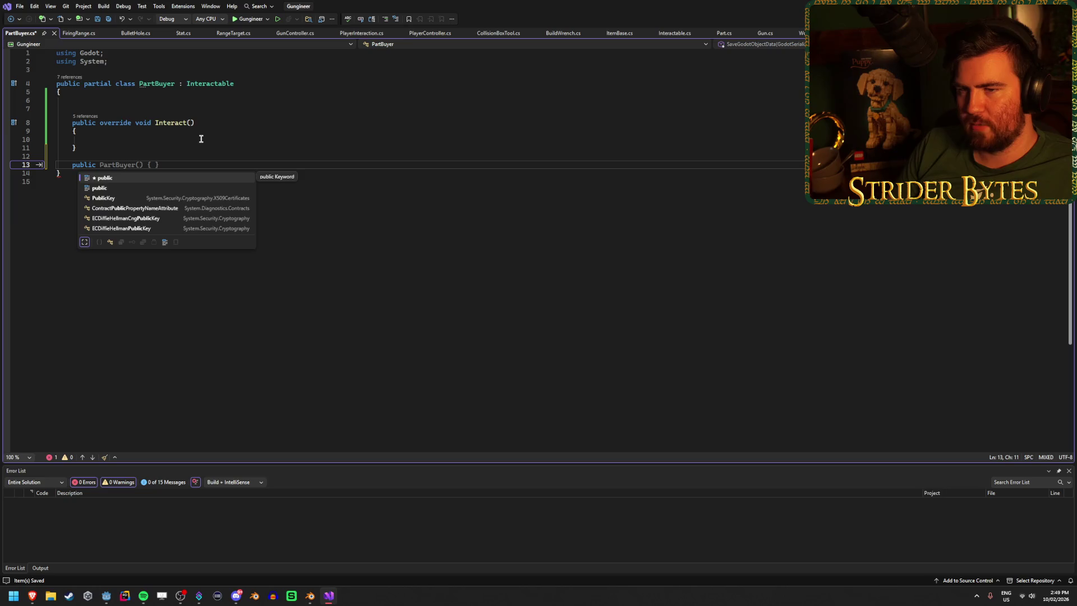
type(" void ")
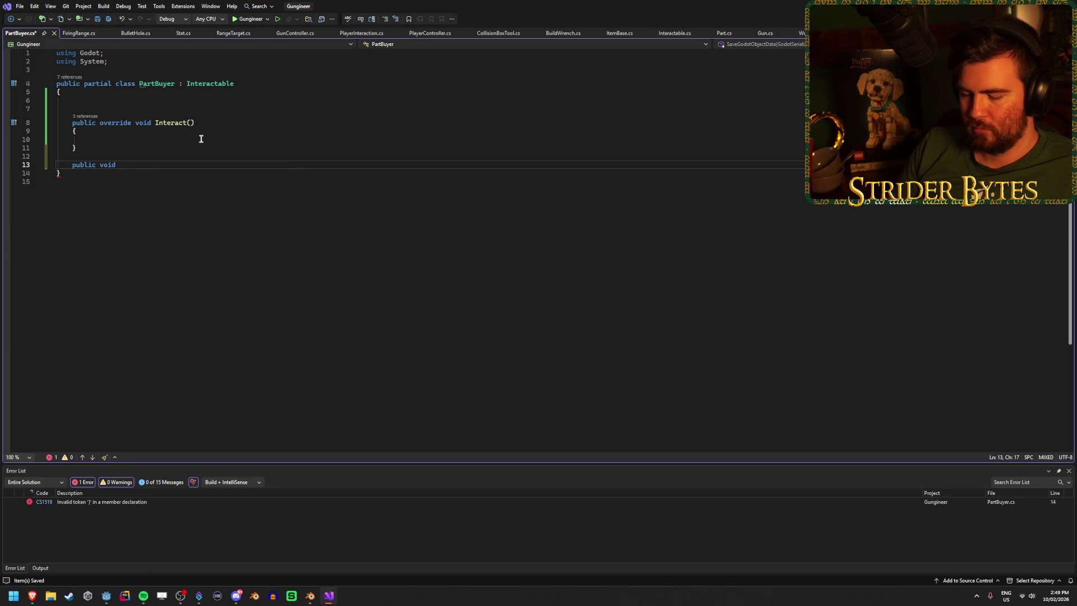
type("BuyPart(){")
key("Return")
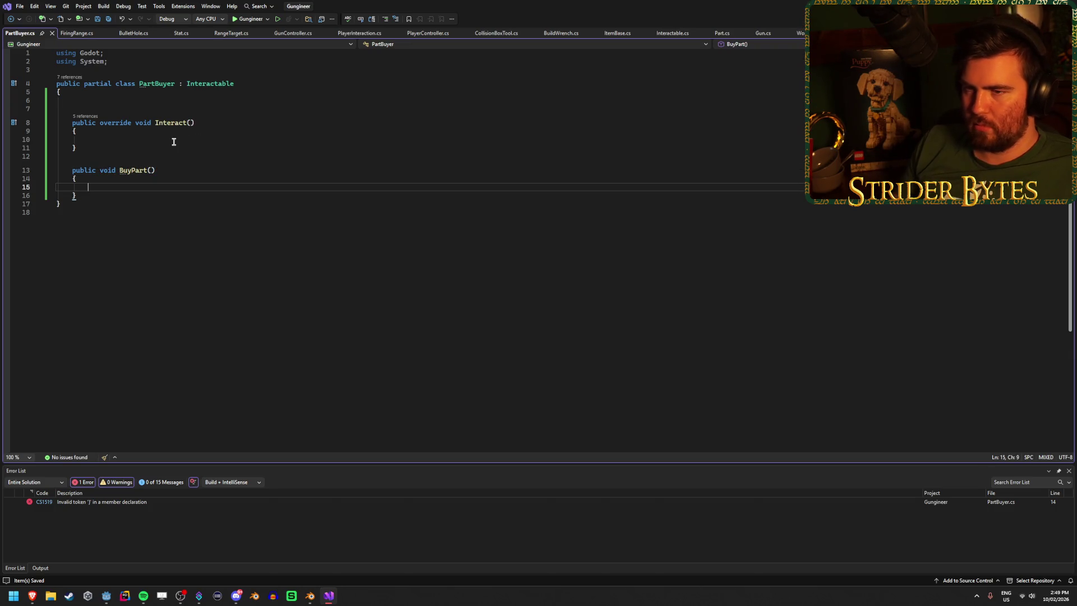
left_click(173, 139)
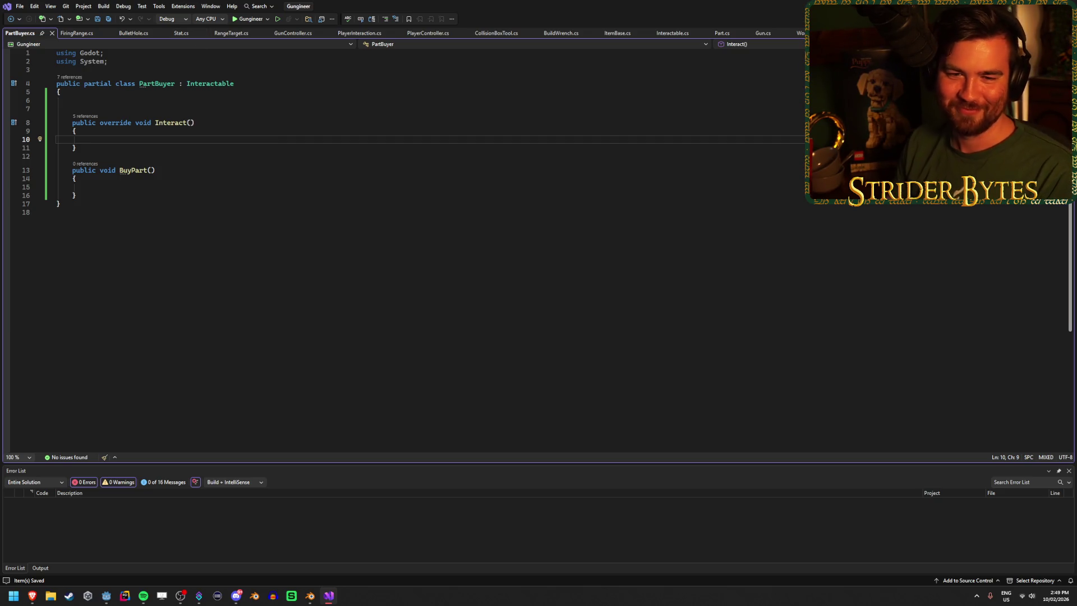
key("alt+Tab")
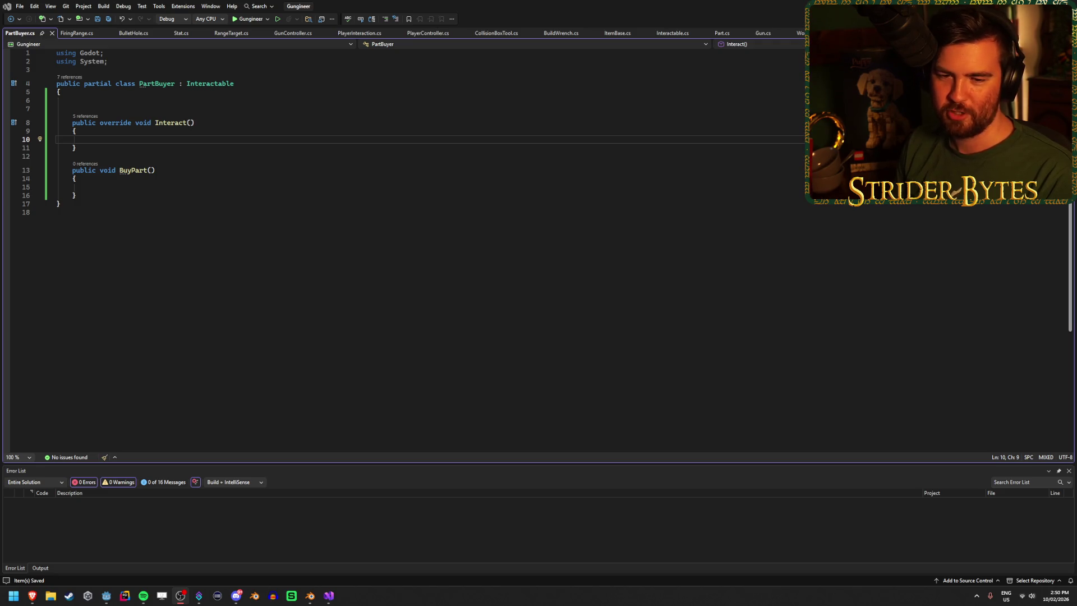
left_click(209, 138)
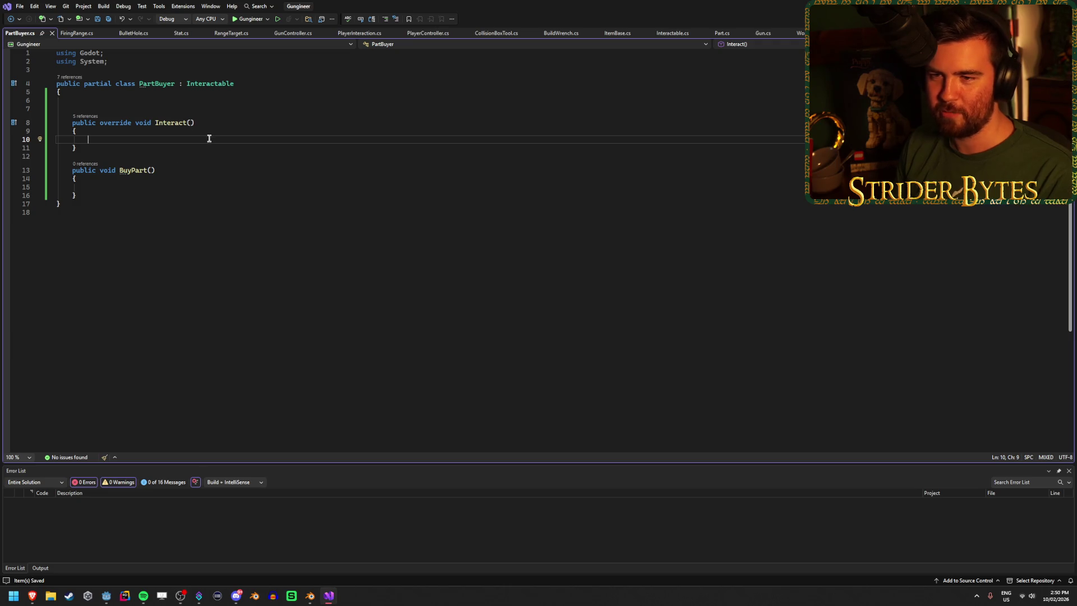
left_click(154, 186)
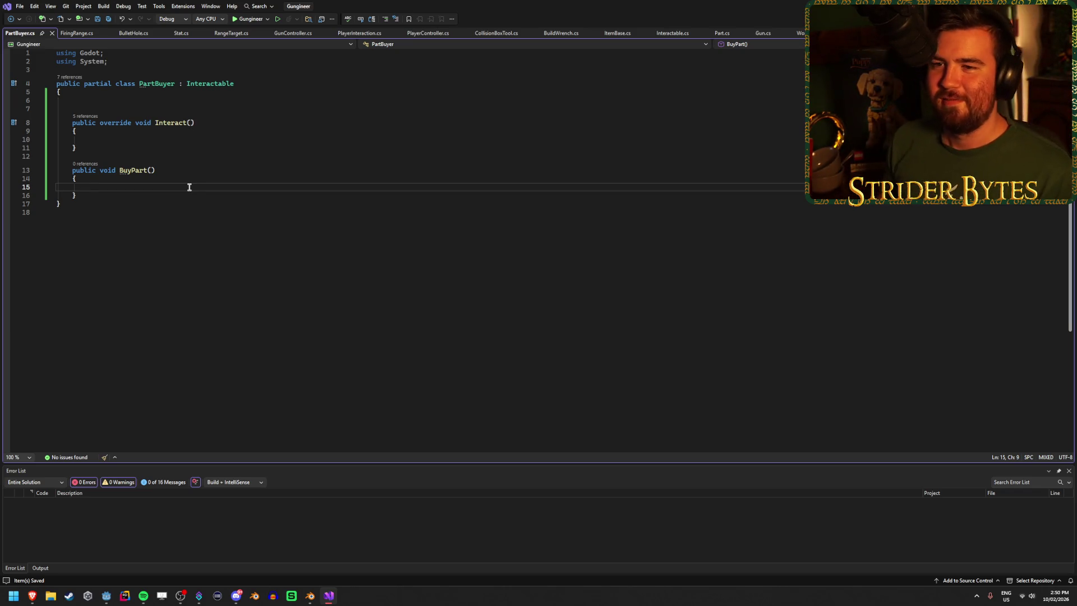
left_click(110, 100)
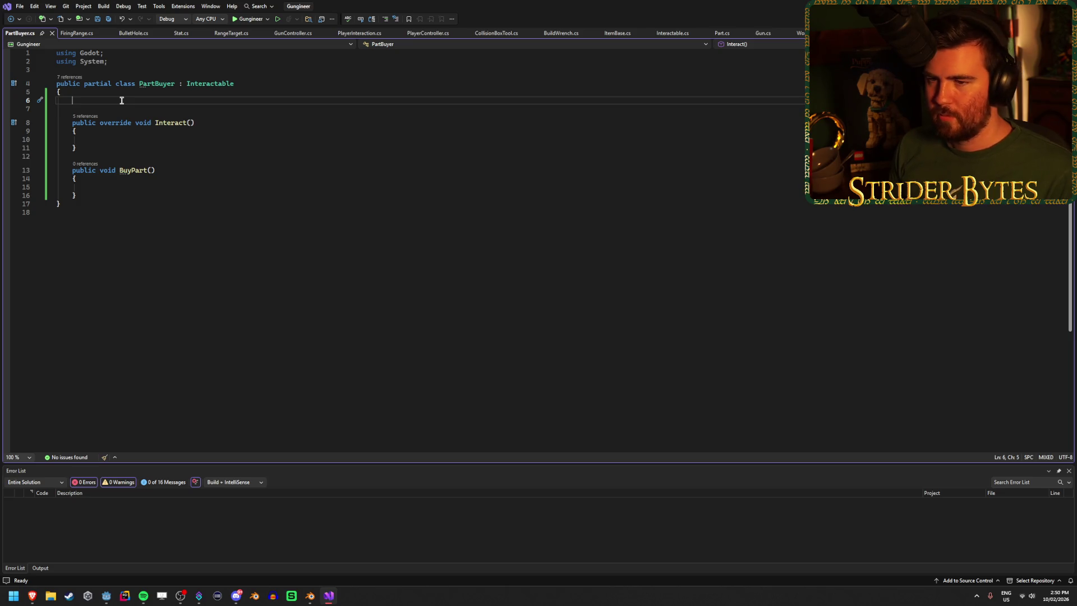
left_click(118, 144)
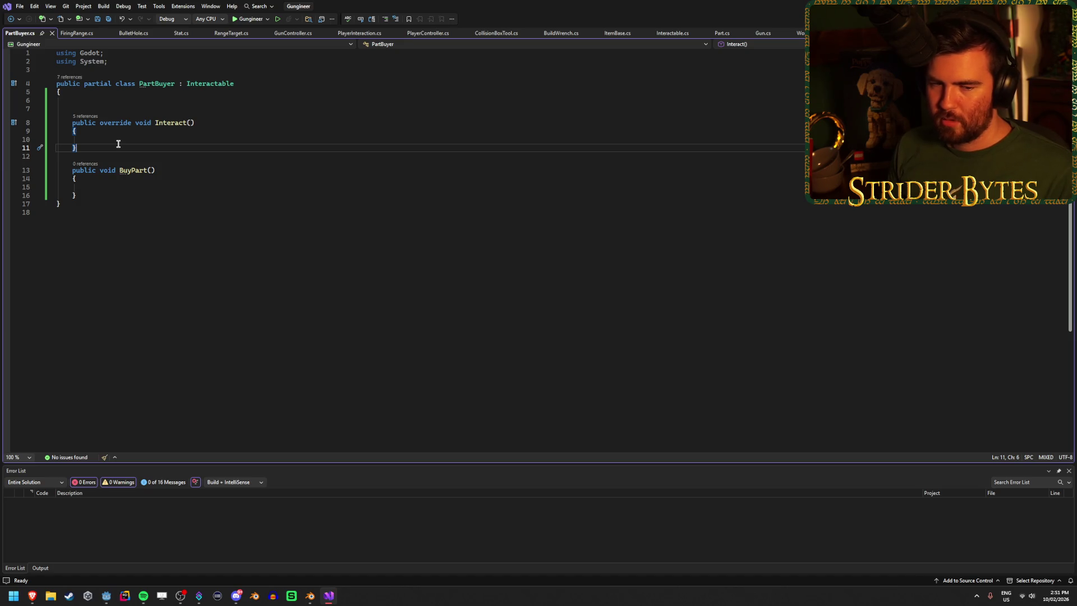
left_click(125, 101)
left_click(135, 138)
left_click(138, 101)
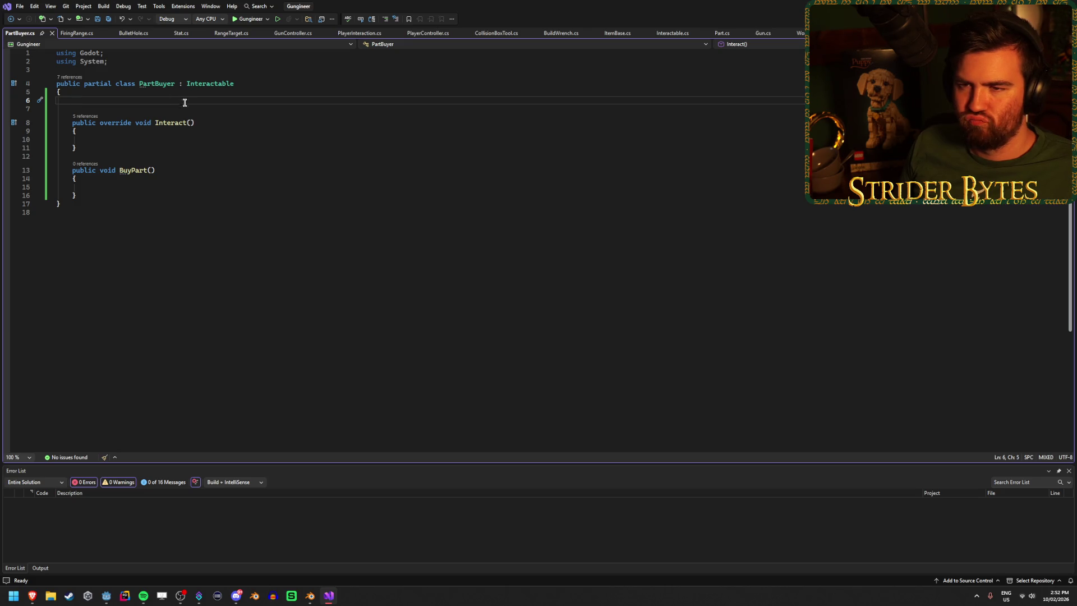
Step: Declare the fields [Export] Node3D lever; and bool isBuying = false; in PartBuyer
type("[Export] Node")
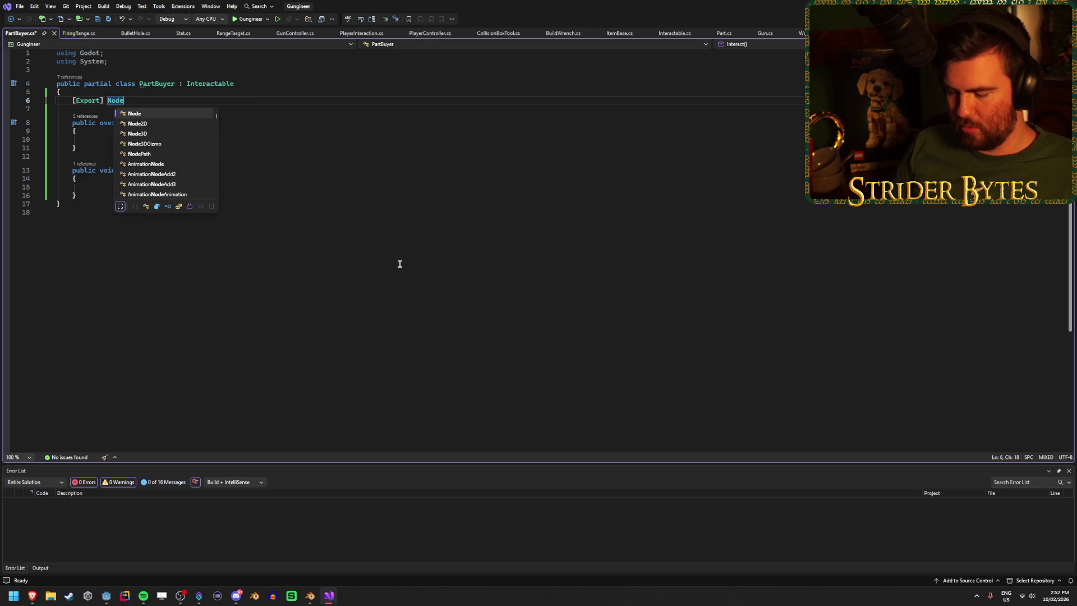
type("3D lever;")
key("ctrl+s")
left_click(146, 140)
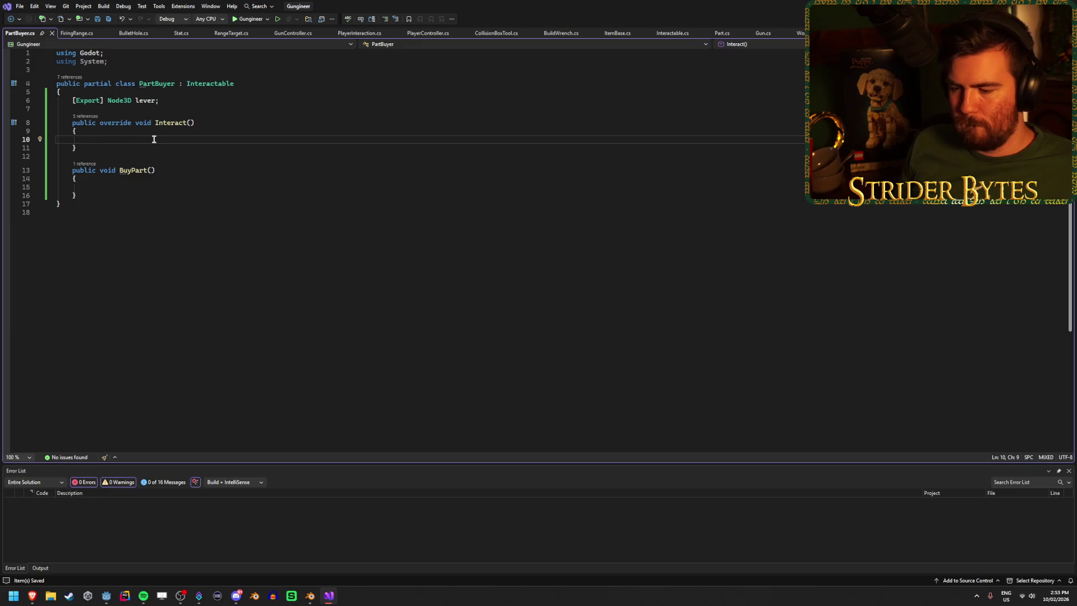
left_click(170, 97)
key("Return")
type("bool ")
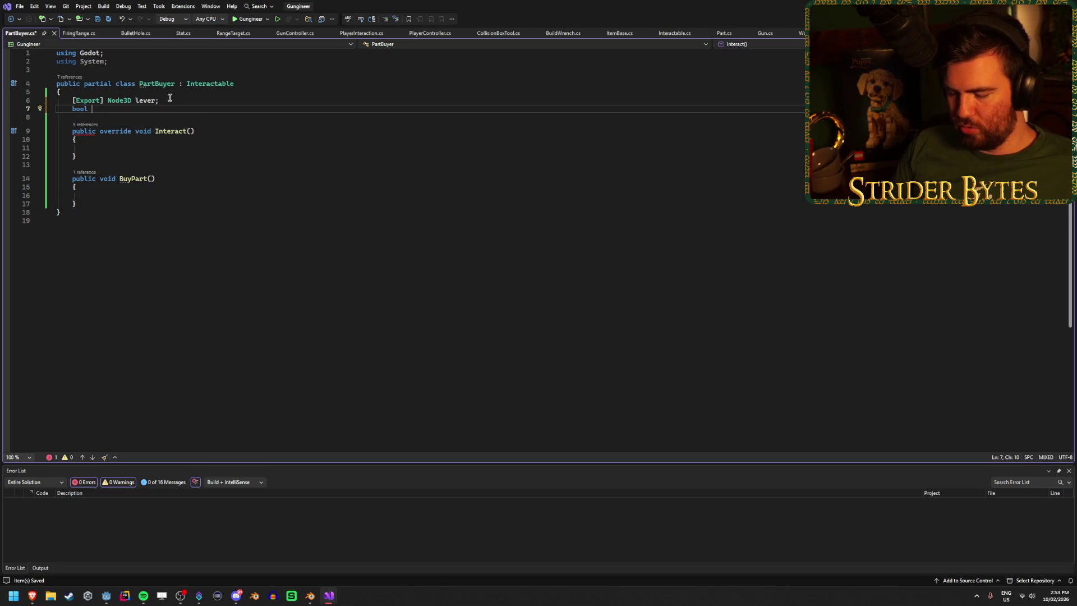
type("is")
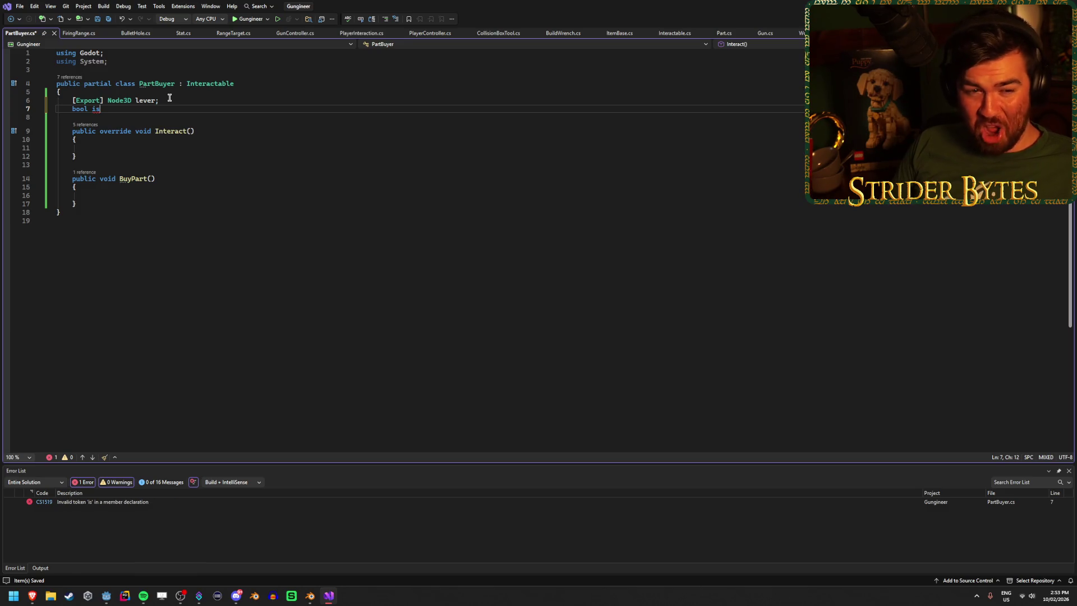
type("Buying")
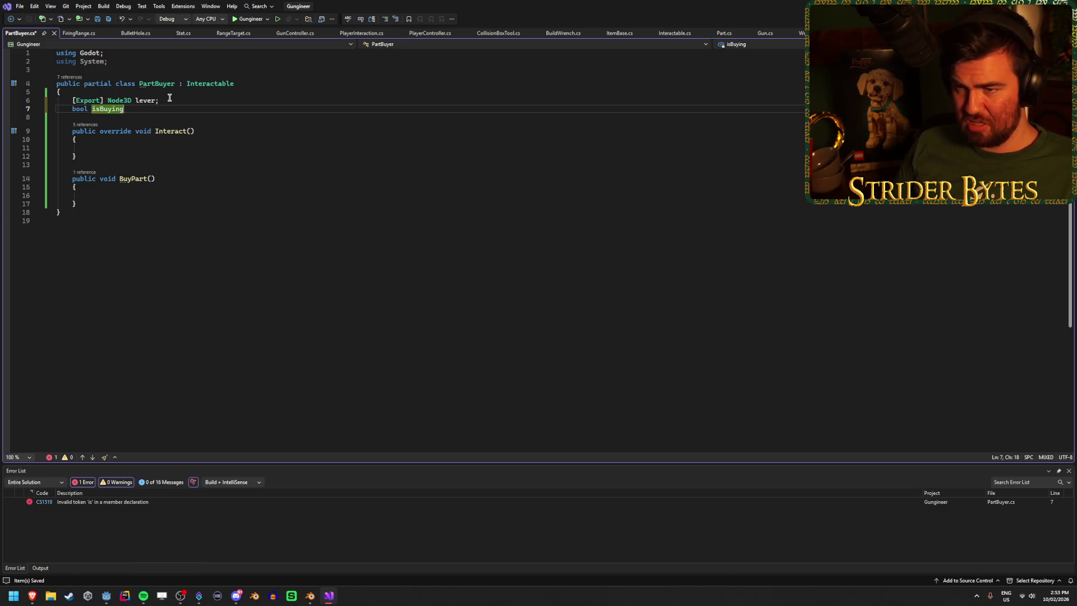
type(" = false;")
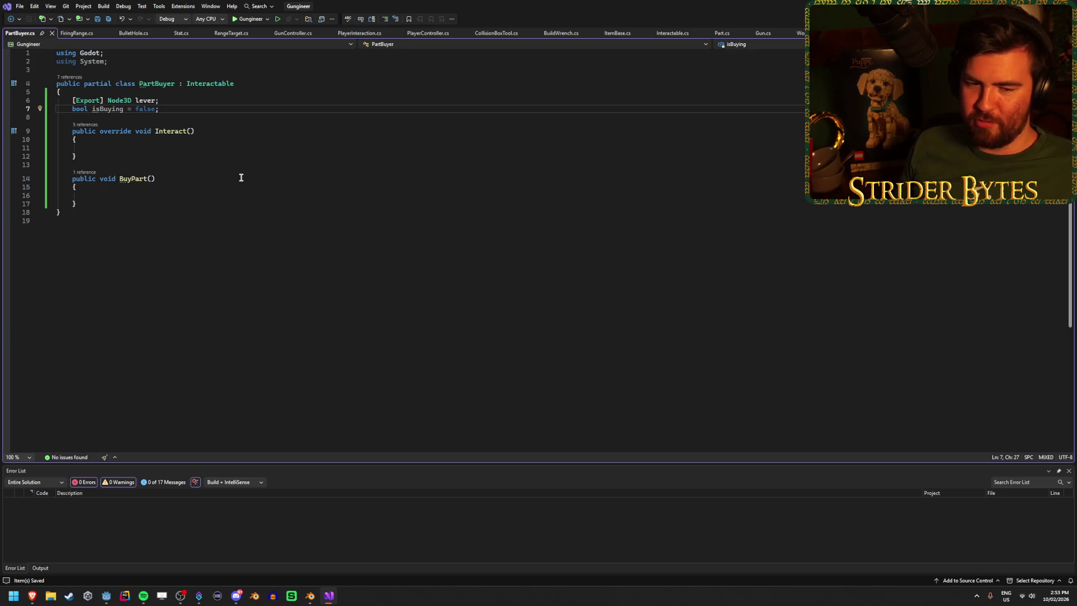
left_click(173, 147)
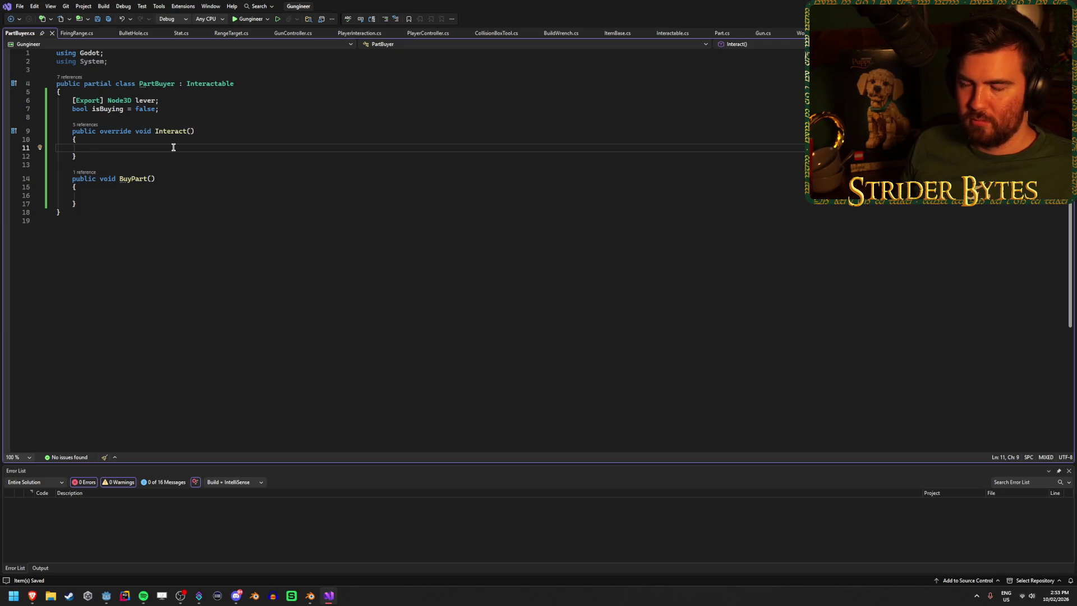
Step: Add an override of _Process below the fields and delete its generated base call
left_click(178, 118)
key("Return")
key("Return")
key("Up")
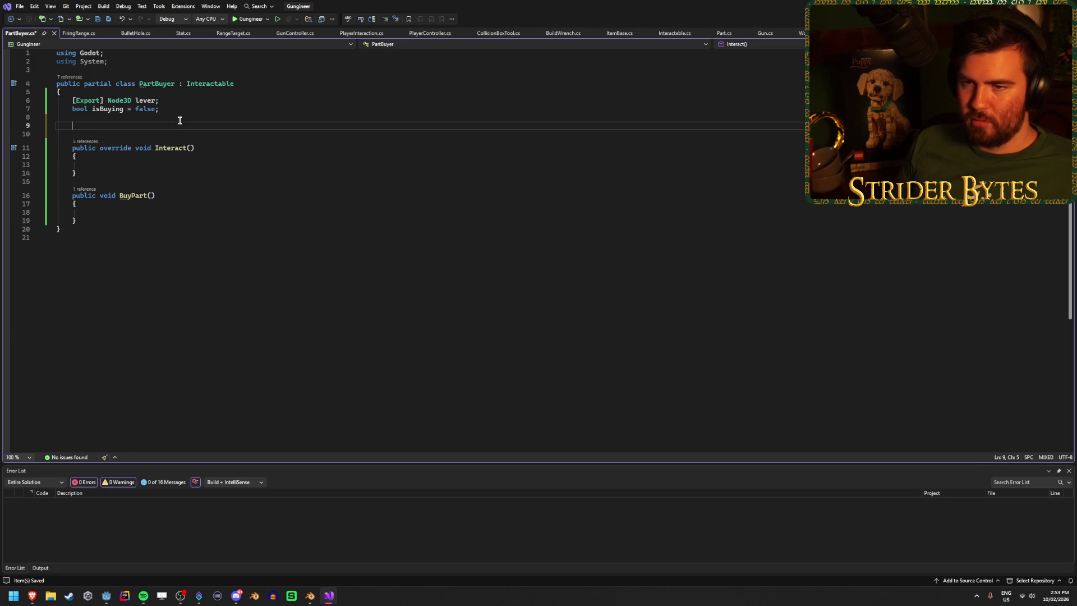
type("void Proc")
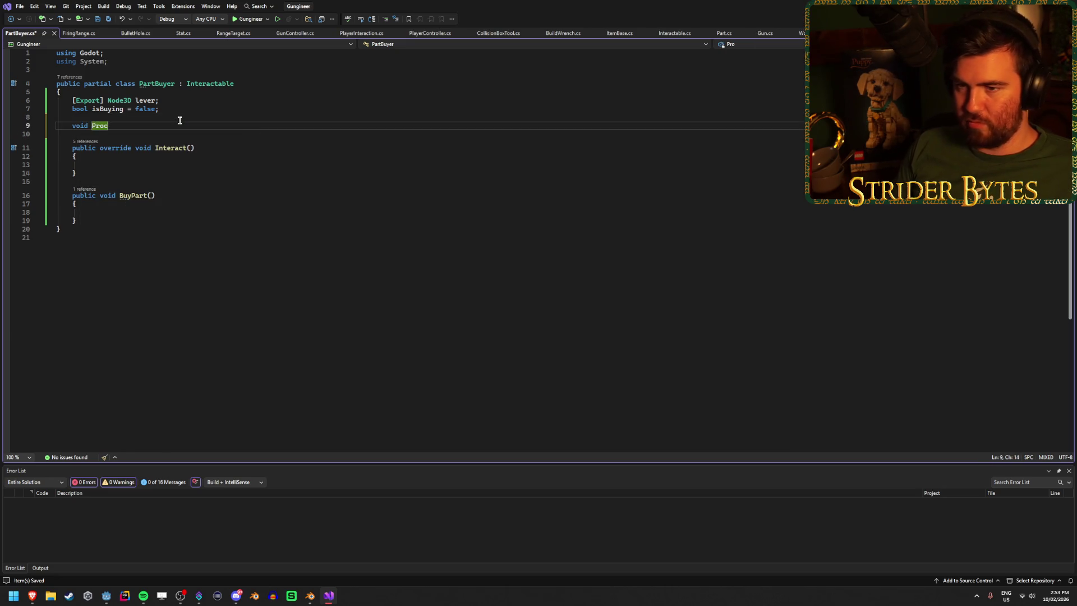
key("BackSpace")
key("BackSpace")
key("BackSpace")
type("ov")
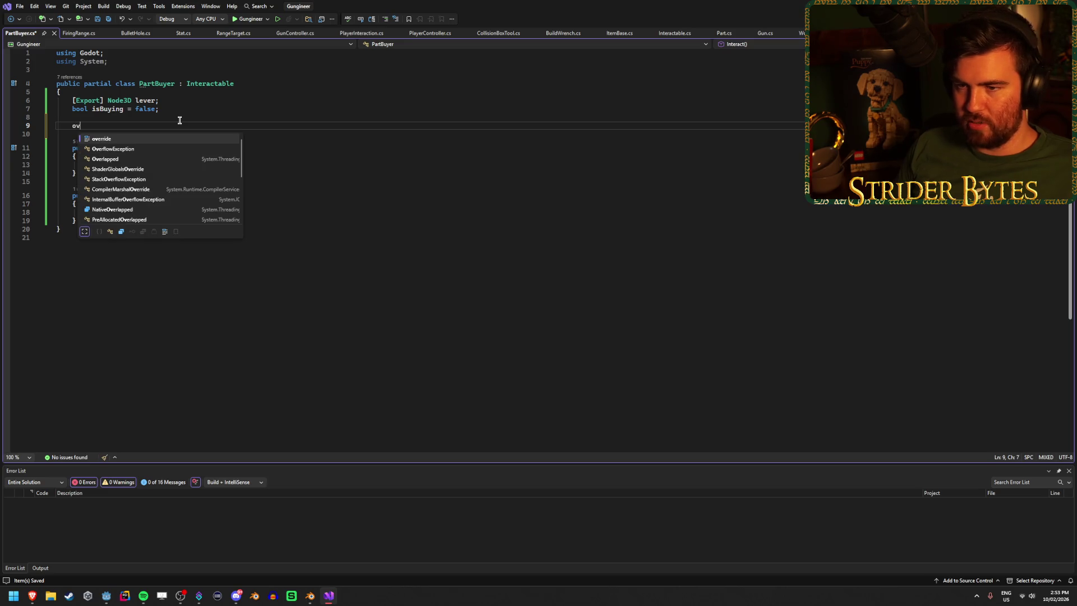
type("erride void Proc")
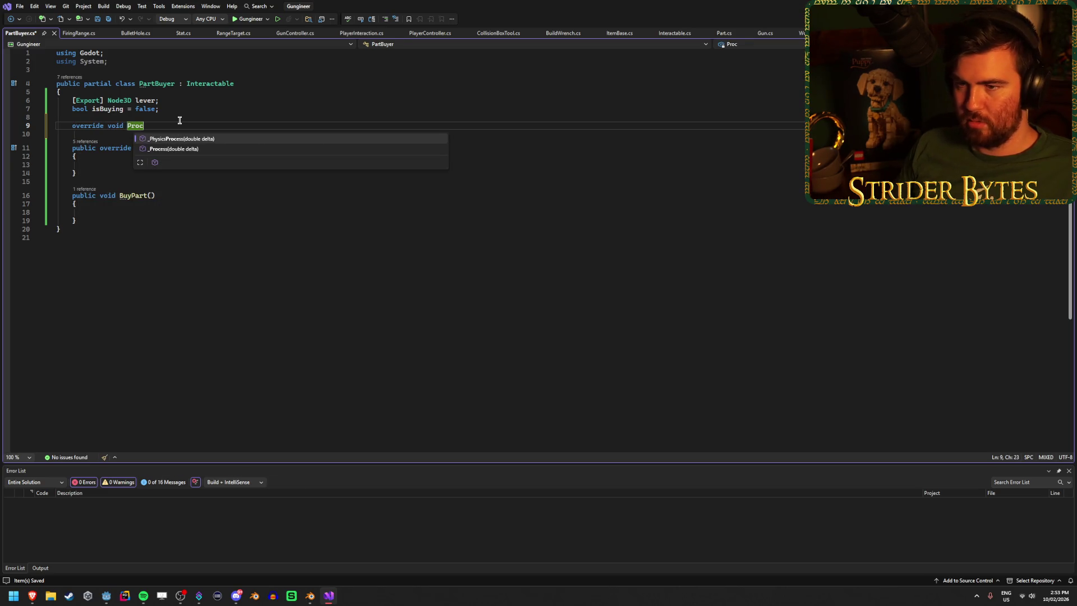
key("Return")
key("BackSpace")
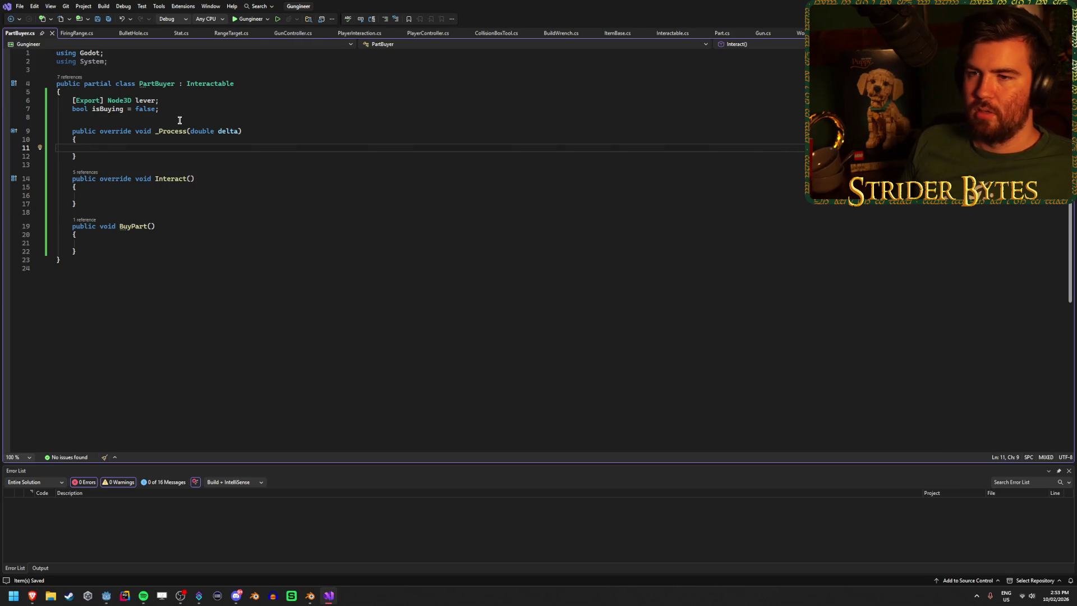
Step: Make _Process start with if (!isBuying) return;
type("isBuying")
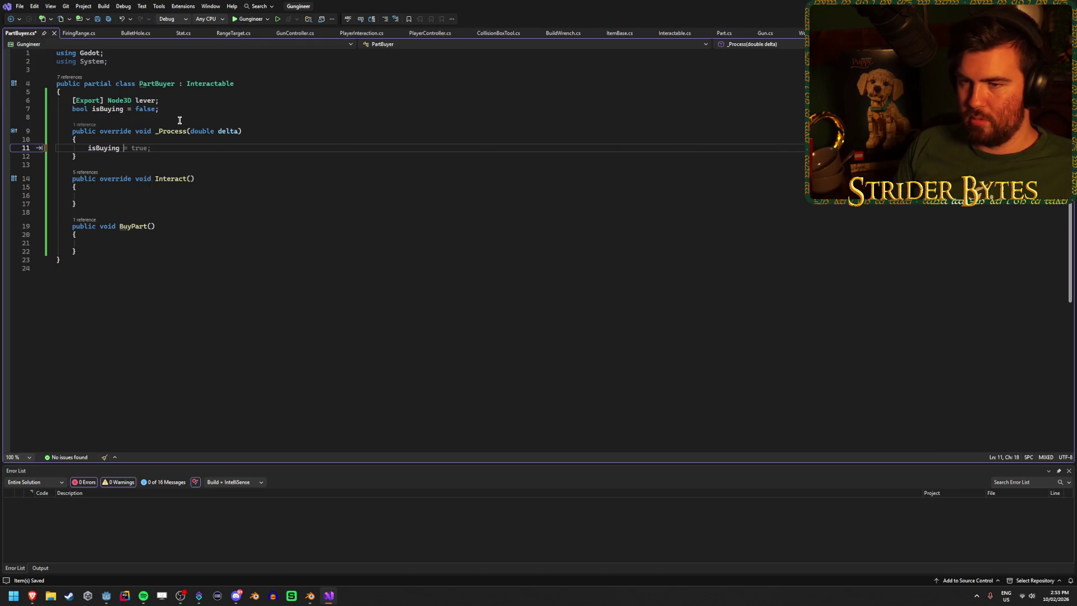
key("BackSpace")
key("BackSpace")
key("BackSpace")
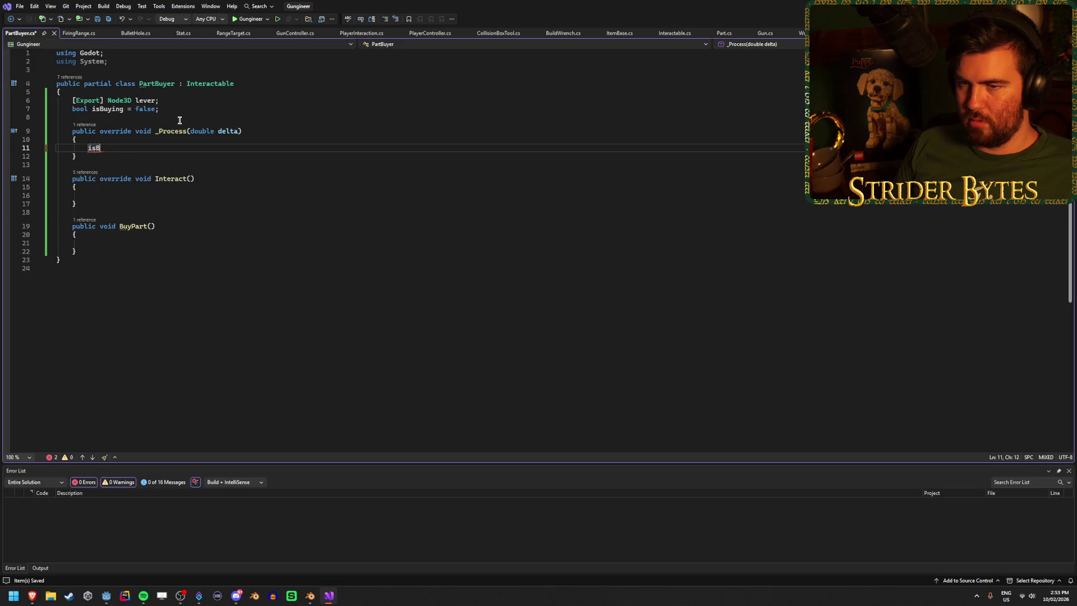
type("f")
key("Tab")
key("Tab")
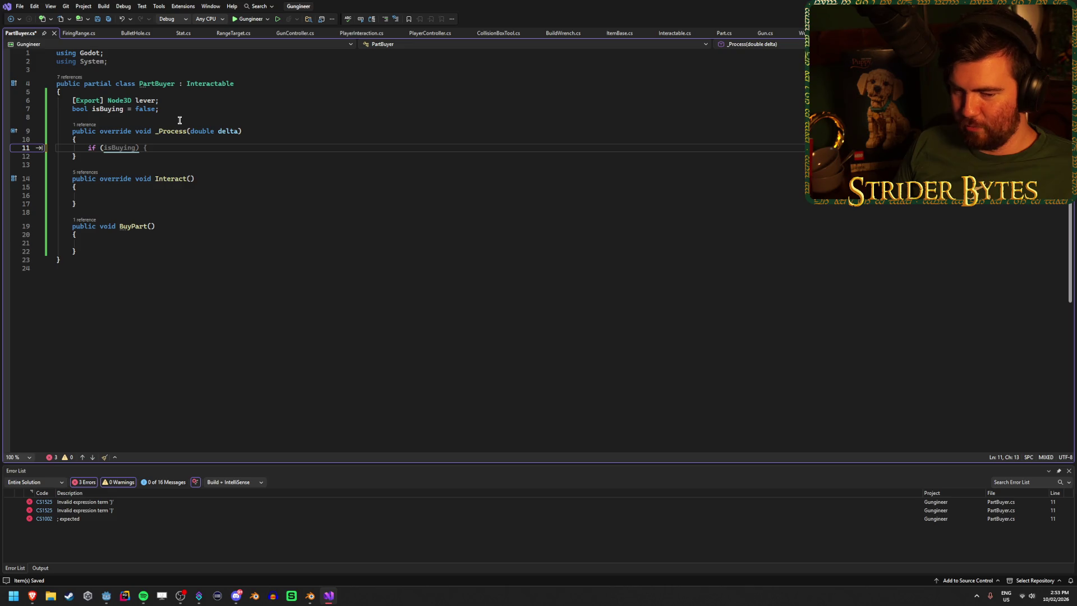
type("!isBuy")
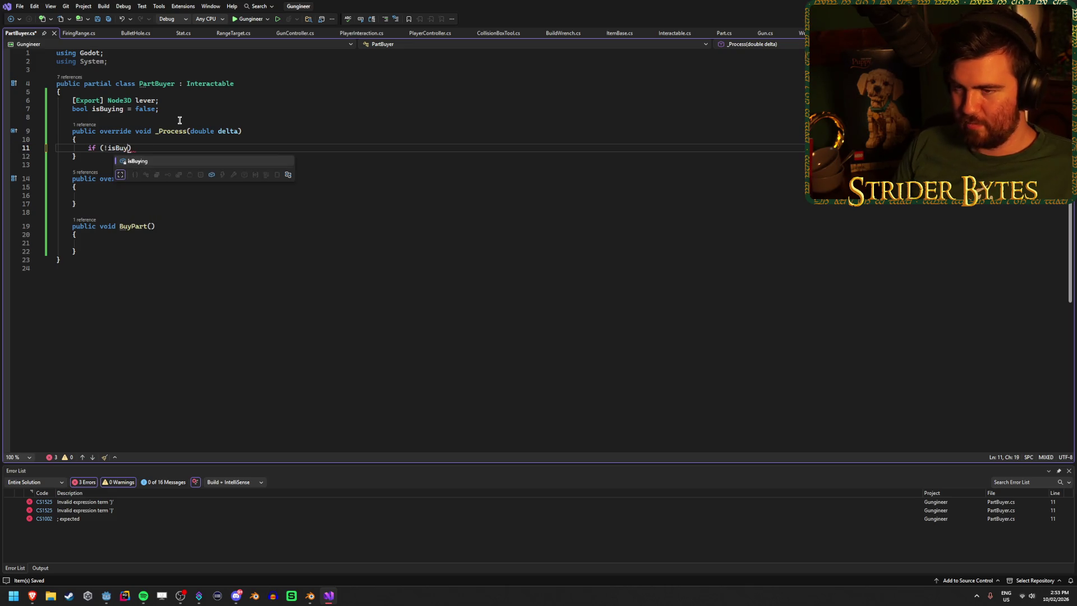
key("Tab")
type(") ")
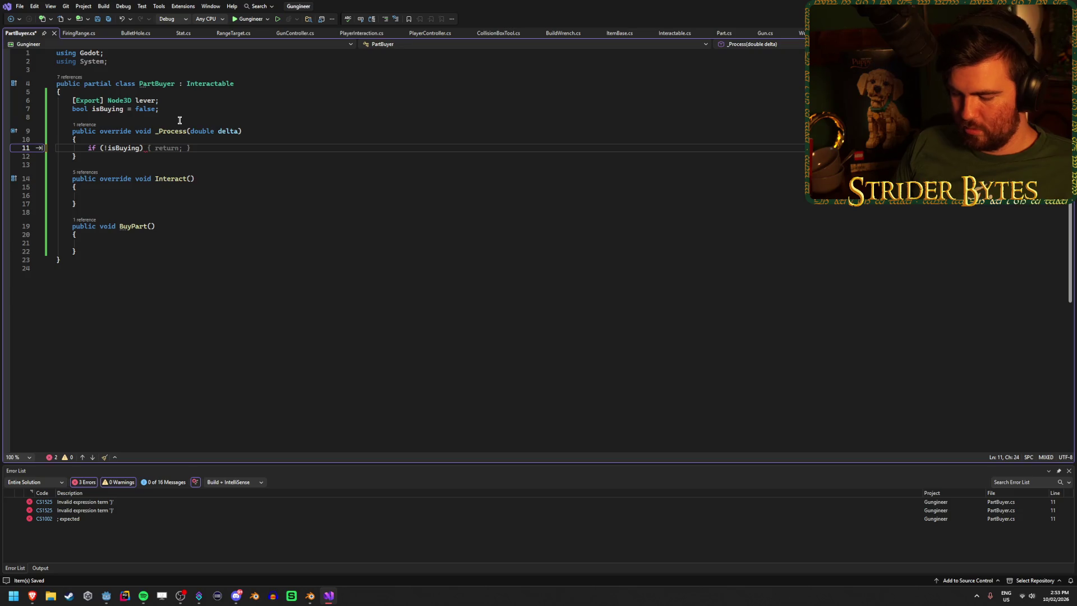
type("return;")
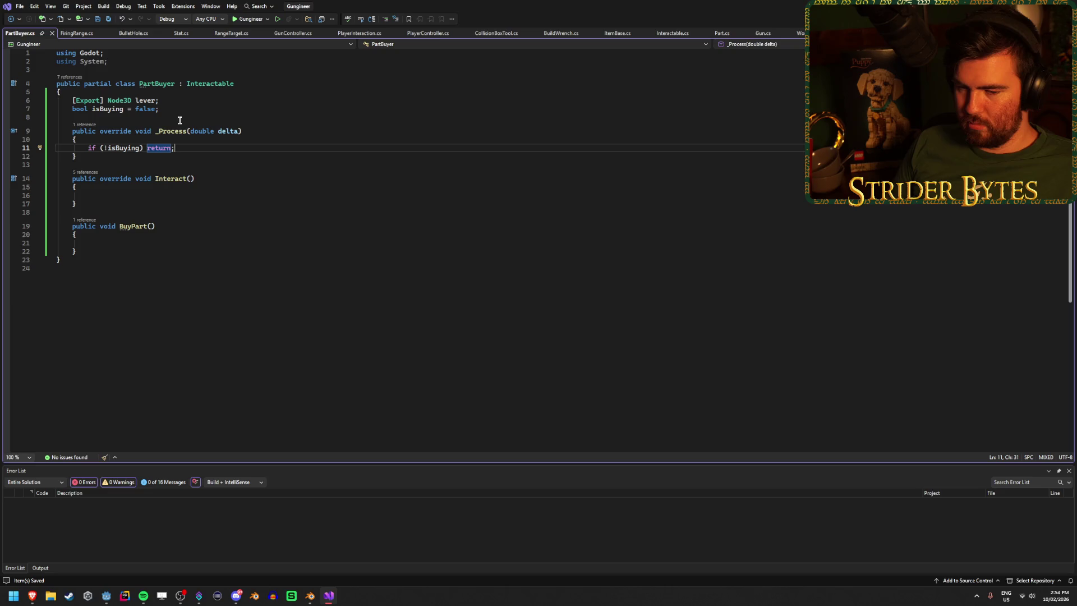
key("Return")
key("Return")
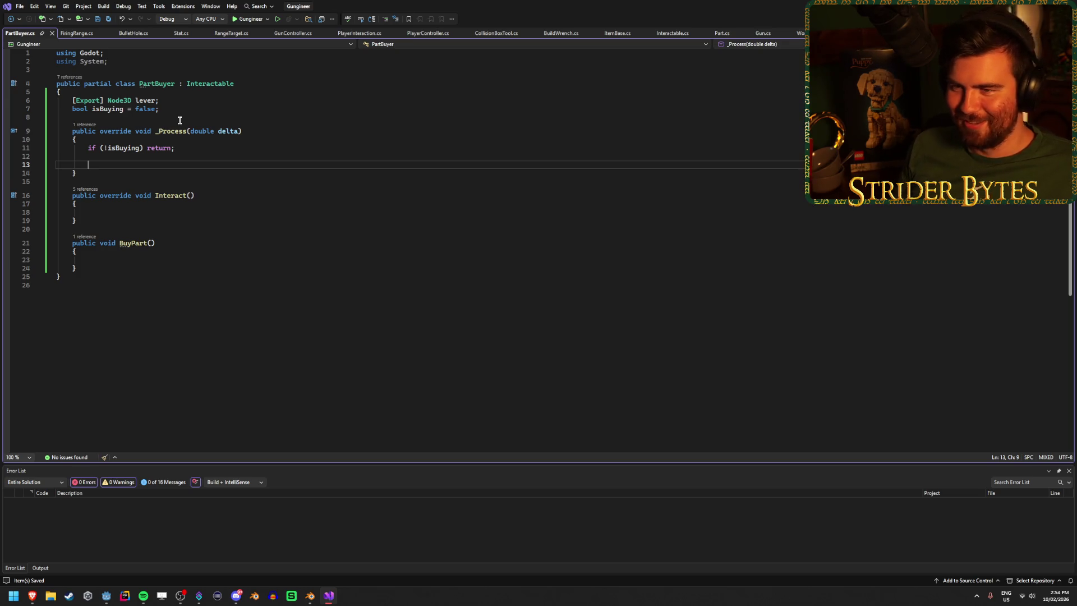
left_click(174, 112)
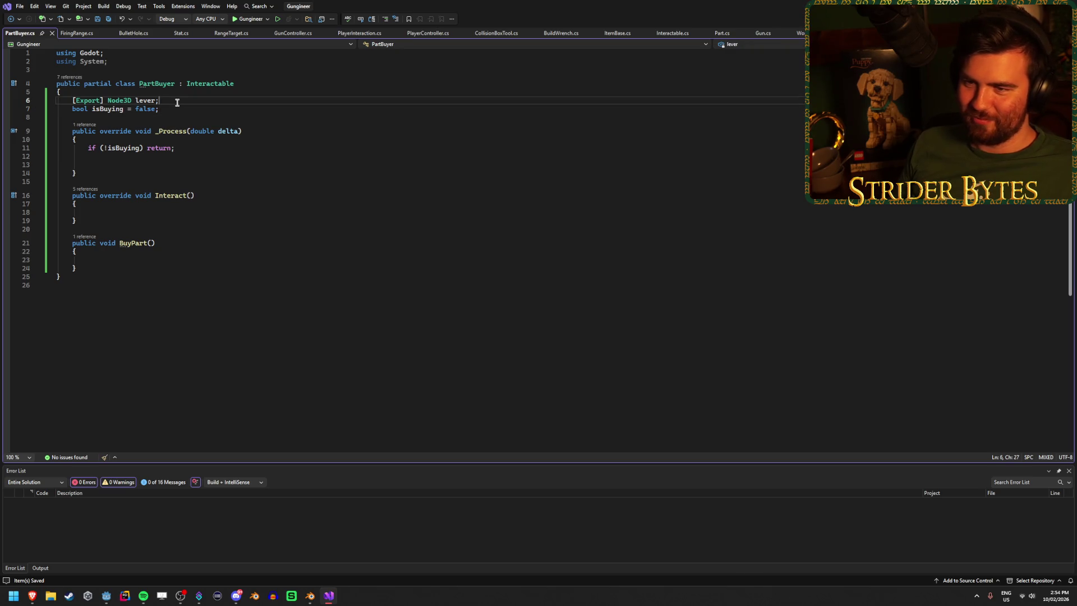
Step: Add a trial exported float buyRate field below lever and save
left_click(181, 101)
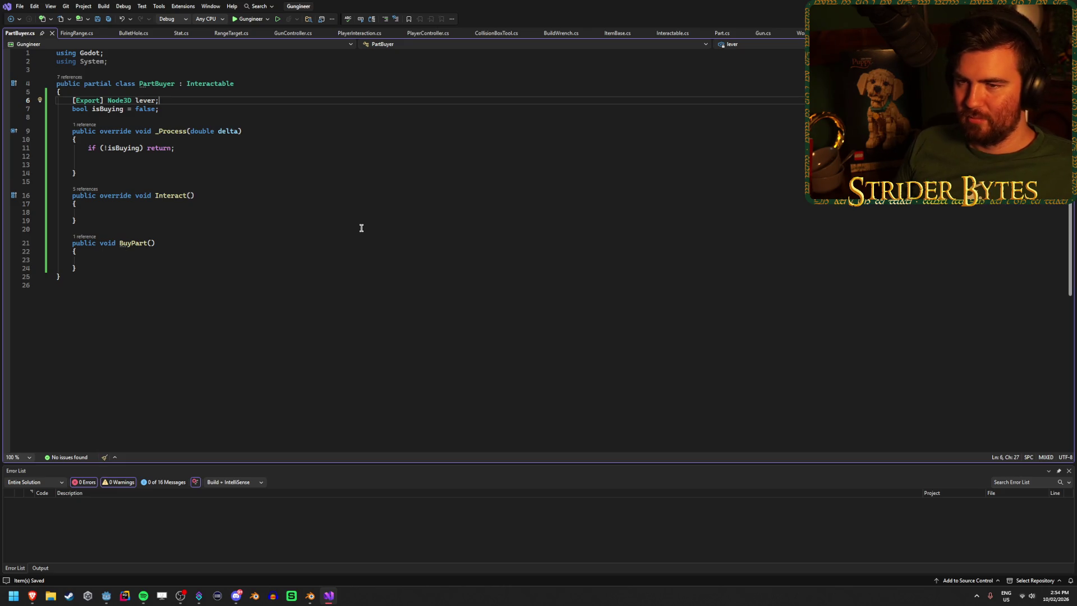
key("Return")
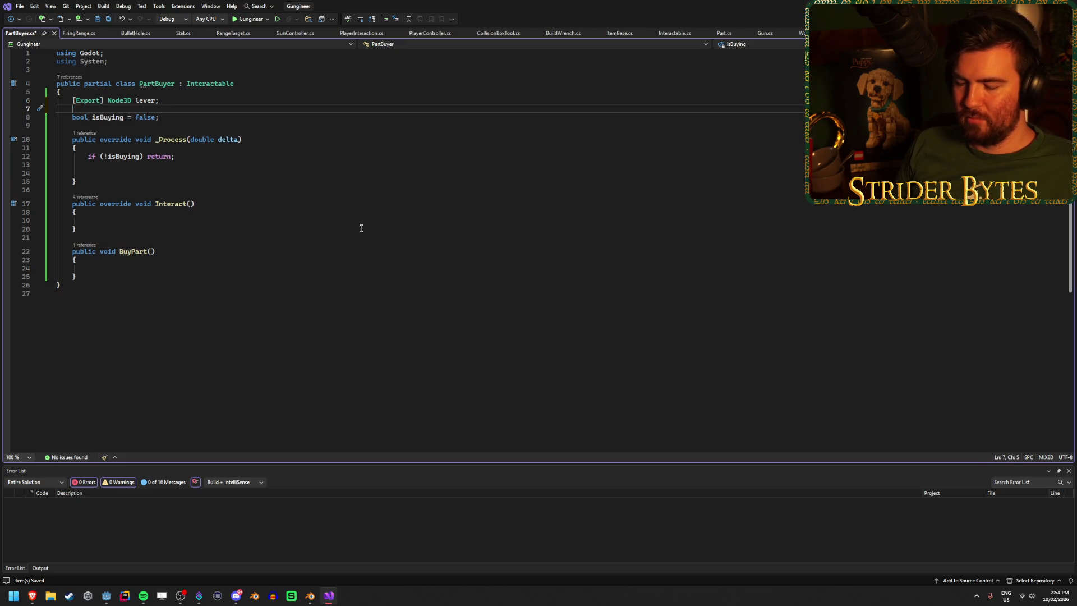
type("[Export")
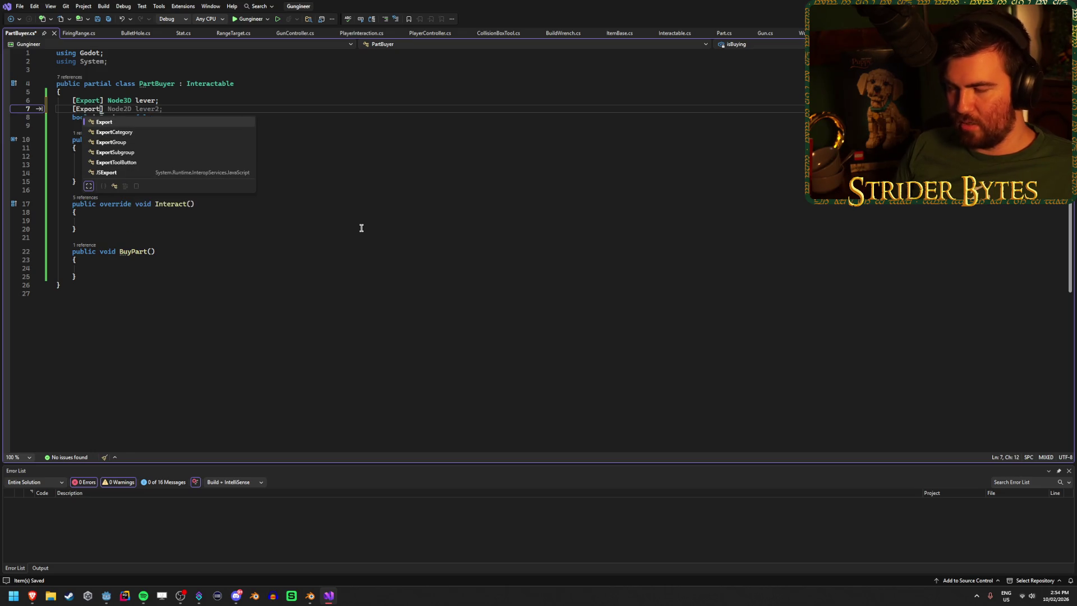
type("] f")
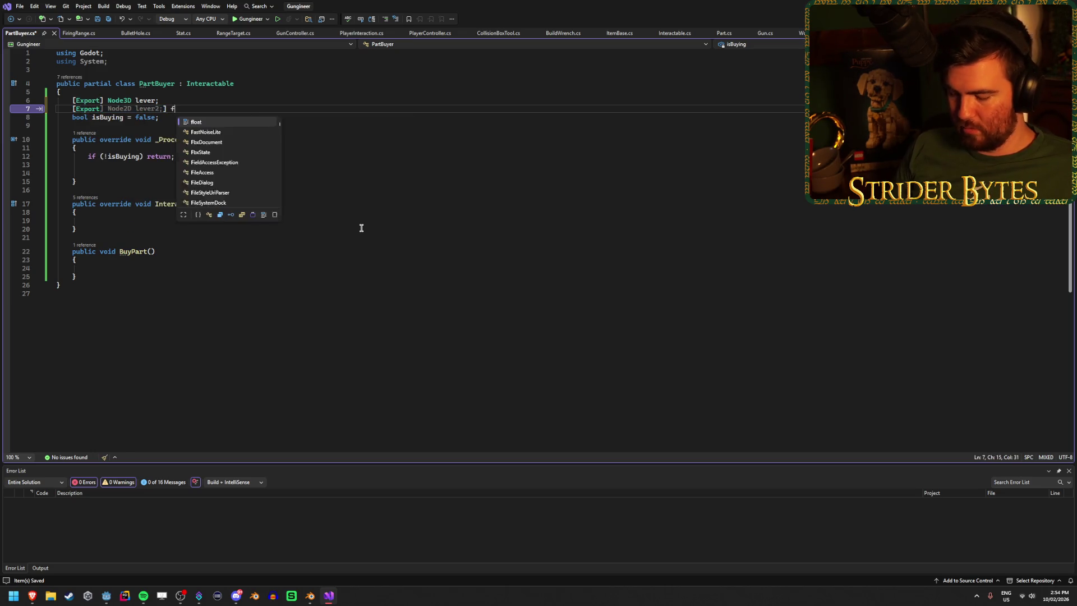
key("BackSpace")
key("BackSpace")
key("BackSpace")
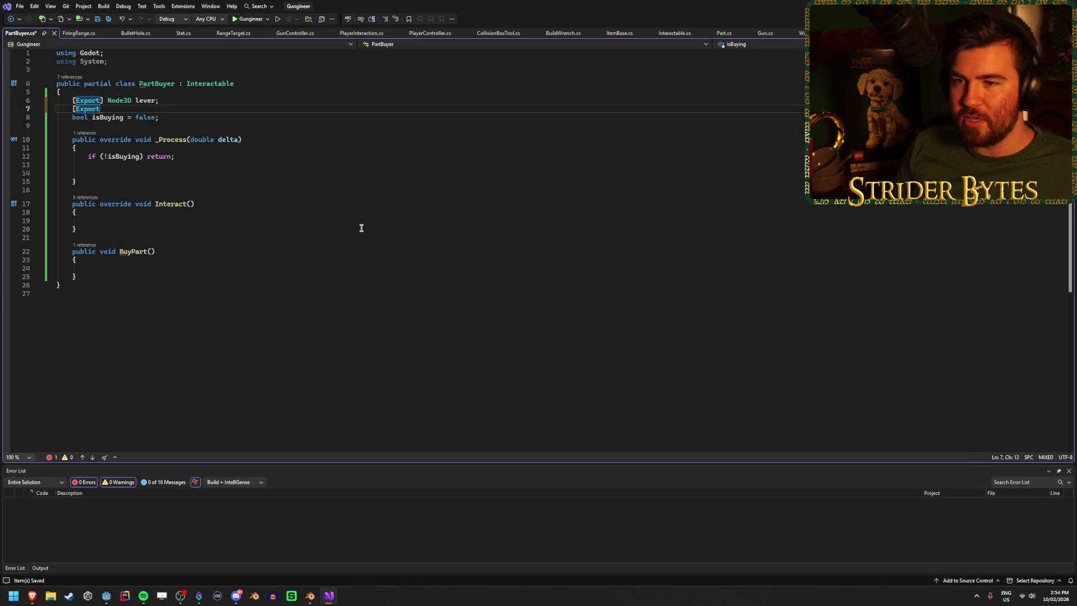
type("] float ")
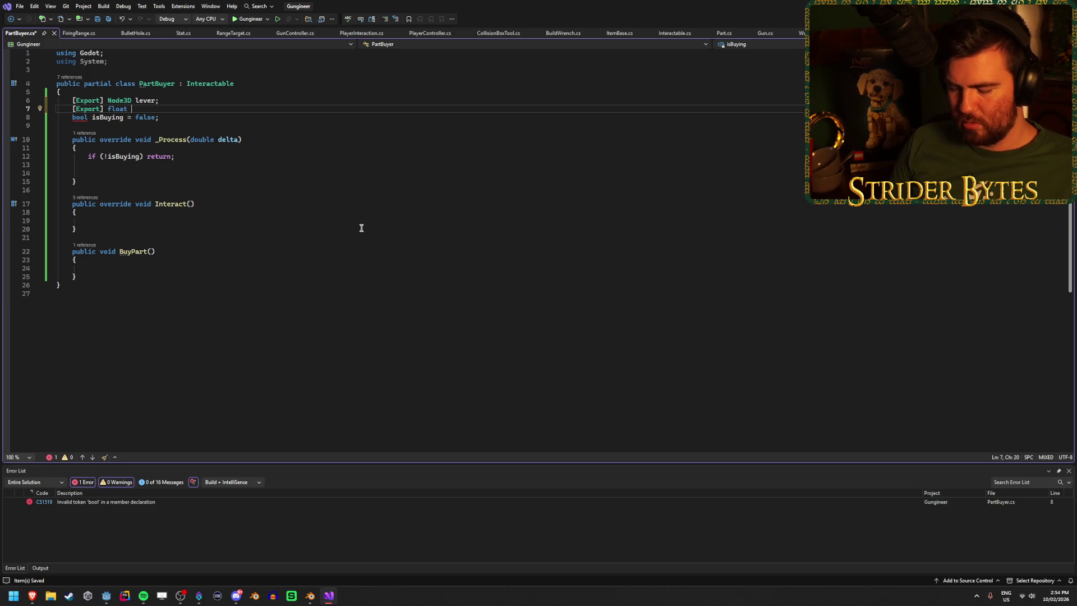
type("buyRate")
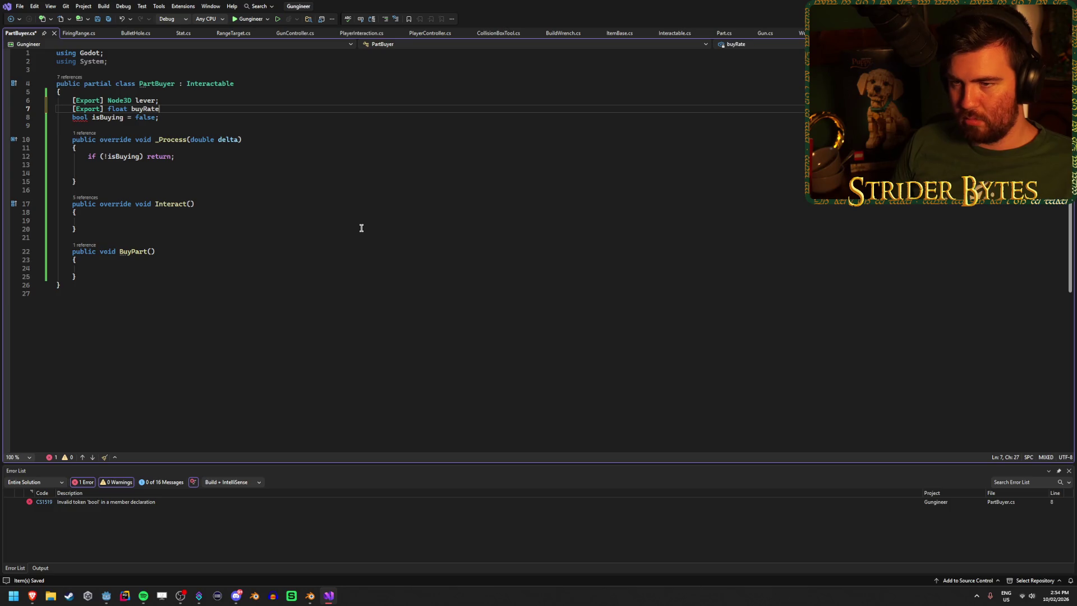
type(" = 1f;")
key("ctrl+s")
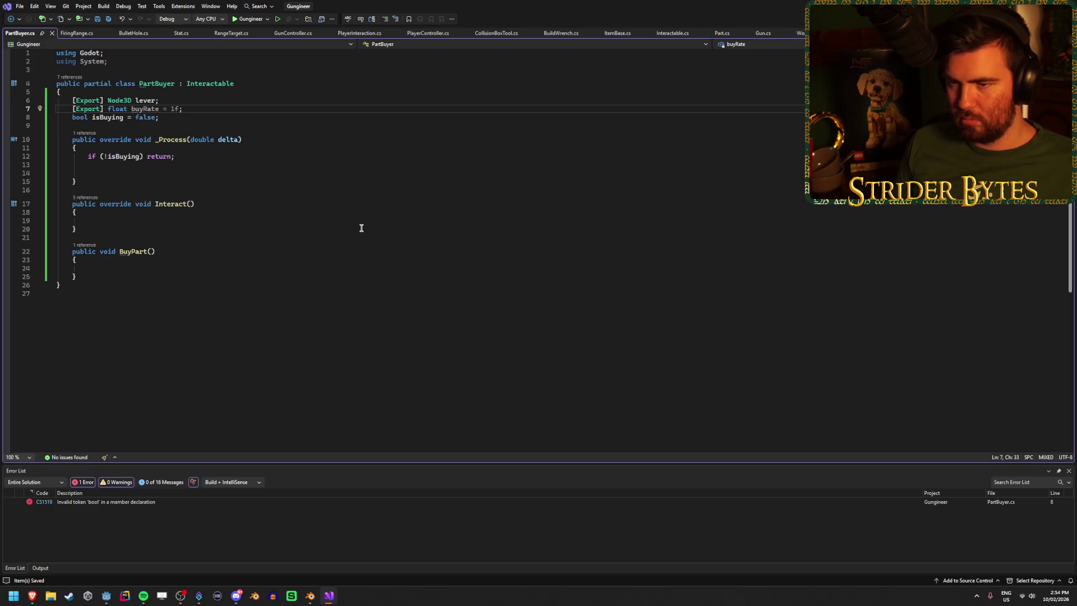
Step: Replace the buyRate field with [Export] Timer buyTimer; and save
left_click(93, 173)
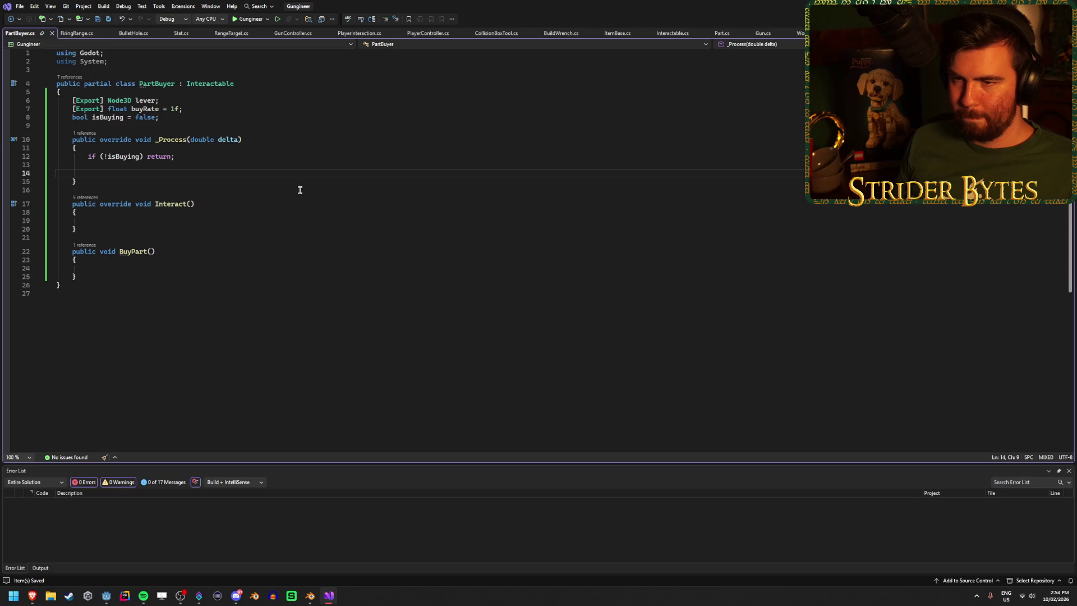
left_click(380, 119)
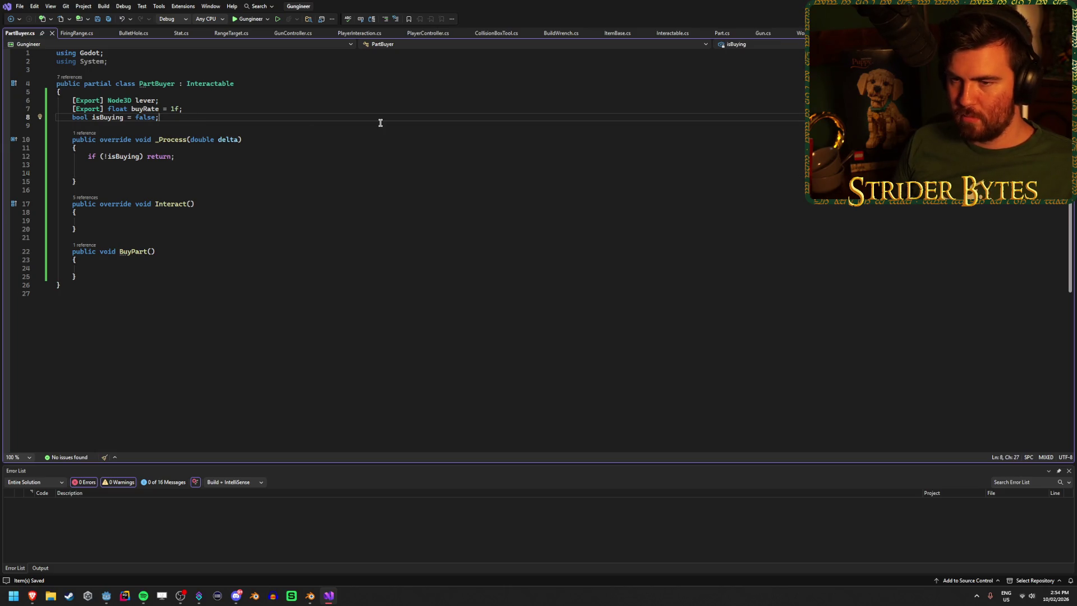
key("Return")
type("float timer;")
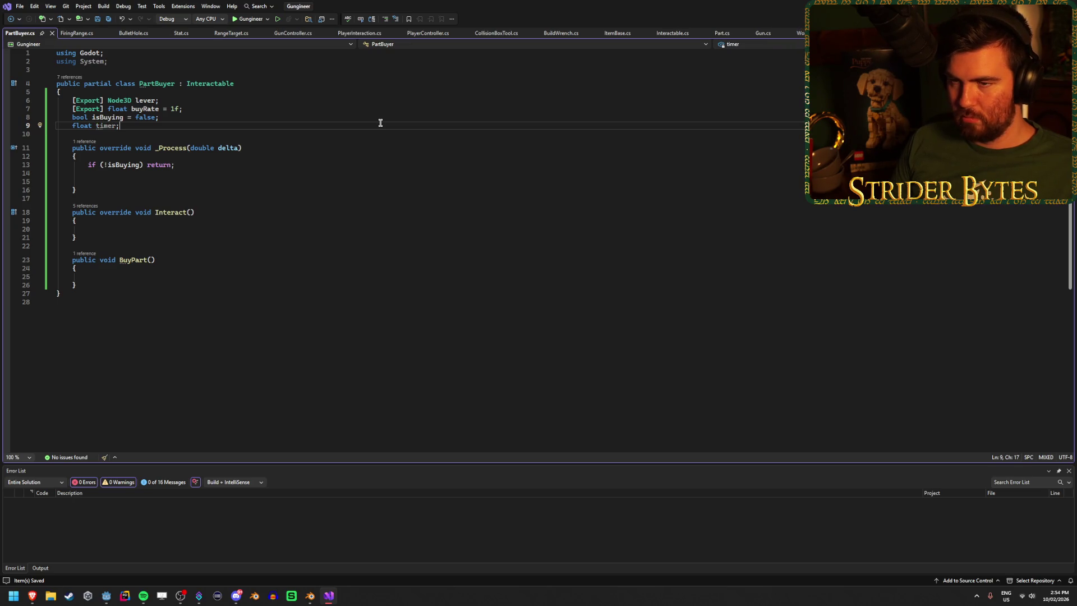
key("BackSpace")
key("BackSpace")
key("BackSpace")
key("BackSpace")
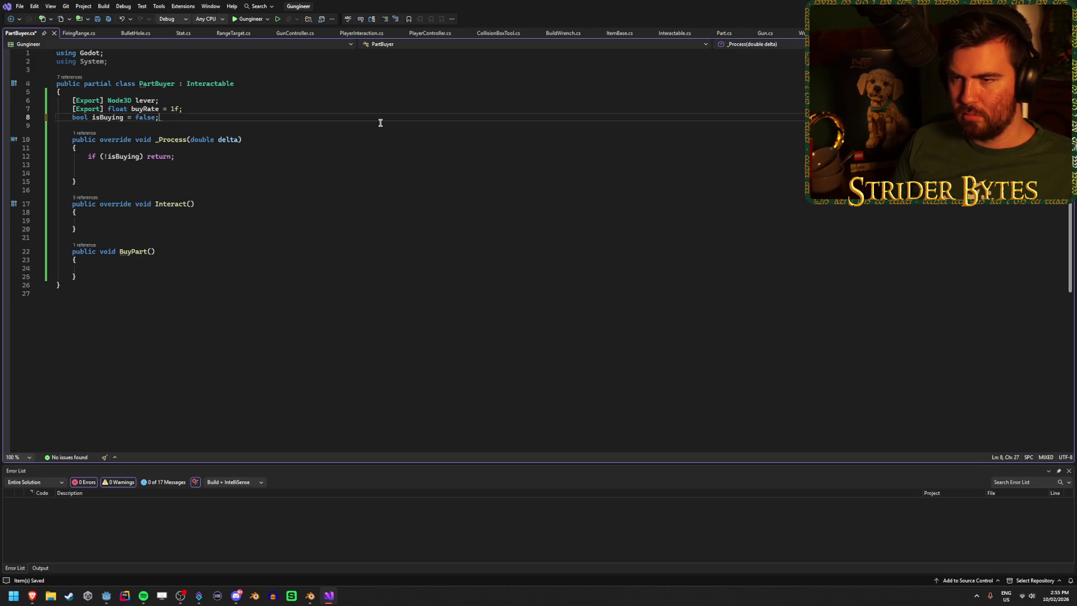
left_click_drag(184, 108, 73, 109)
key("BackSpace")
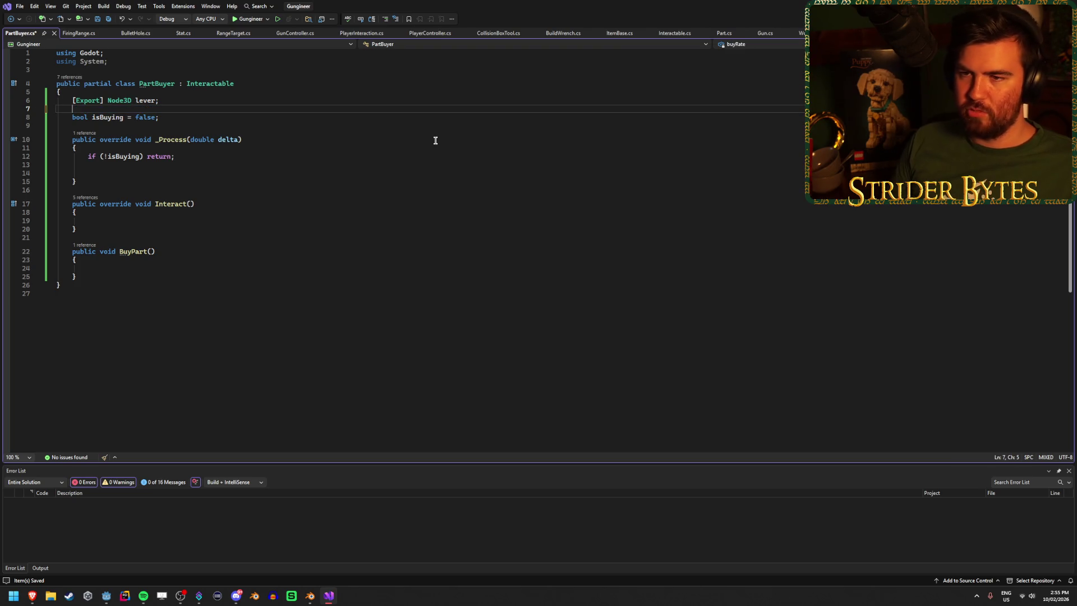
type("[Export] ")
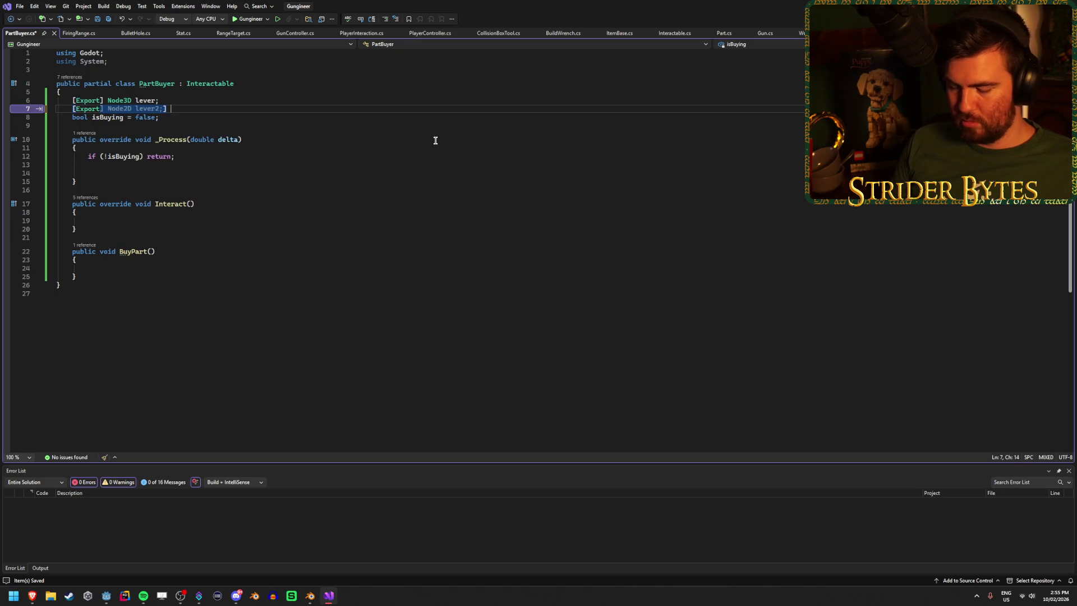
type("Timer ")
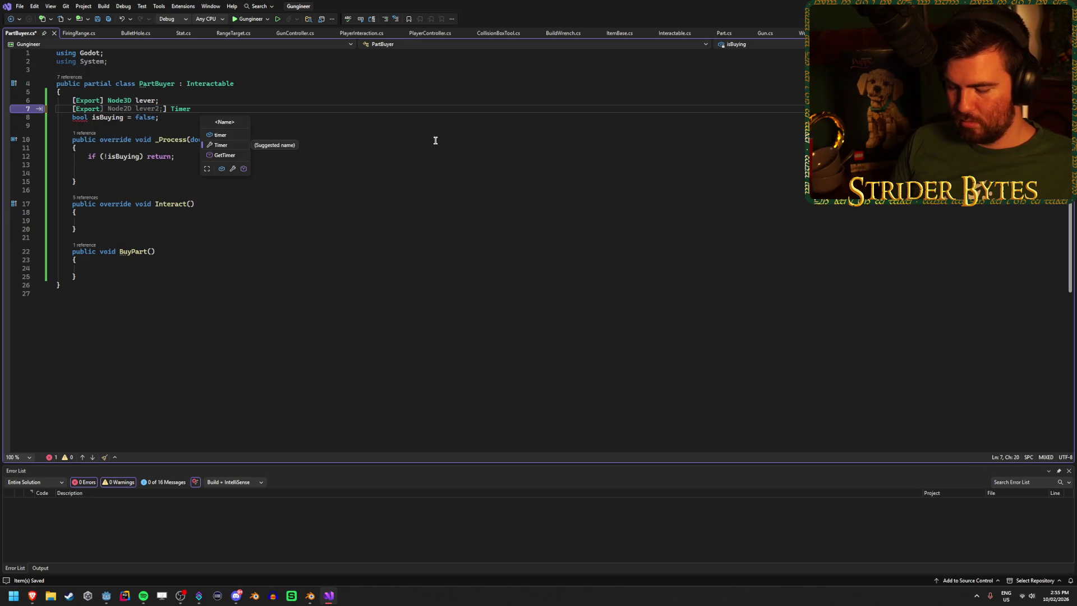
type("buyTimer;")
key("ctrl+s")
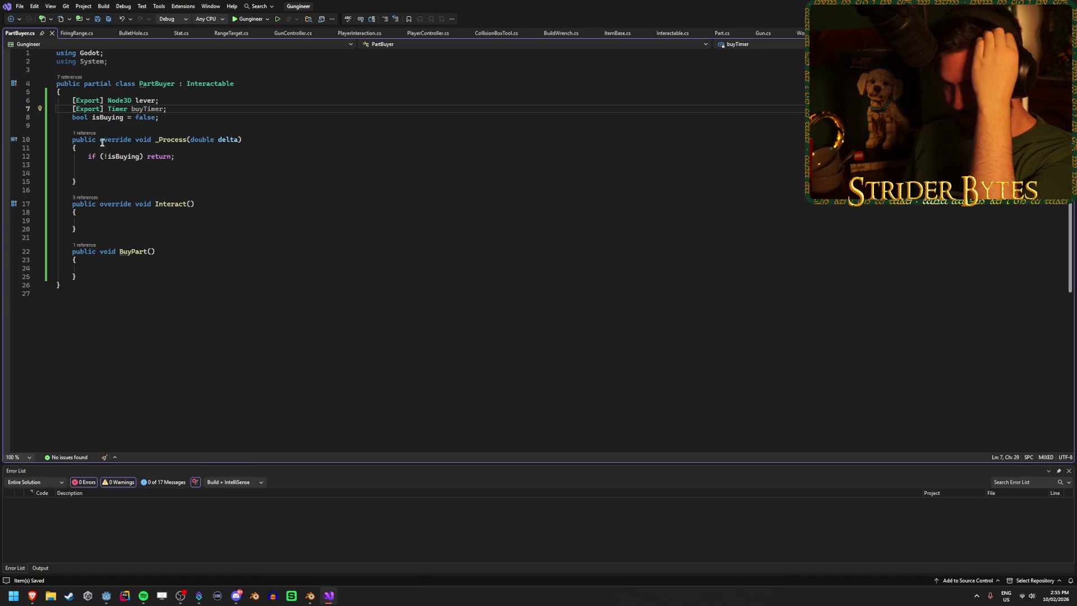
left_click(129, 172)
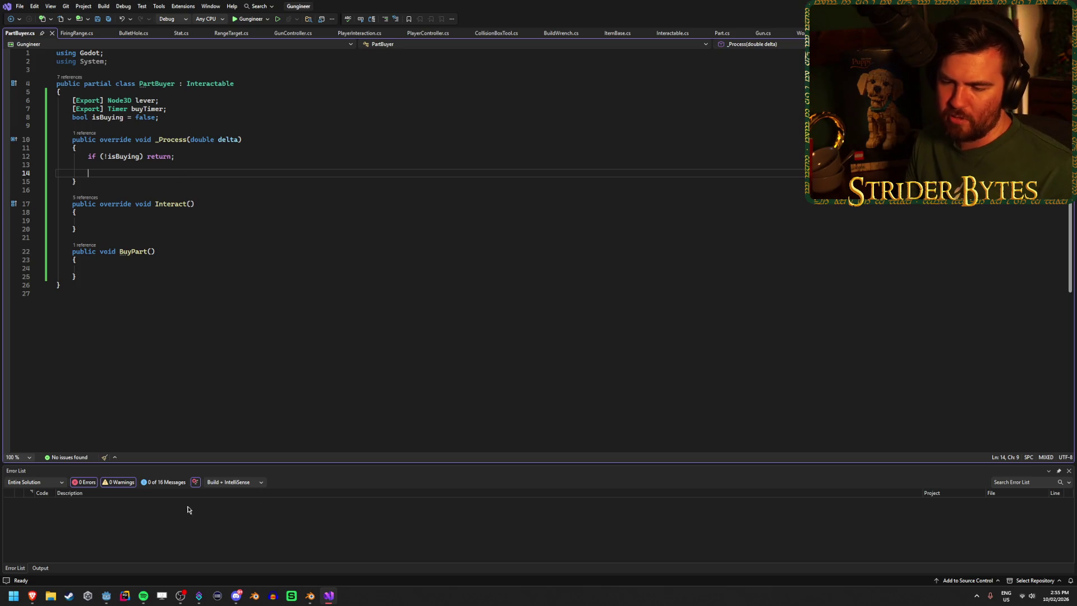
Step: Switch briefly to Godot and back, then bring Interactable.cs forward in Visual Studio
mouse_move(185, 593)
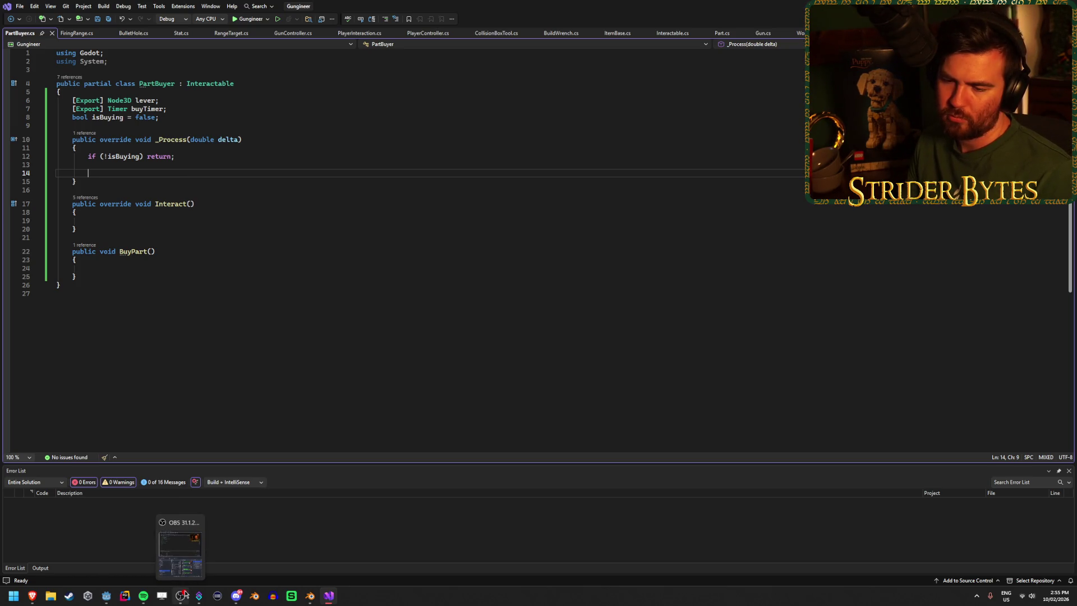
left_click(106, 596)
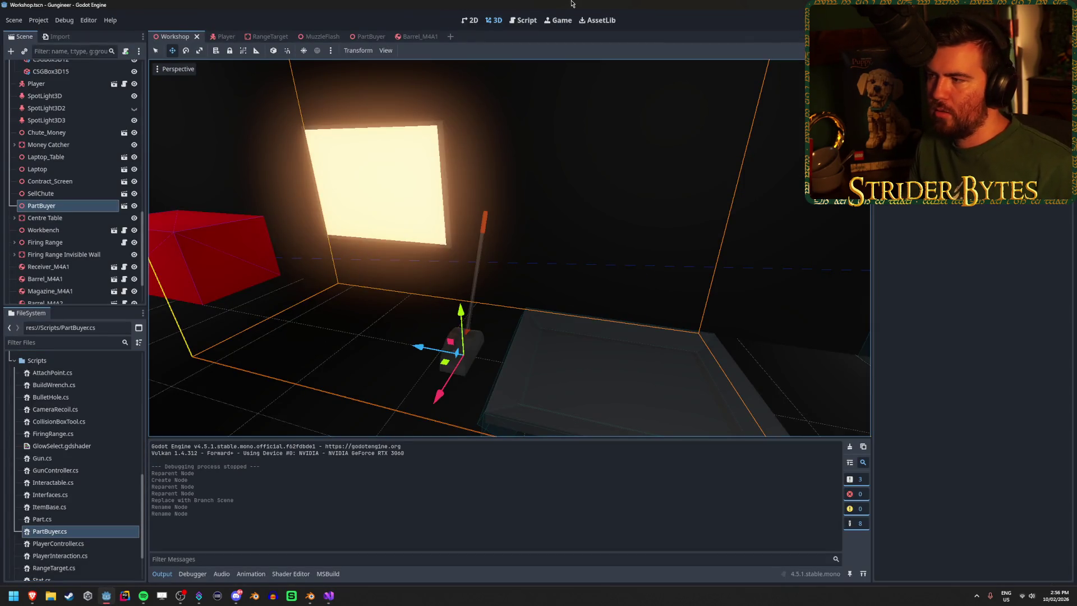
left_click(329, 595)
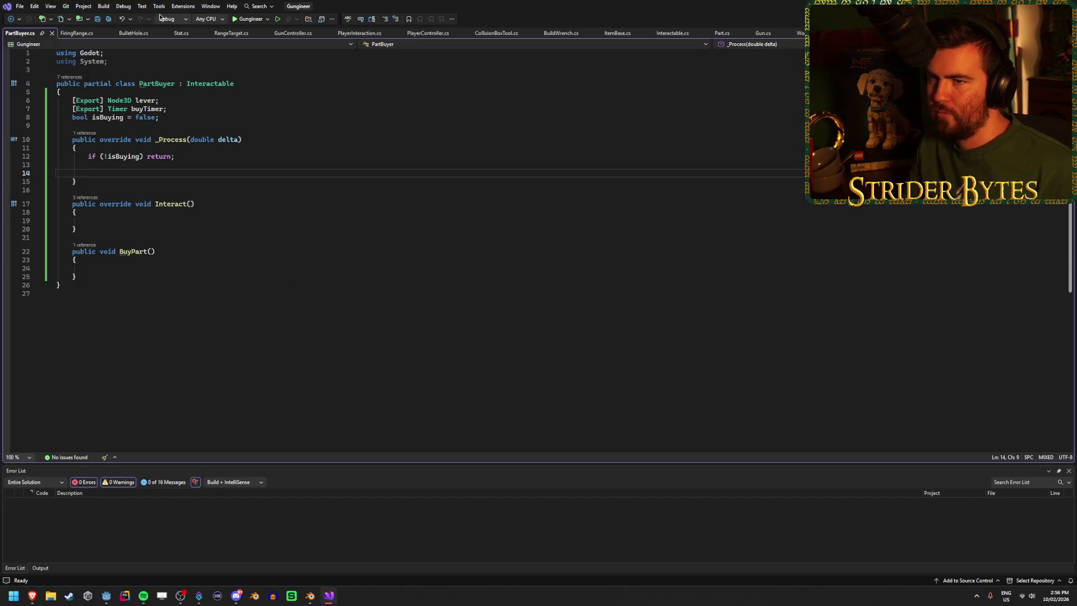
left_click(672, 33)
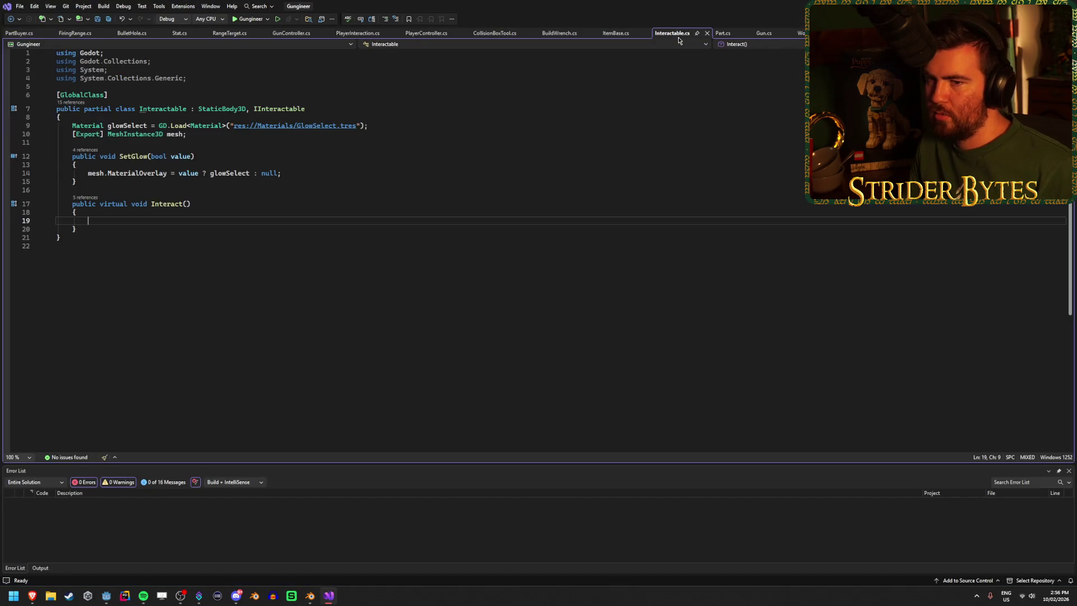
Step: Leave PartBuyer.cs for Godot and orbit and pan around the lever in the Workshop scene
left_click(20, 34)
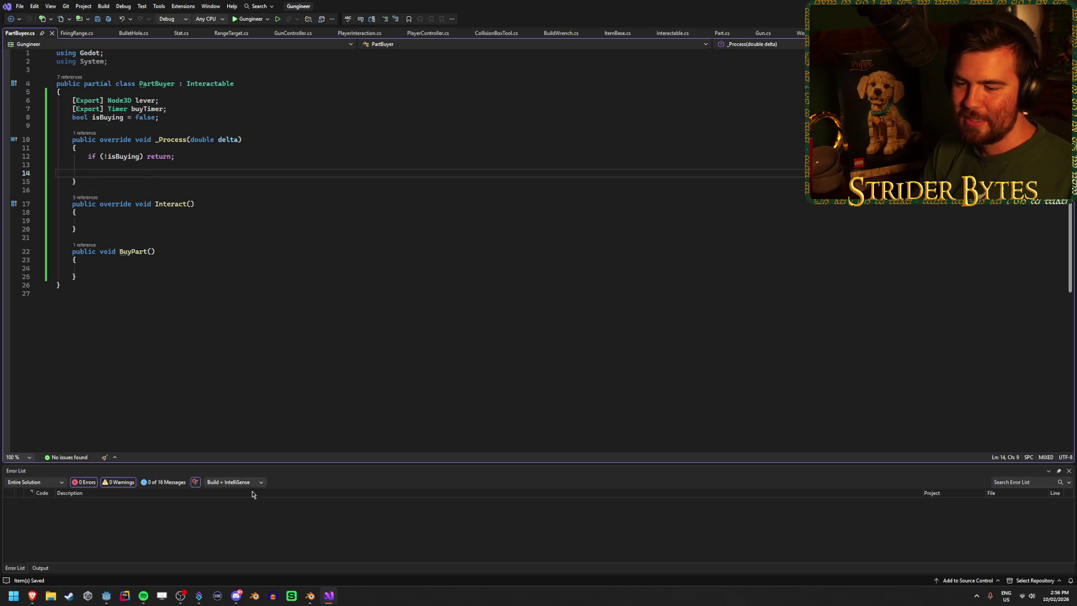
left_click(106, 595)
left_click_drag(434, 279, 392, 276)
key("d")
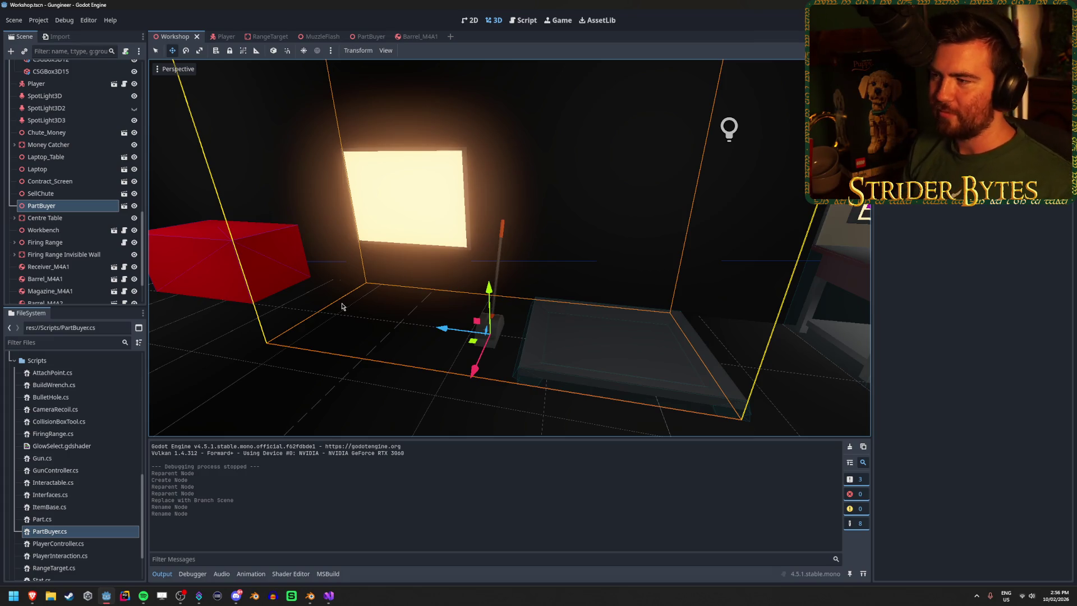
Step: Open the PartBuyer scene, frame its root, and try reparenting PartsLever before undoing it
left_click(369, 38)
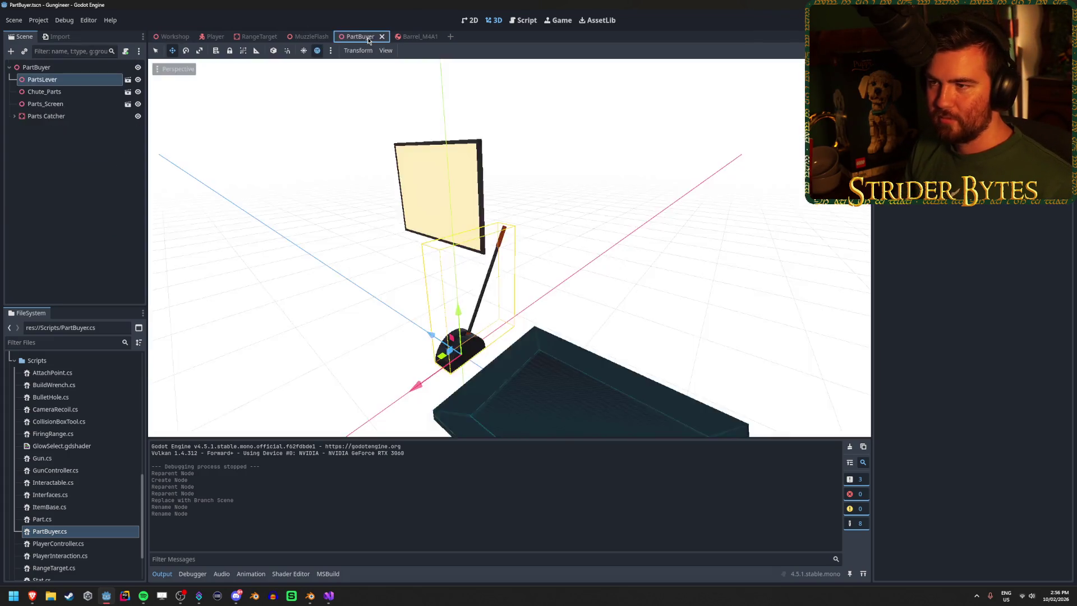
left_click(69, 69)
double_click(70, 70)
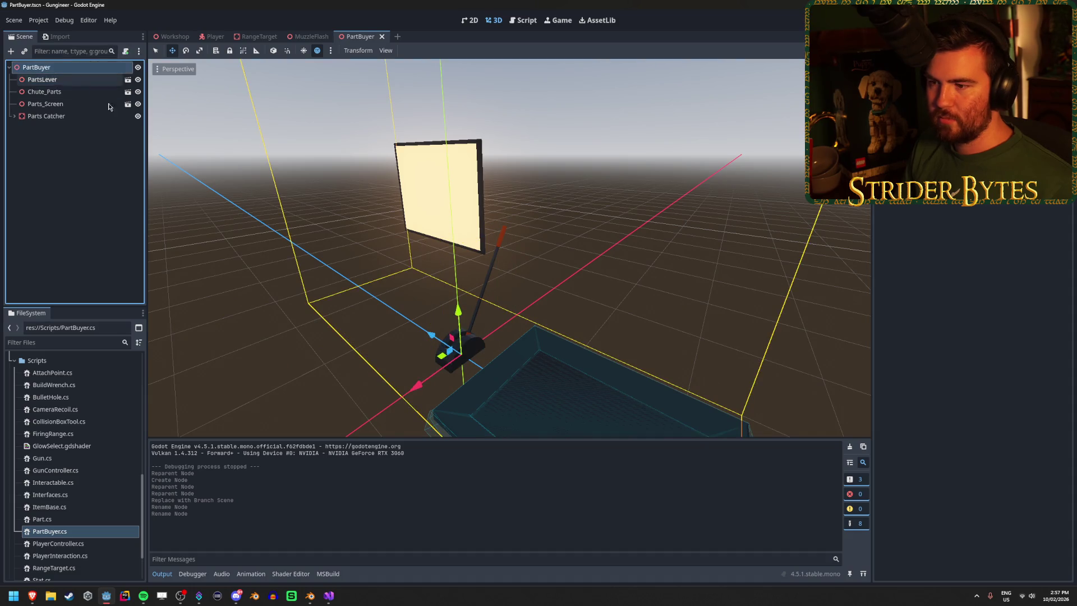
left_click(68, 84)
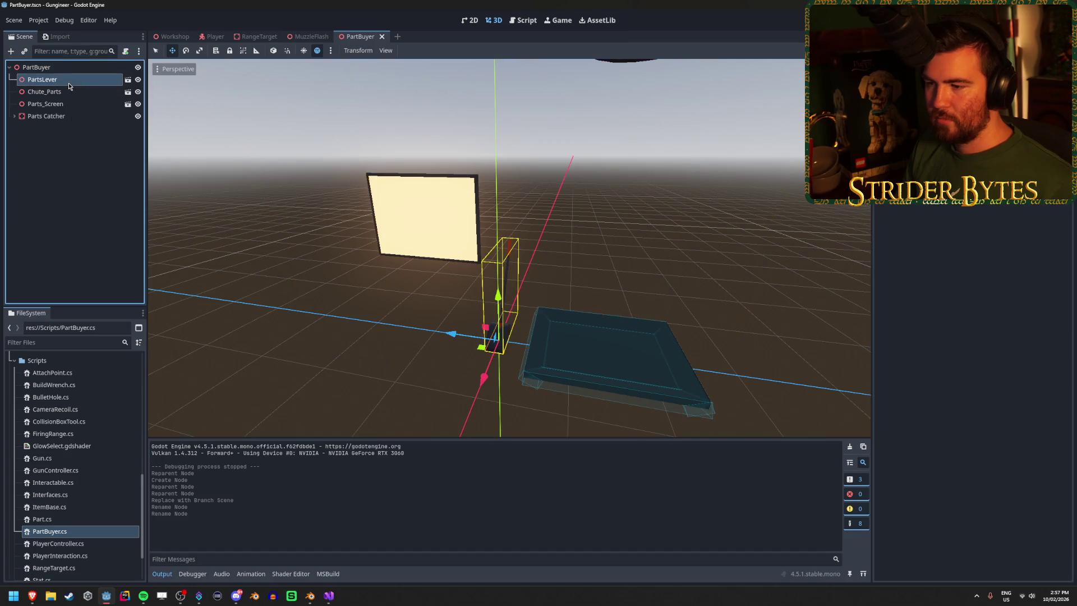
mouse_move(69, 84)
left_mouse_down()
mouse_move(126, 75)
mouse_move(83, 67)
left_mouse_up()
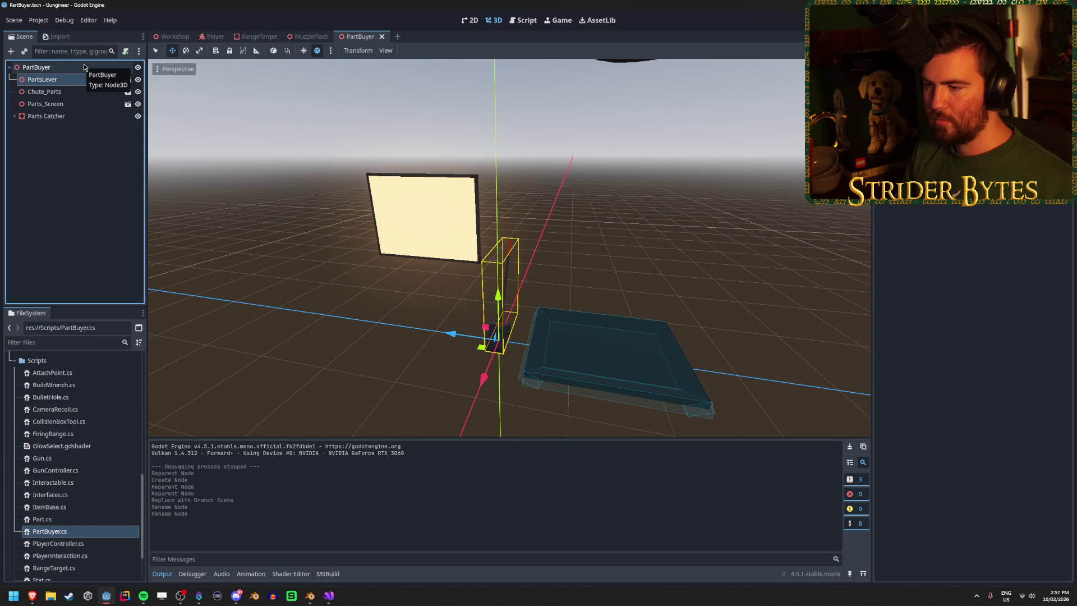
left_click(84, 67)
left_click(79, 80)
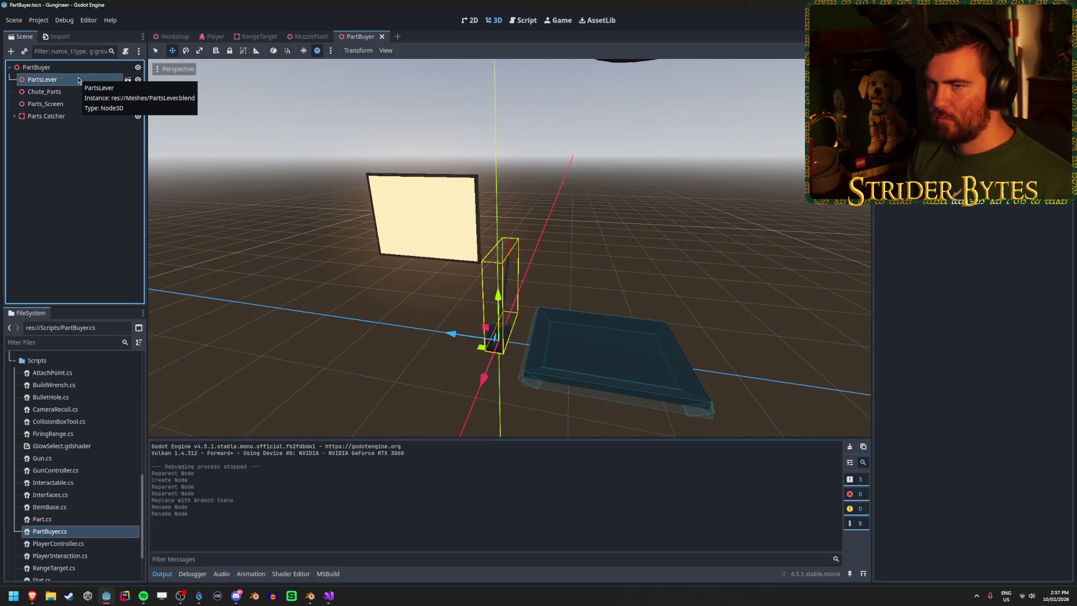
left_click_drag(79, 80, 80, 71)
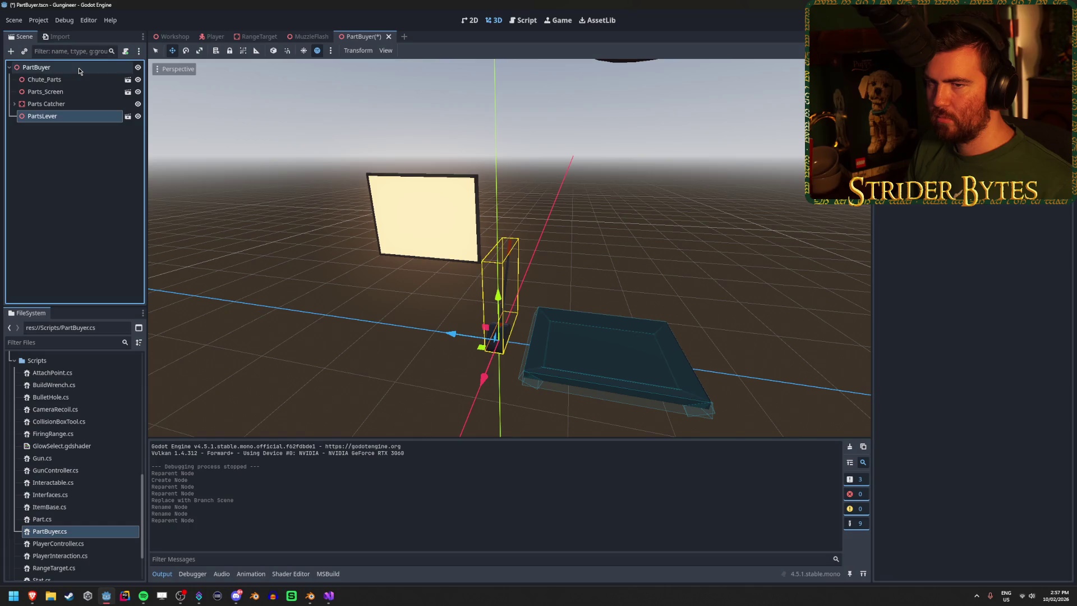
key("ctrl+z")
Step: Orbit the view toward the tray and open the PartBuyer root's context menu
left_click(281, 214)
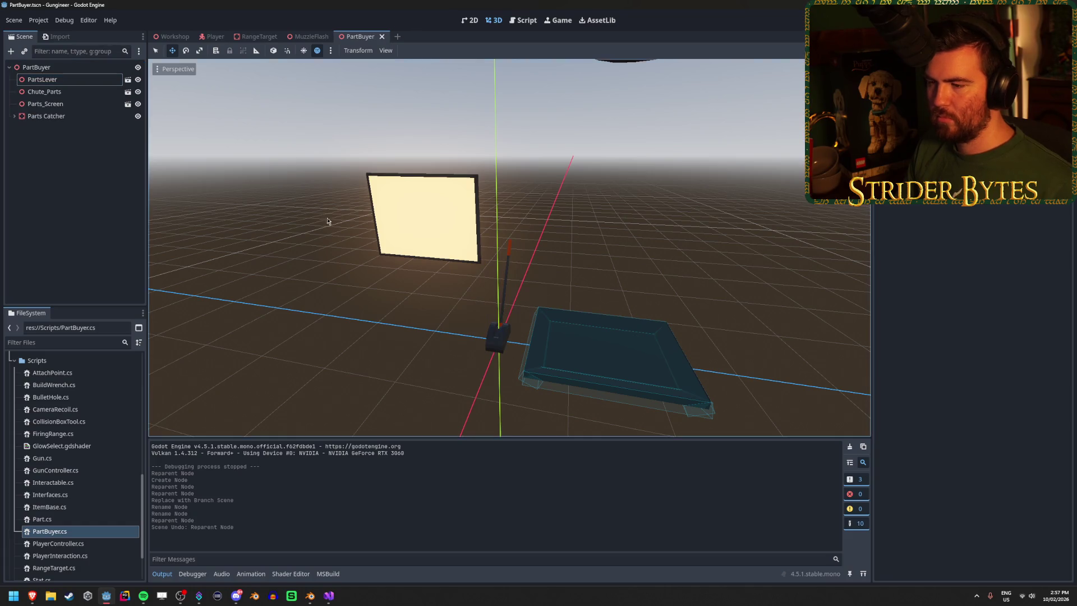
scroll(281, 214, "up", 5)
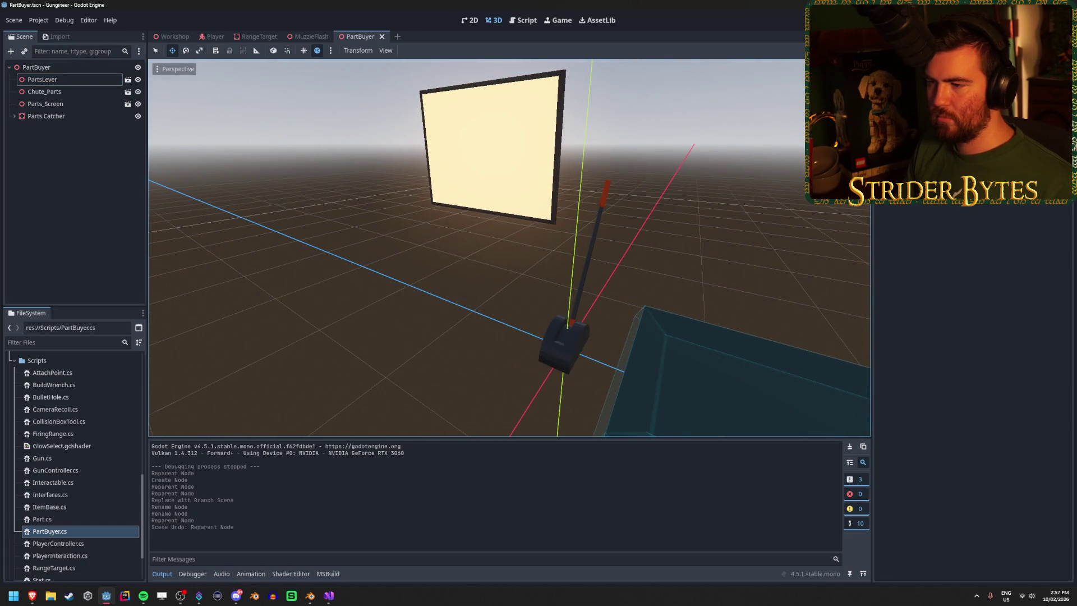
mouse_move(392, 224)
left_mouse_down()
mouse_move(533, 224)
mouse_move(561, 252)
mouse_move(617, 252)
mouse_move(415, 236)
mouse_move(441, 236)
left_mouse_up()
left_click(78, 79)
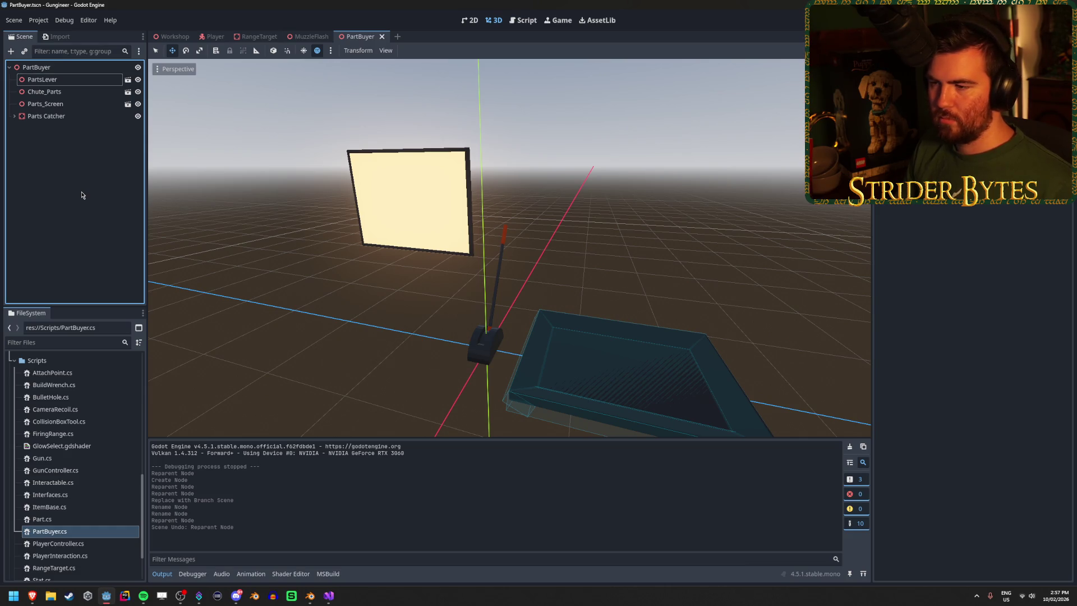
left_click(48, 69)
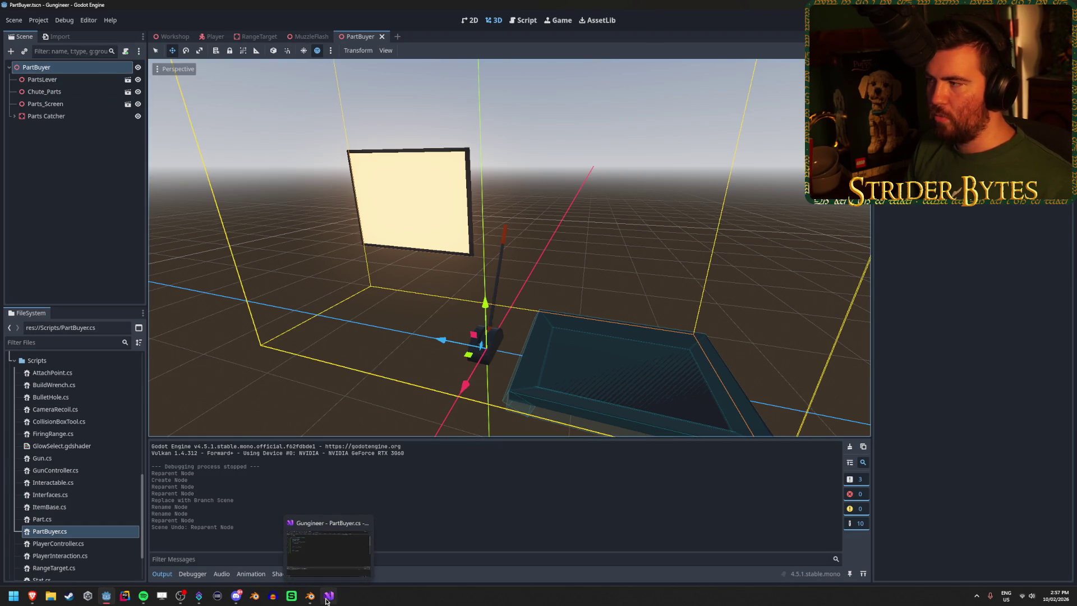
right_click(84, 67)
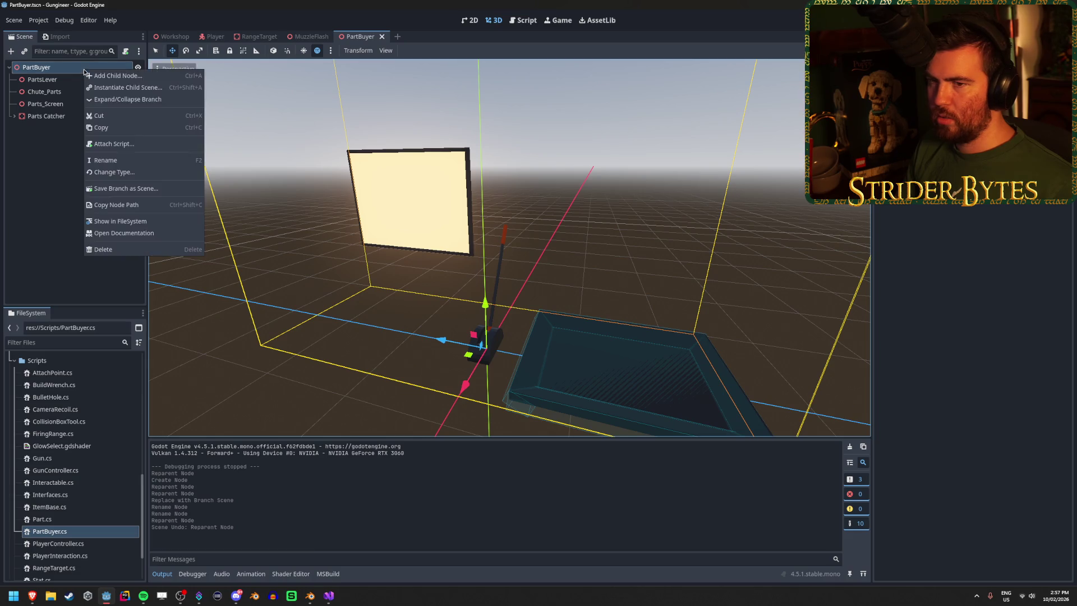
Step: Change the PartBuyer root's node type to StaticBody3D
left_click(121, 161)
type("static")
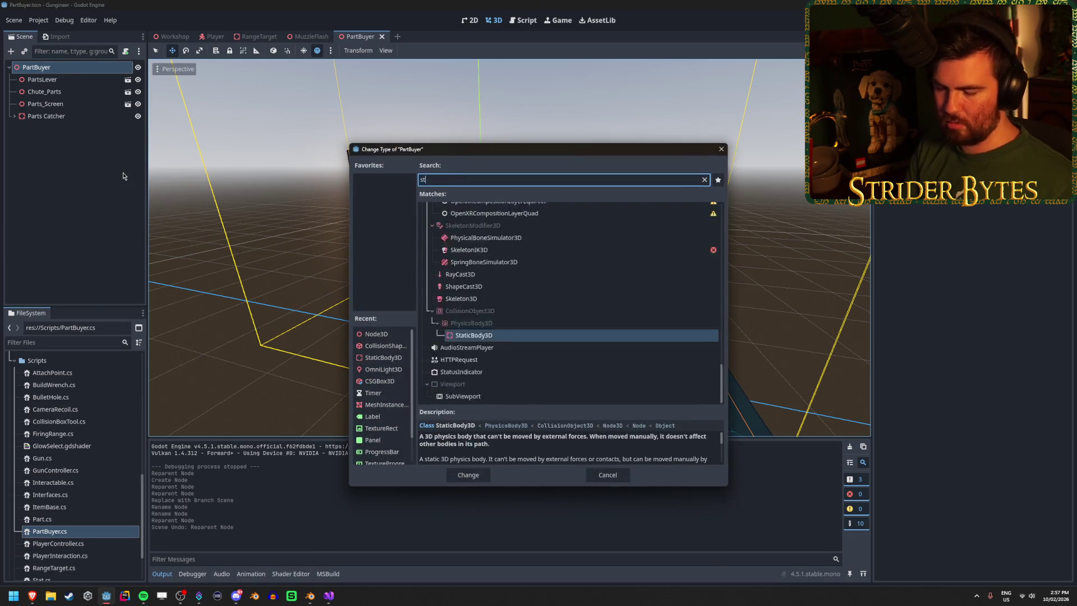
key("Return")
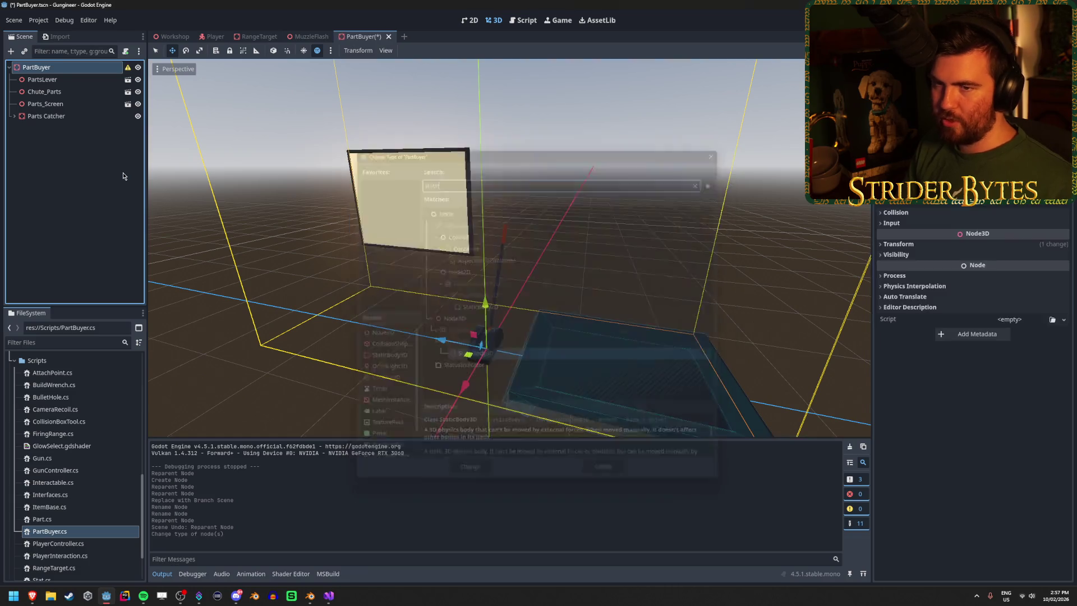
Step: Add a CollisionShape3D child under the PartBuyer root
right_click(72, 68)
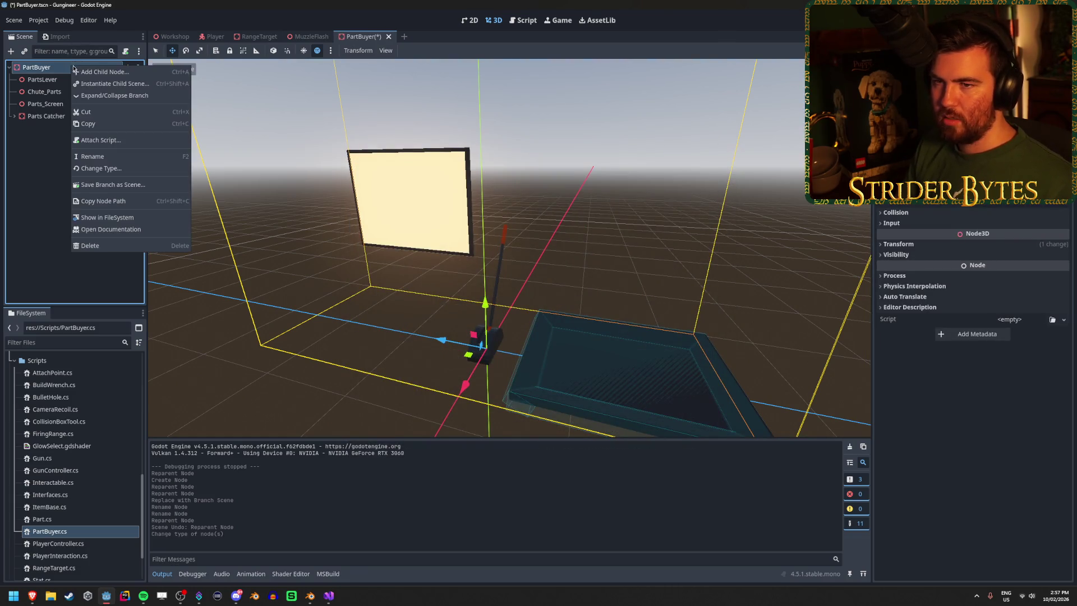
left_click(92, 71)
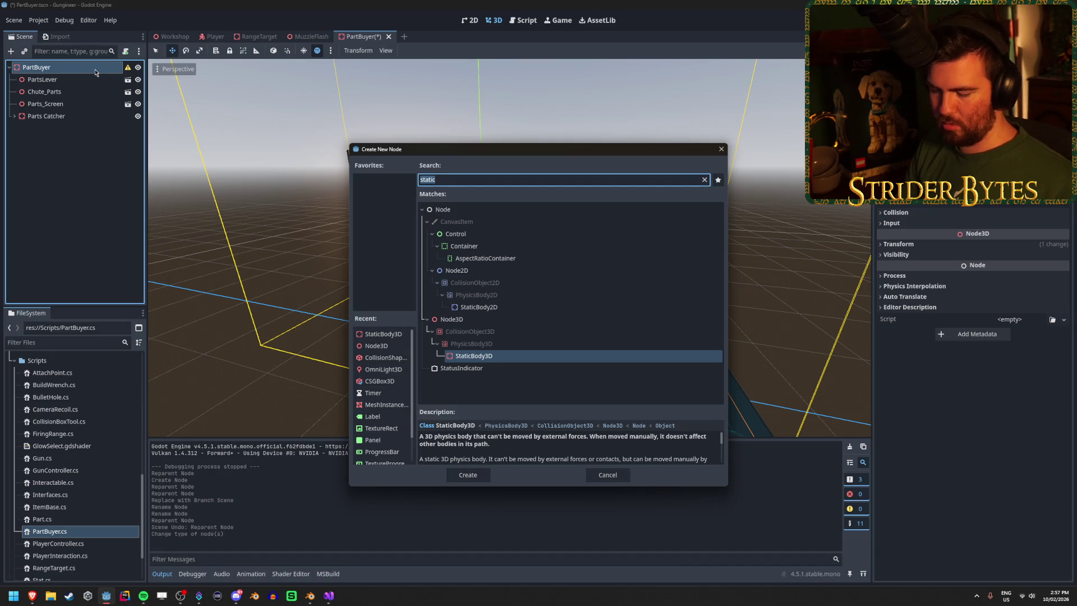
type("collision")
key("Return")
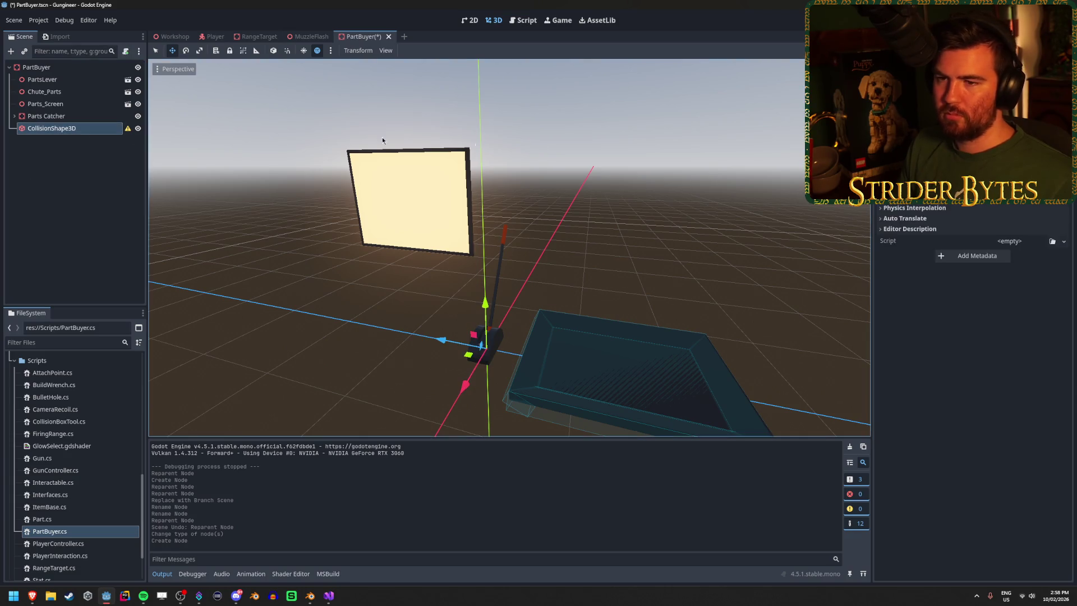
Step: Give the CollisionShape3D a new BoxShape3D
left_click_drag(548, 237, 477, 241)
left_click(1064, 100)
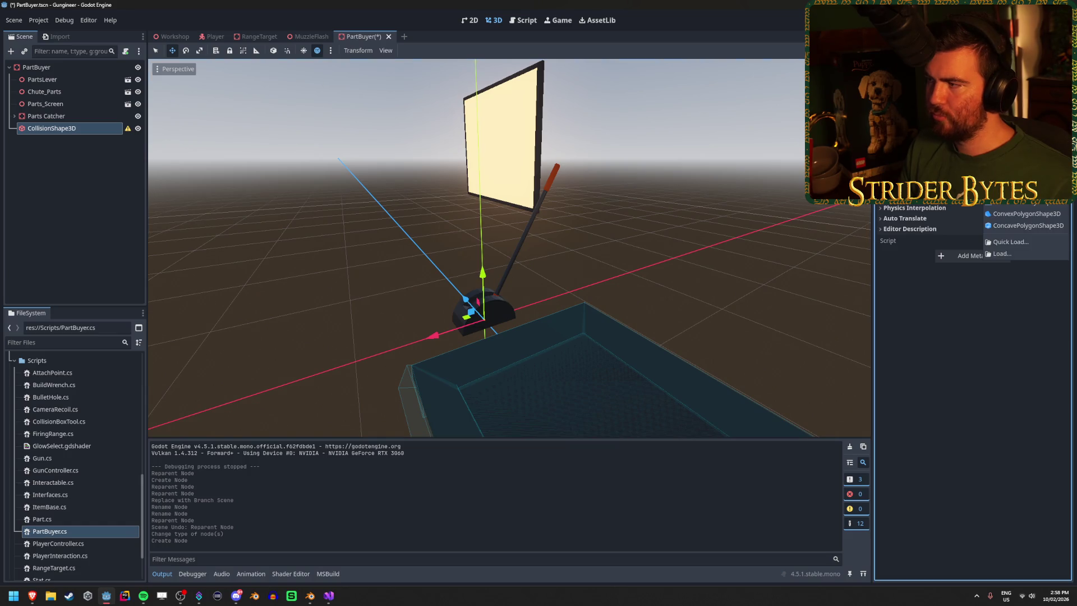
left_click(1026, 140)
Step: Raise the box to y 0.75, resize it around the lever, and save the scene
left_click_drag(477, 241, 441, 244)
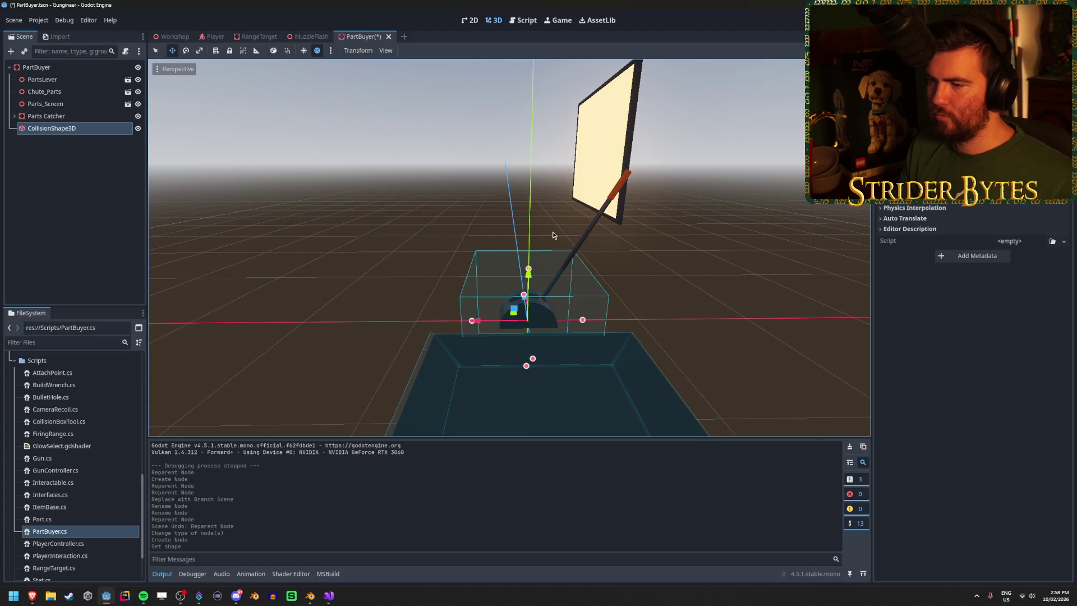
left_click_drag(529, 273, 529, 219)
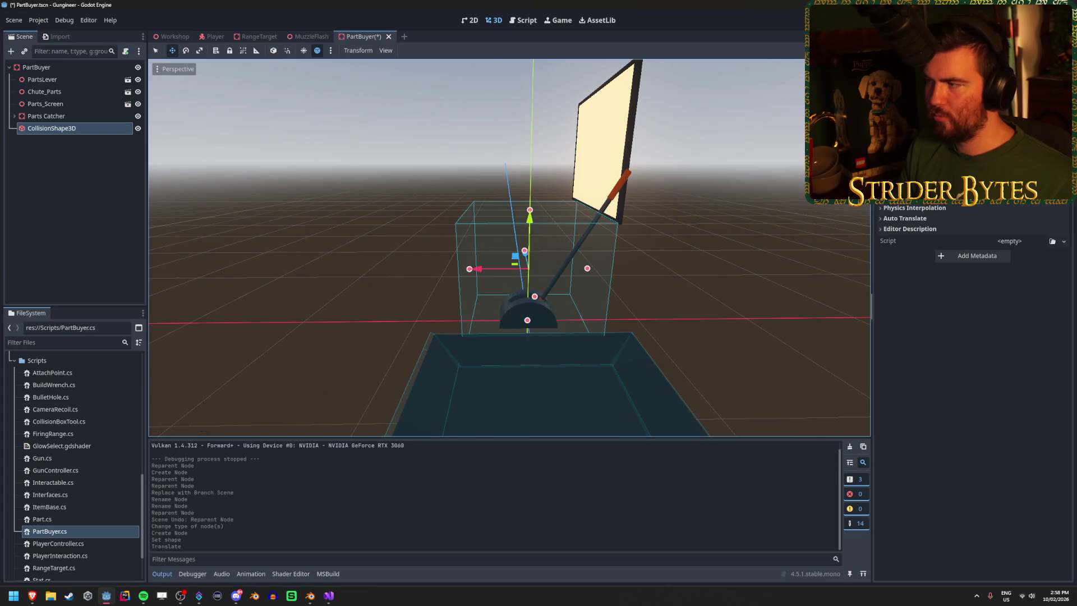
key("Return")
mouse_move(505, 241)
left_mouse_down()
mouse_move(460, 245)
mouse_move(894, 206)
left_mouse_up()
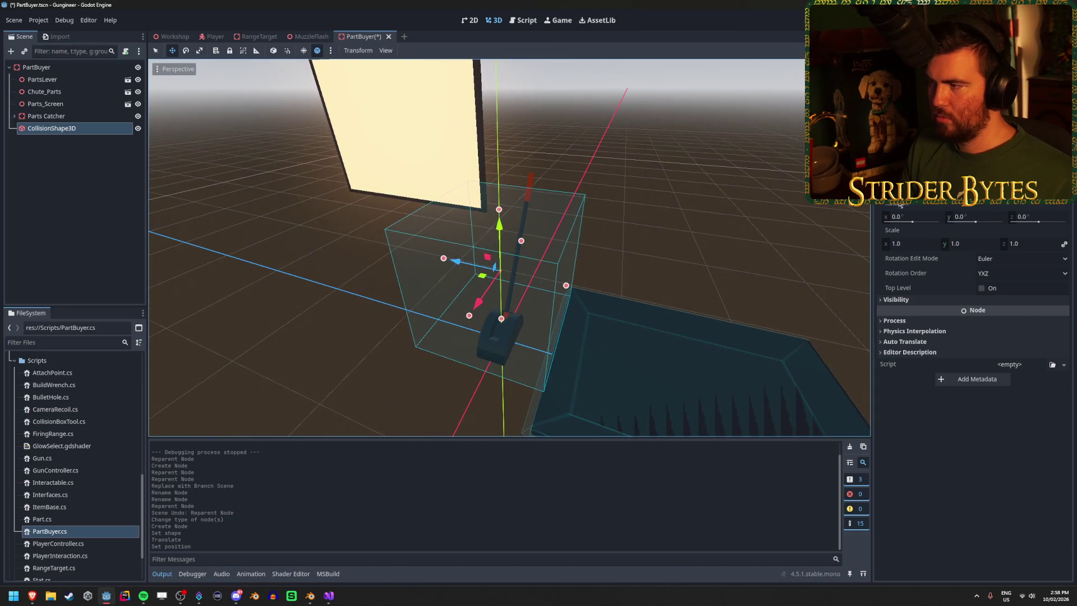
scroll(970, 336, "up", 2)
left_click_drag(909, 168, 875, 168)
mouse_move(505, 247)
left_mouse_down()
mouse_move(454, 247)
mouse_move(474, 183)
mouse_move(372, 313)
left_mouse_up()
key("ctrl+s")
left_click(54, 67)
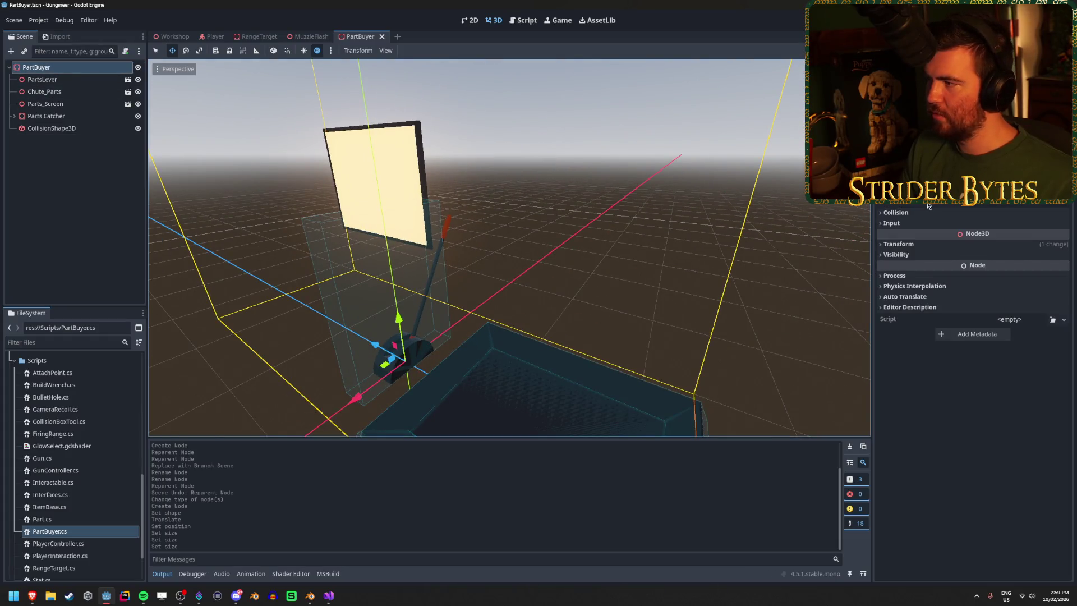
Step: Load PartBuyer.cs as the PartBuyer root's script, save the scene, and build the project
left_click(1062, 320)
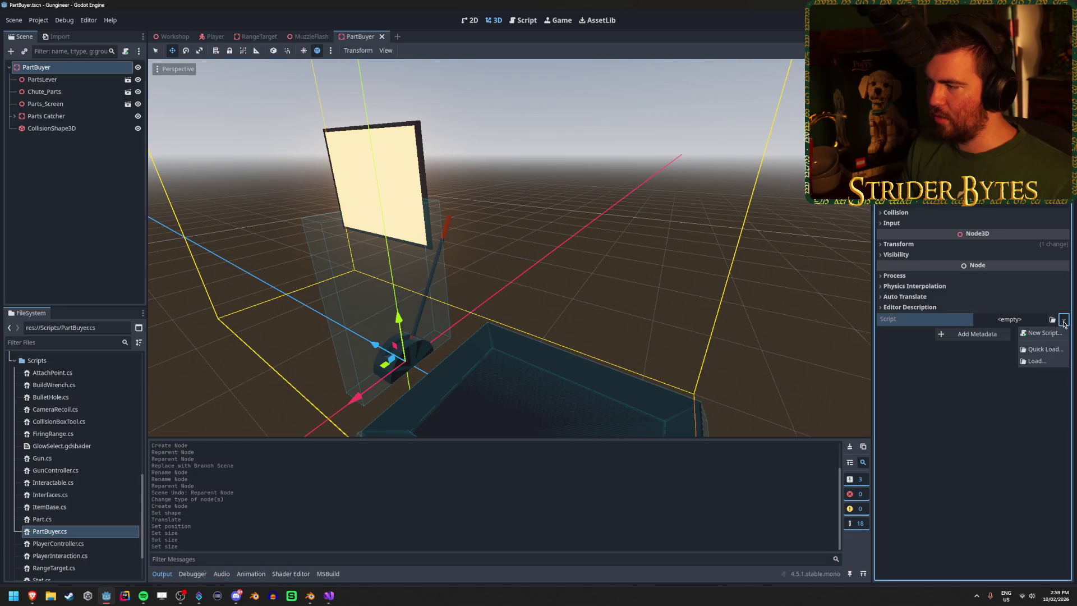
left_click(1054, 325)
left_click(1054, 325)
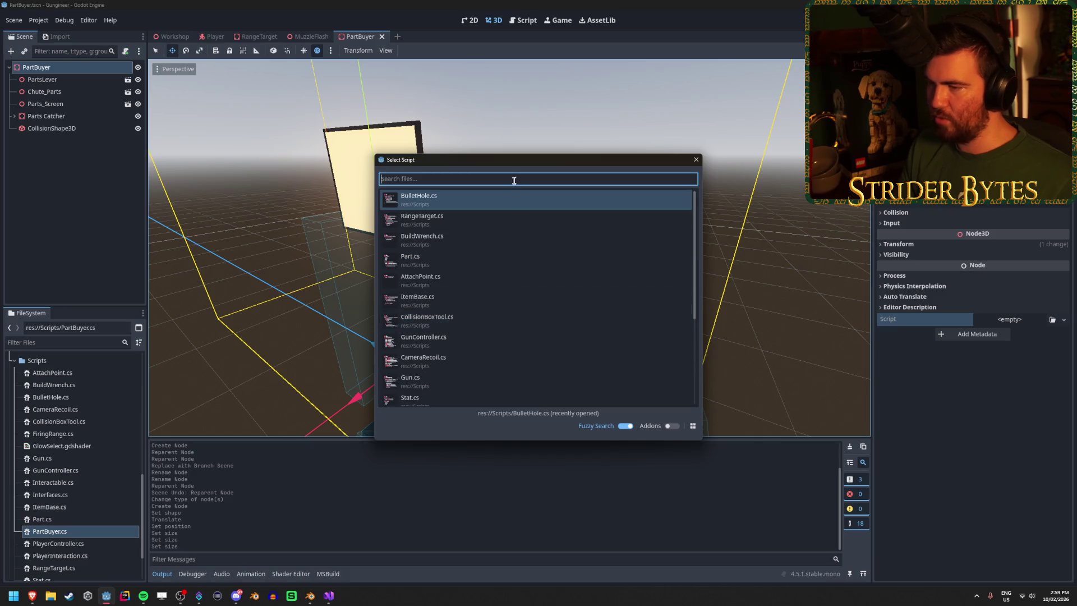
scroll(599, 373, "down", 2)
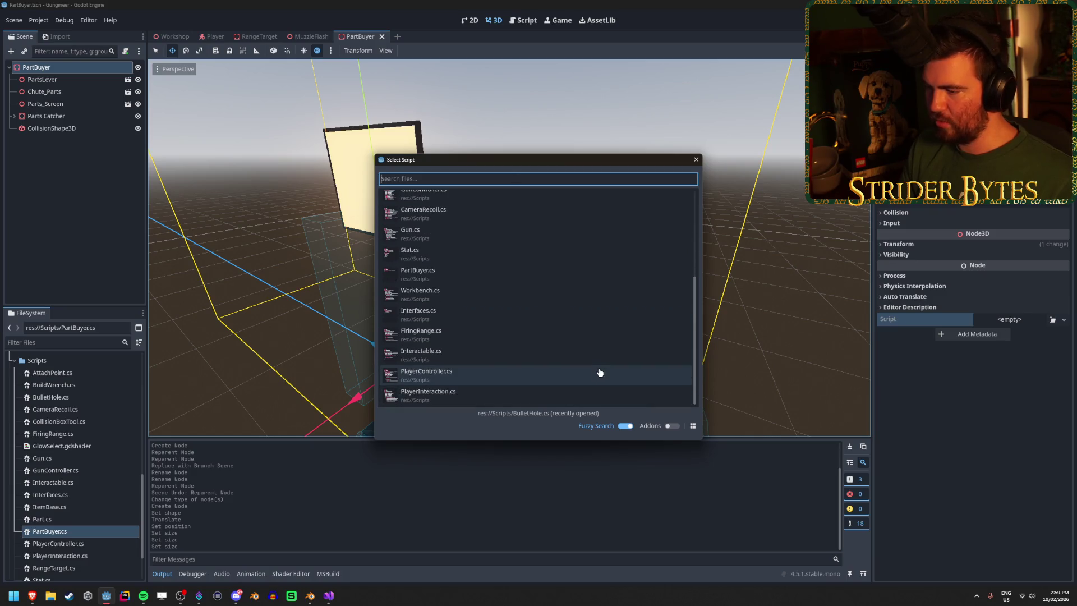
left_click(624, 426)
left_click(625, 426)
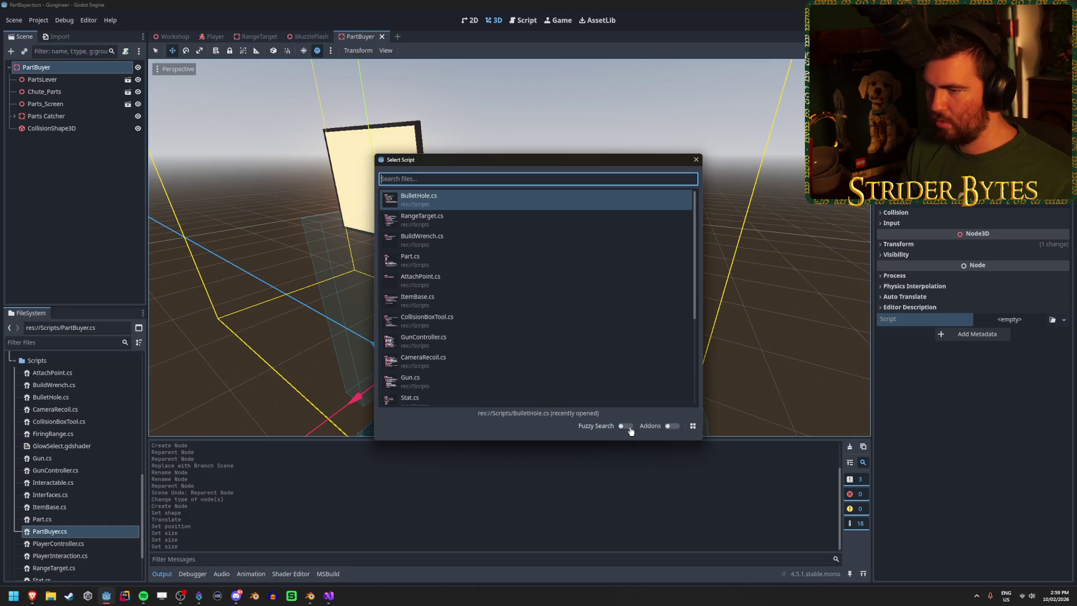
left_click(693, 426)
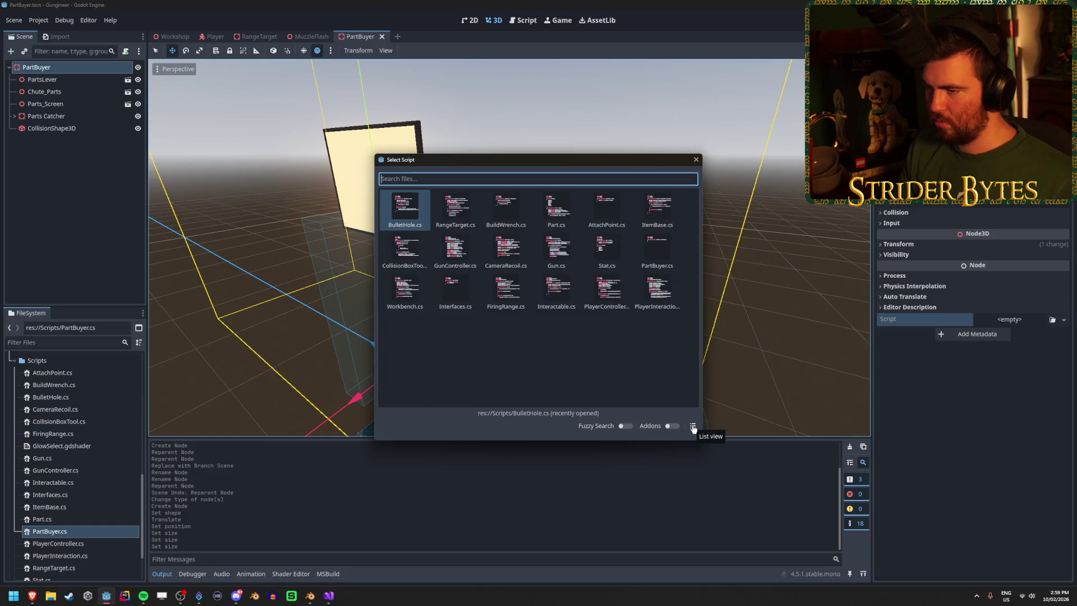
left_click(692, 428)
scroll(487, 287, "down", 3)
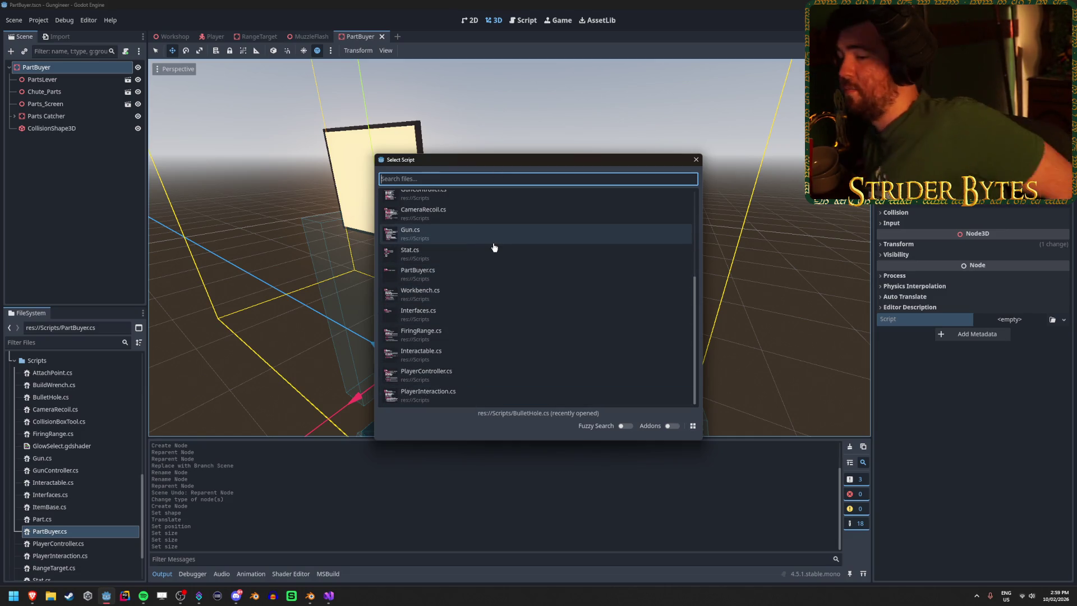
scroll(492, 245, "up", 5)
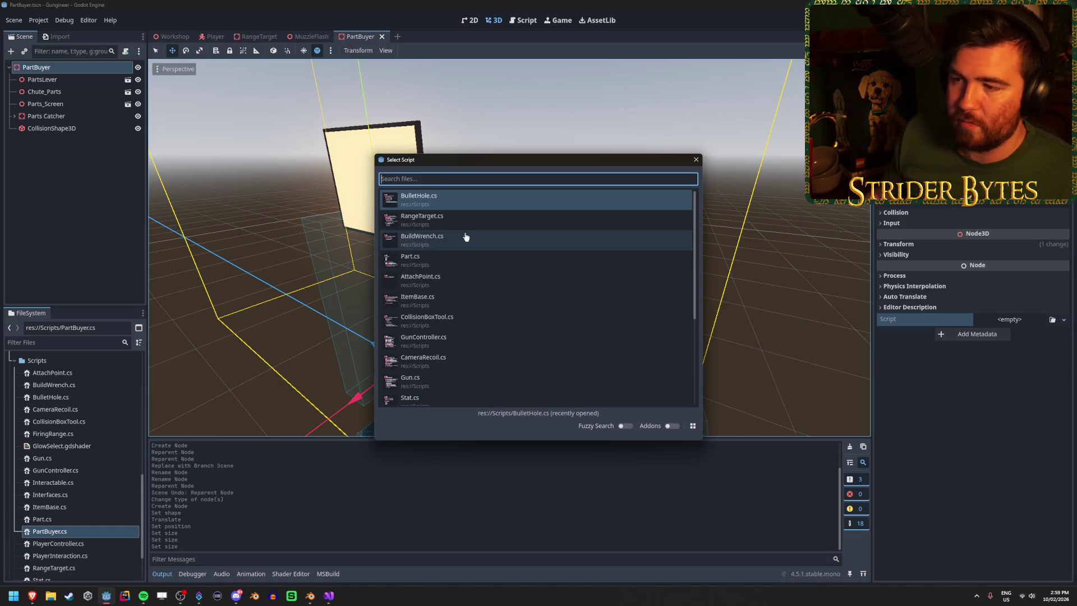
scroll(449, 225, "down", 5)
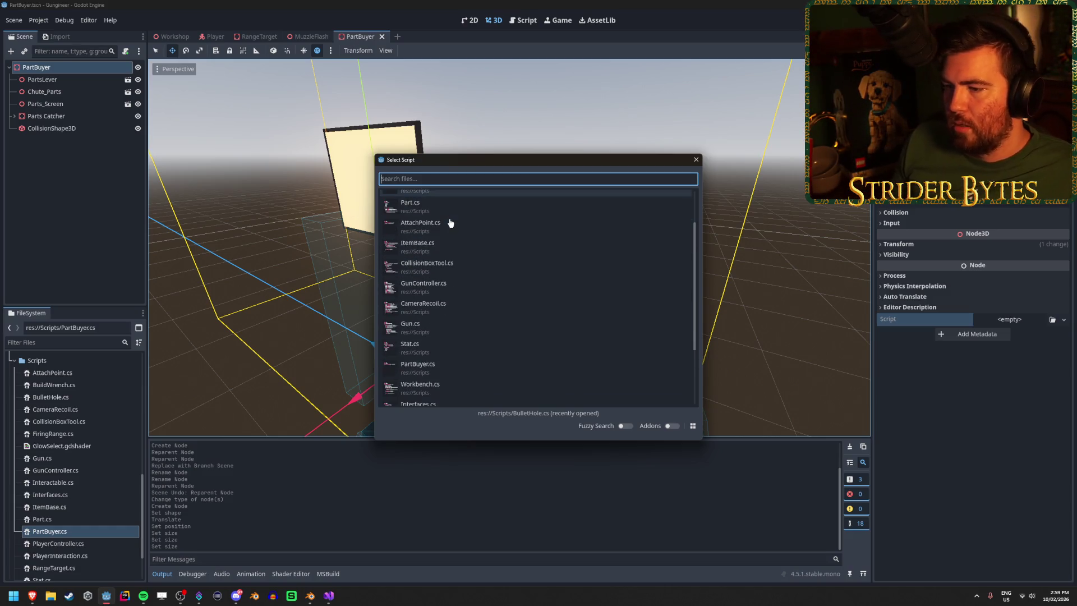
type("PartBuyer")
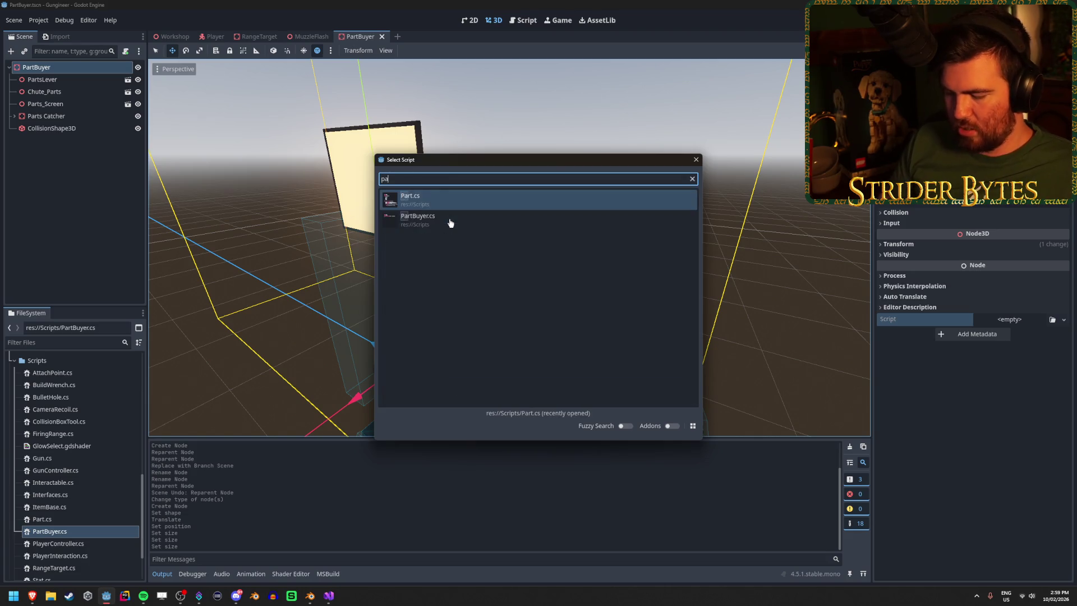
key("Return")
key("ctrl+s")
key("F5")
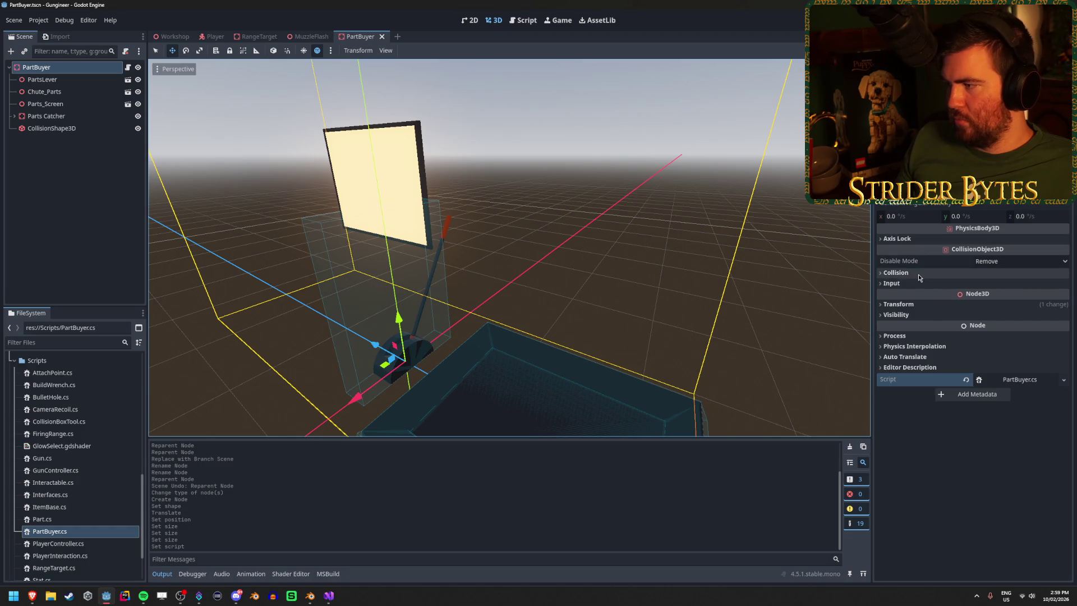
Step: Enable collision layer 3 on PartBuyer and launch the game
left_click(896, 272)
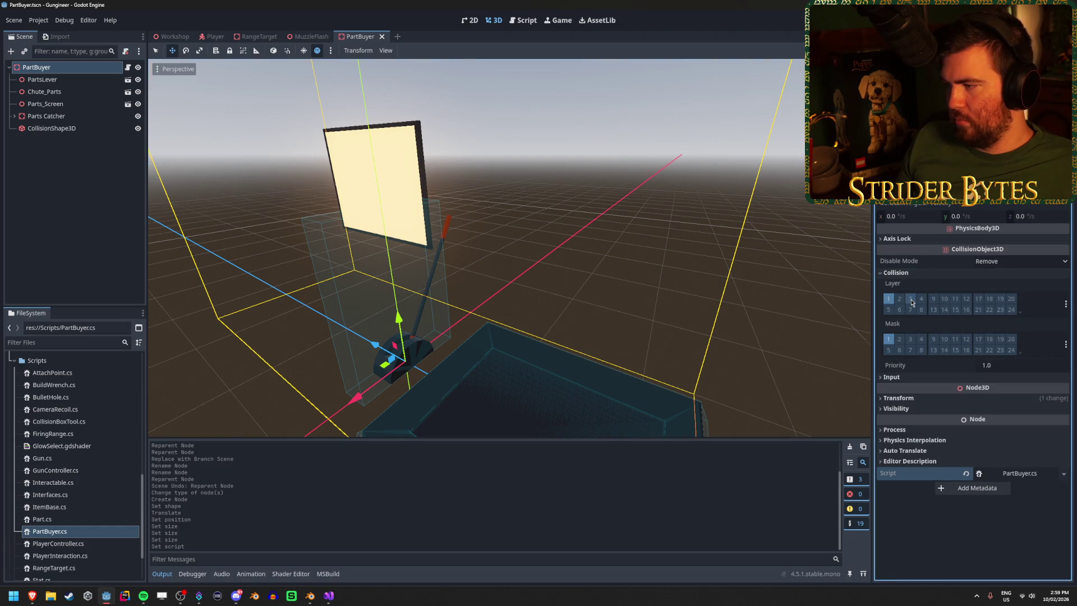
left_click(910, 298)
key("F5")
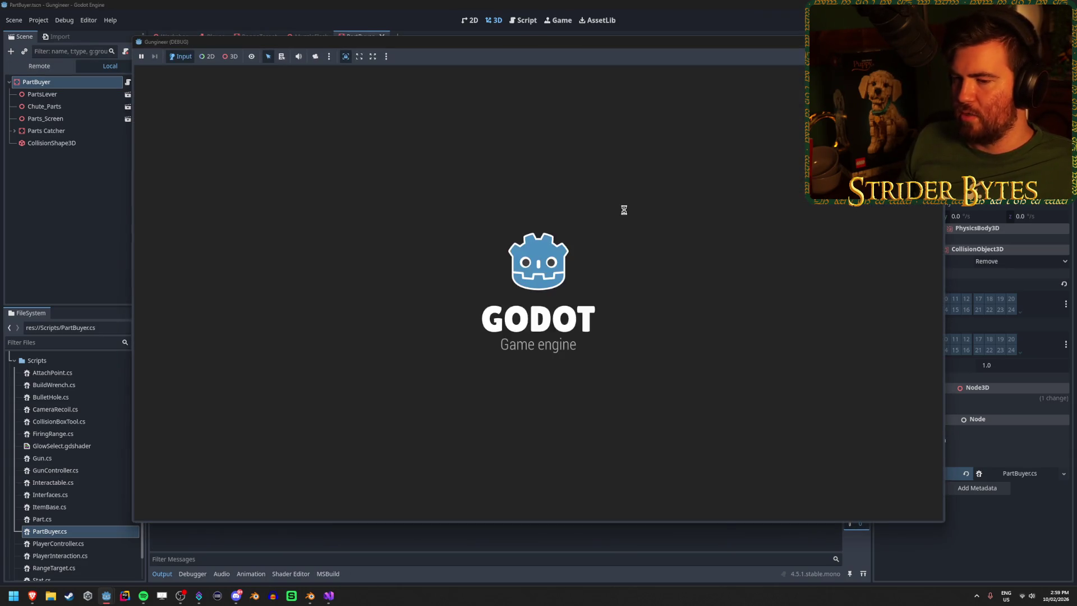
key("w")
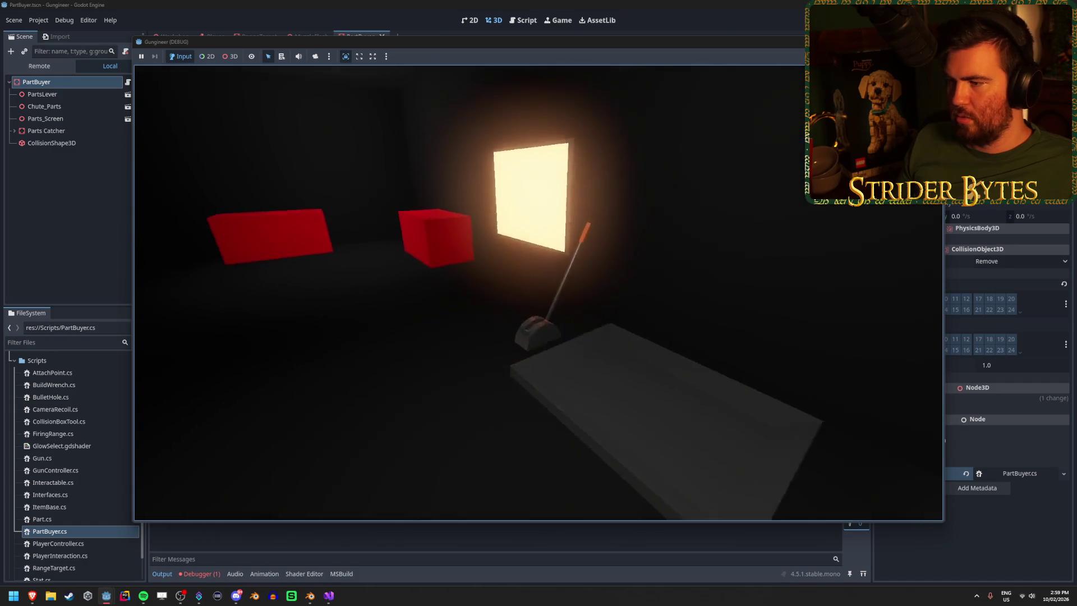
key("F8")
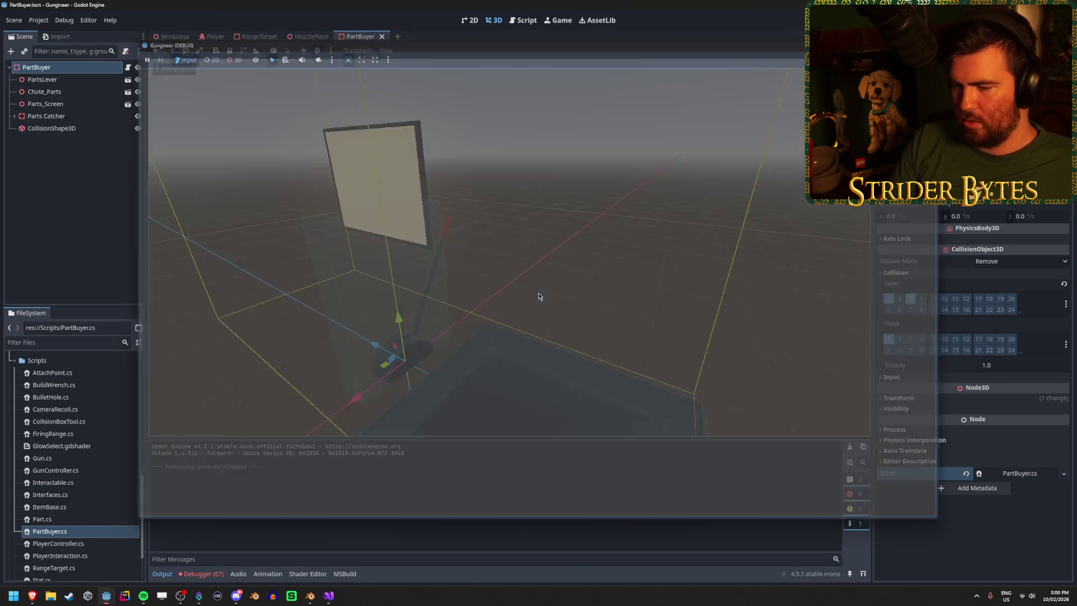
left_click(201, 573)
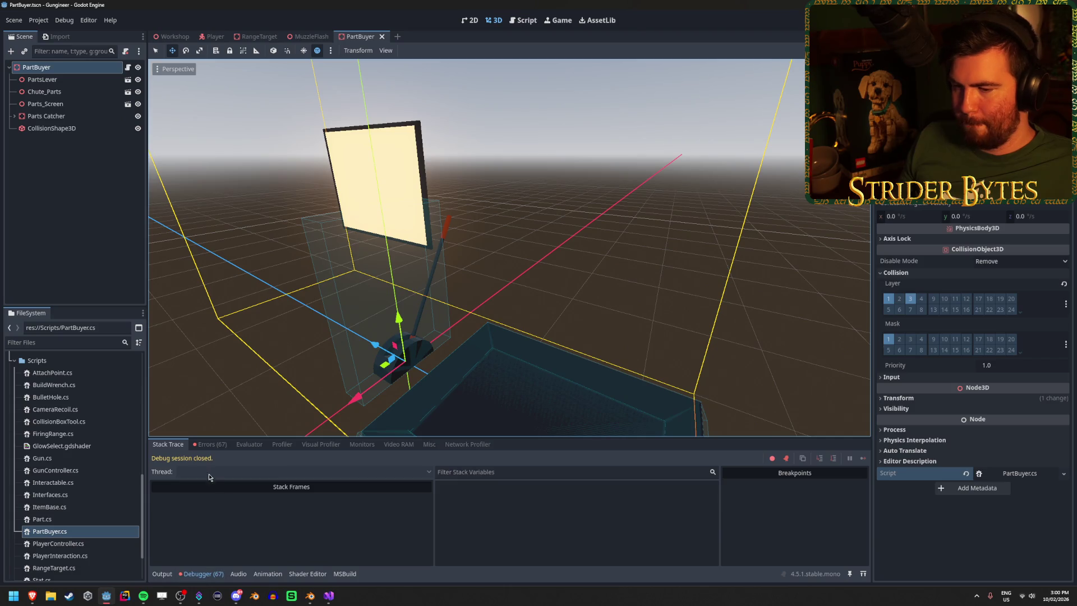
left_click(210, 449)
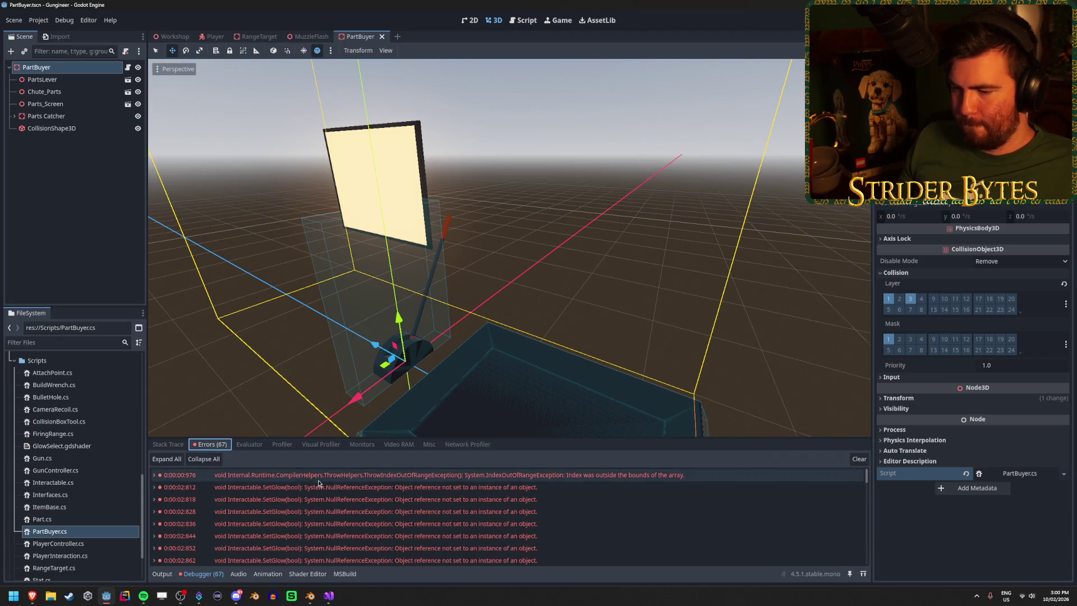
left_click(350, 486)
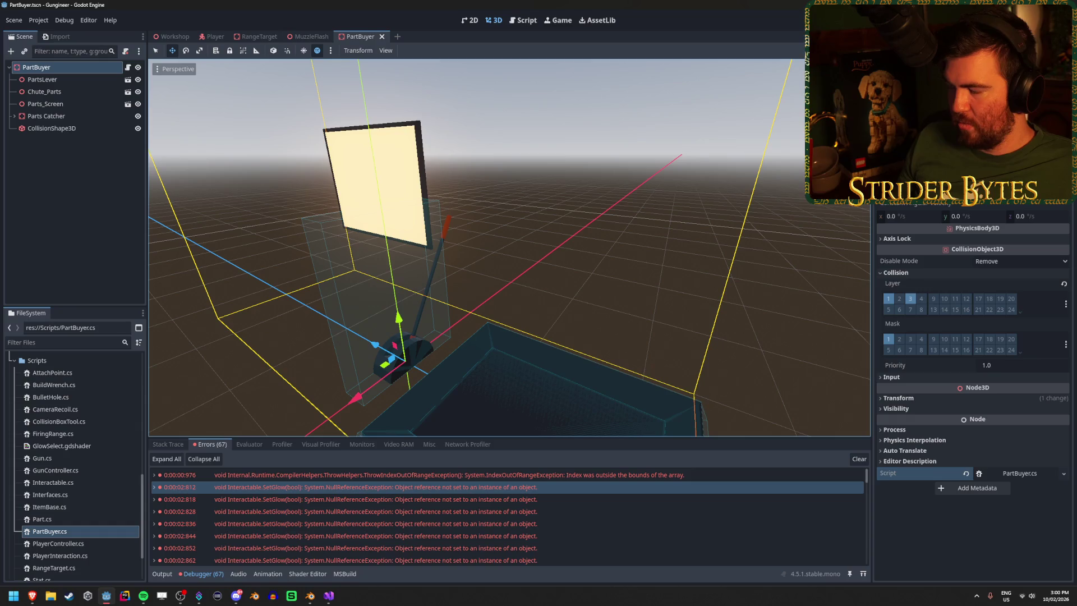
left_click(70, 80)
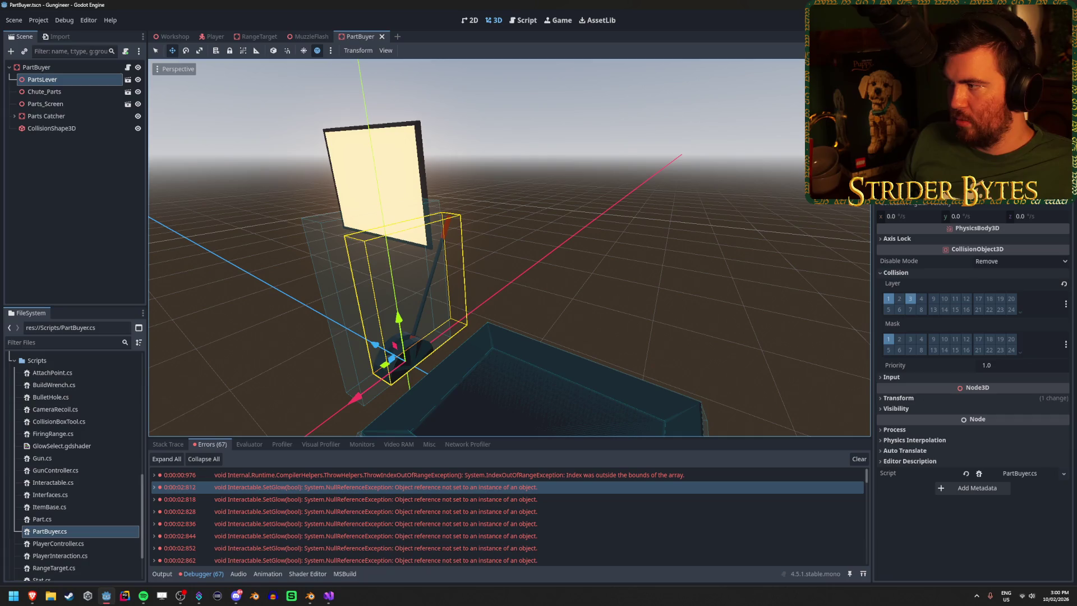
Step: Make PartsLever's children editable, select Cylinder_001 and Cylinder_002, and save
right_click(85, 82)
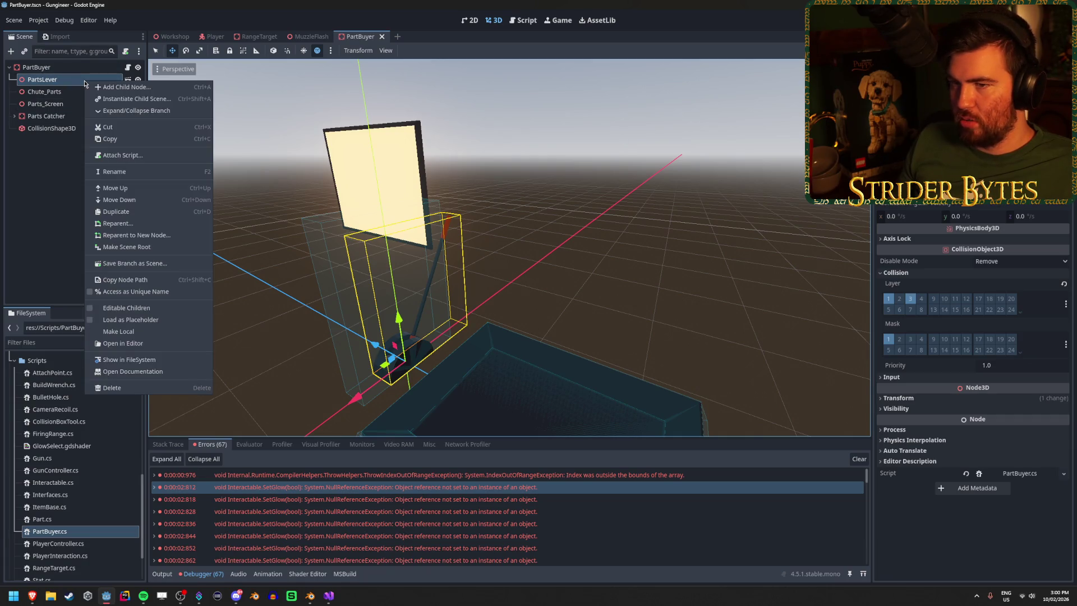
left_click(53, 205)
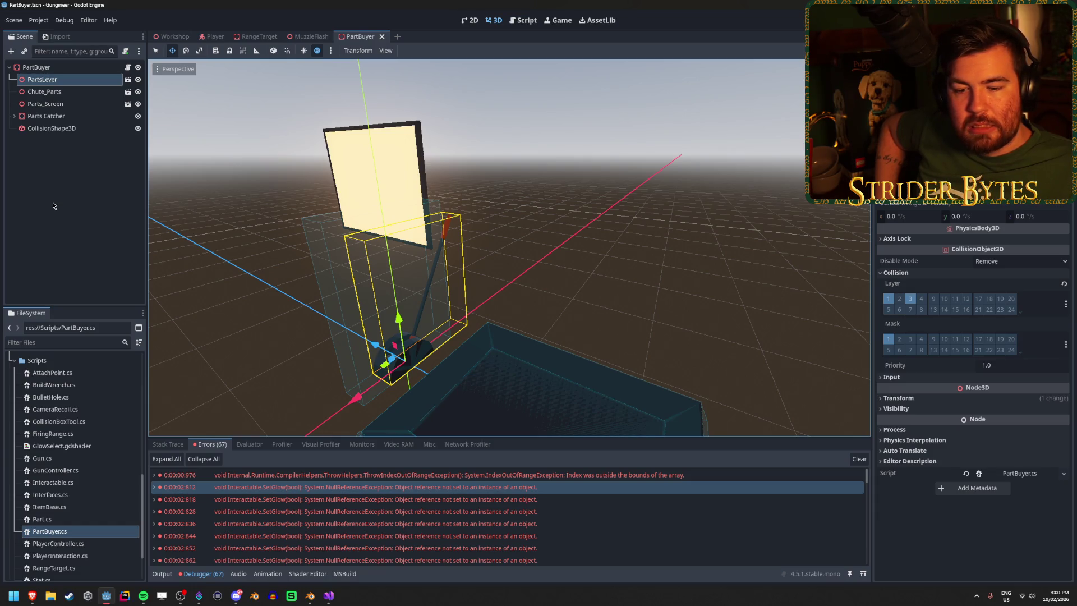
right_click(80, 77)
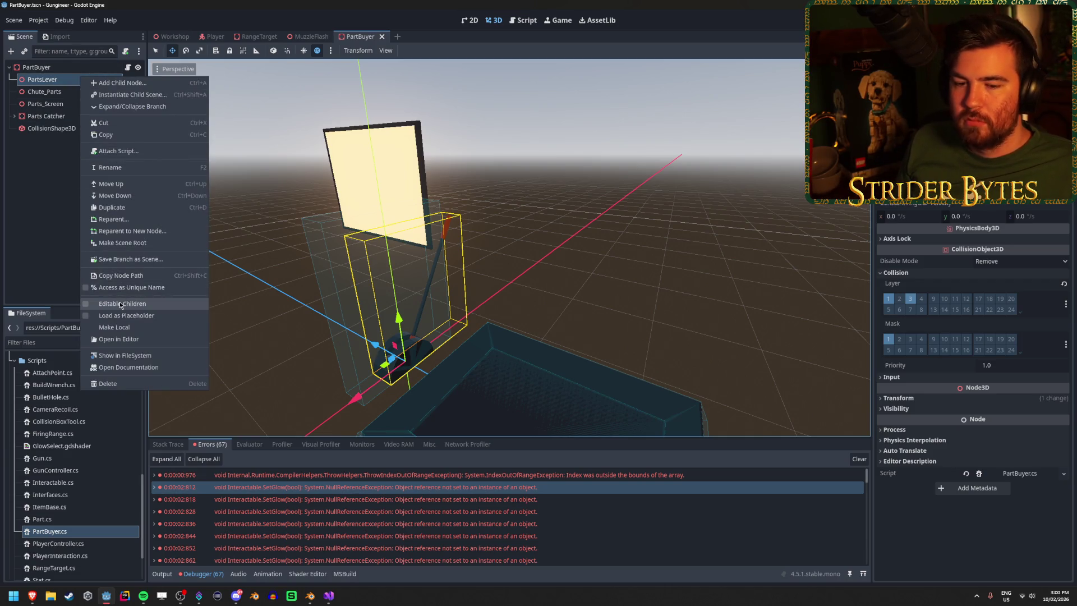
left_click(120, 304)
left_click(66, 68)
mouse_move(65, 95)
left_mouse_down()
mouse_move(75, 128)
mouse_move(81, 91)
mouse_move(81, 115)
left_mouse_up()
left_click(79, 104)
key("ctrl+s")
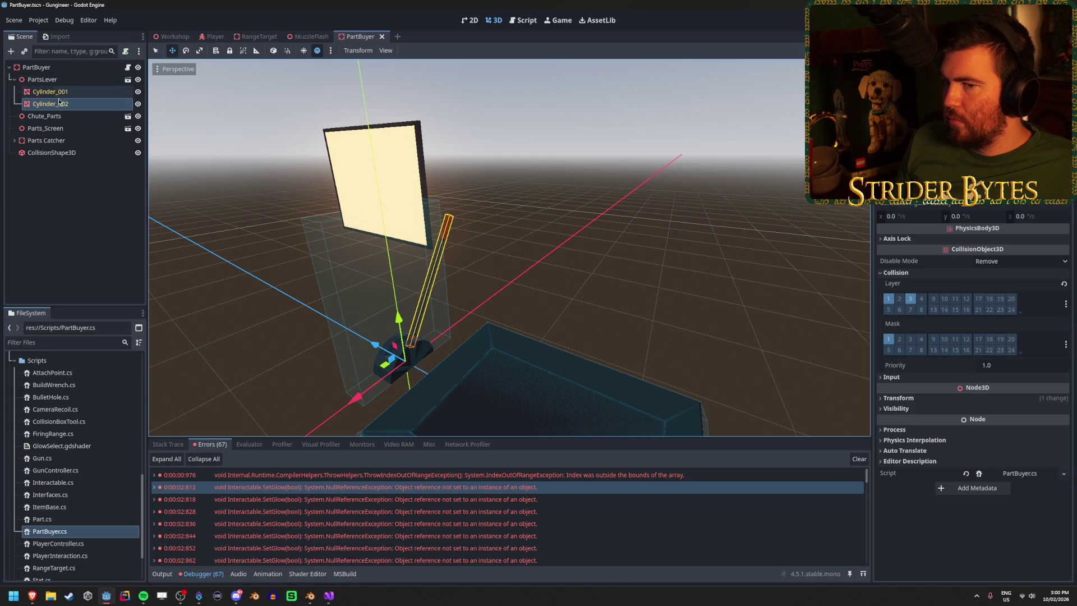
Step: Assign Cylinder_002 to the exported node field and save the PartBuyer scene
left_click_drag(60, 100, 998, 180)
left_click(998, 180)
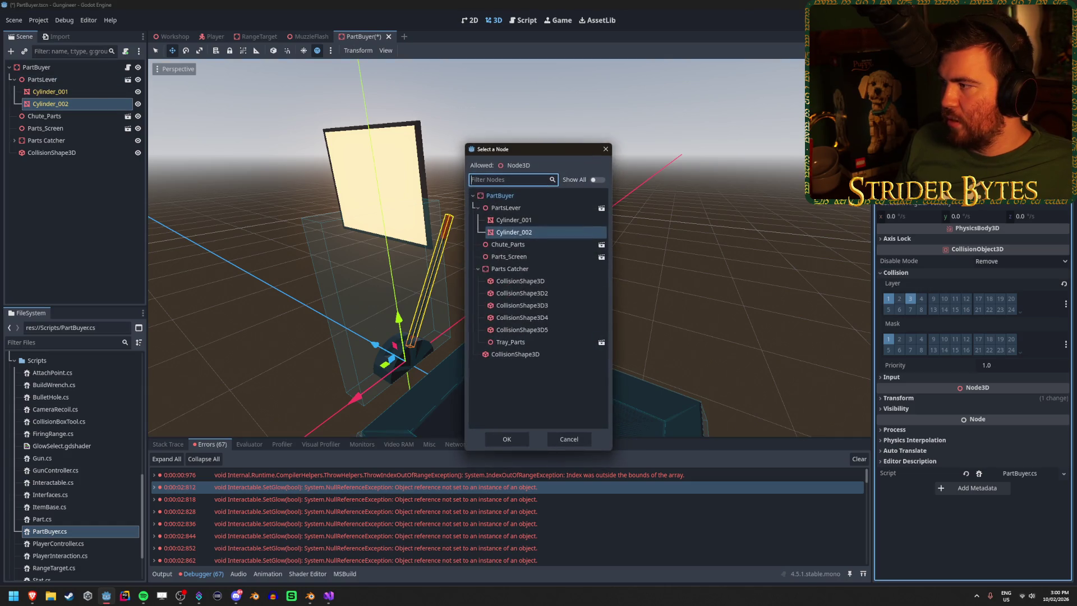
left_click(606, 150)
key("ctrl+s")
Step: Run the game, walk up to the parts lever to check its glow, then stop it
key("F5")
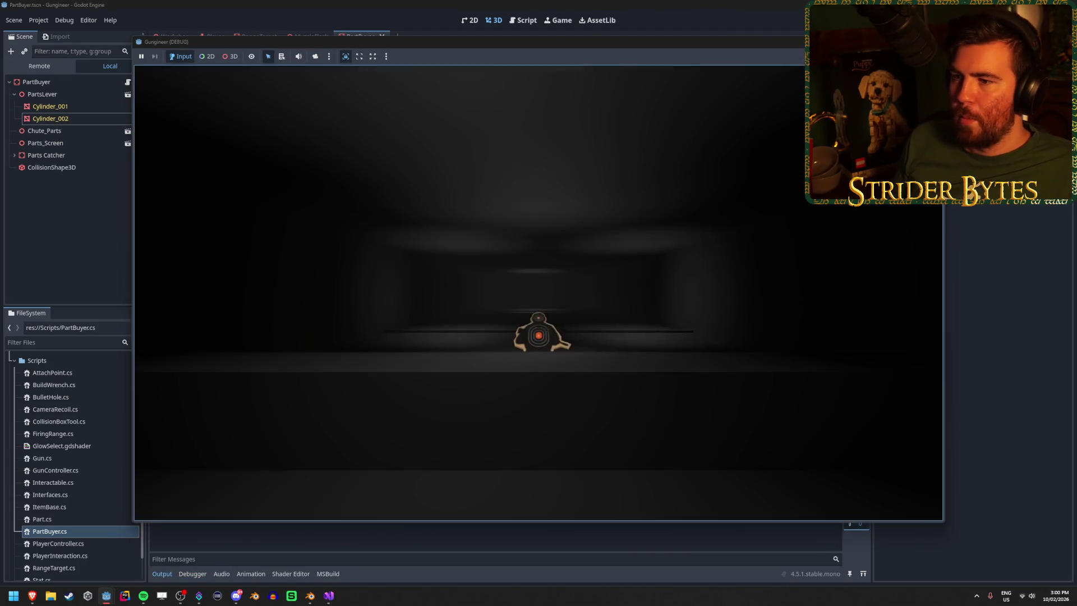
key("w")
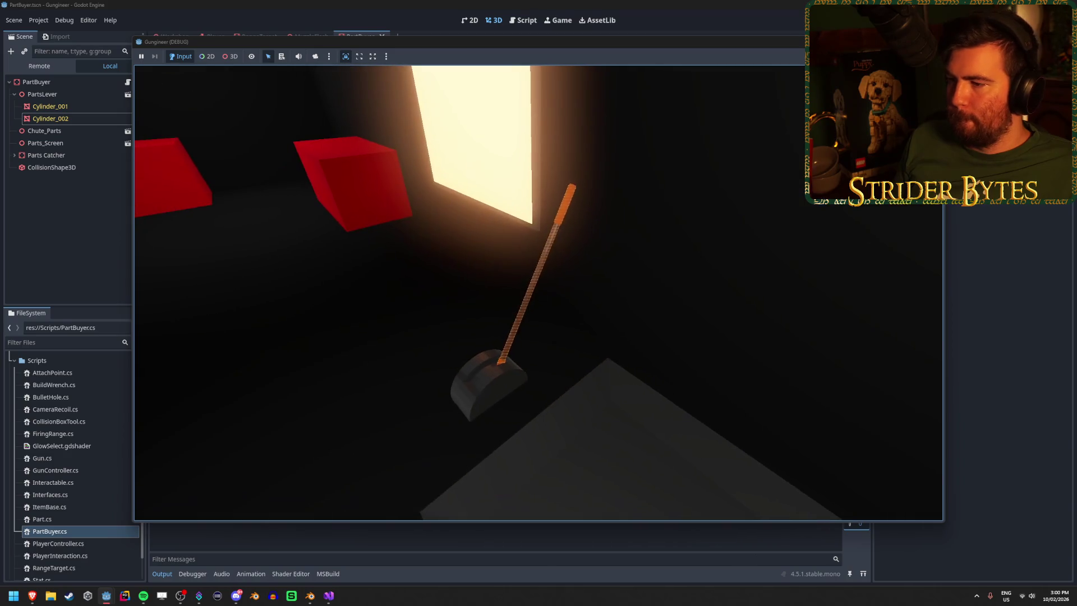
key("w")
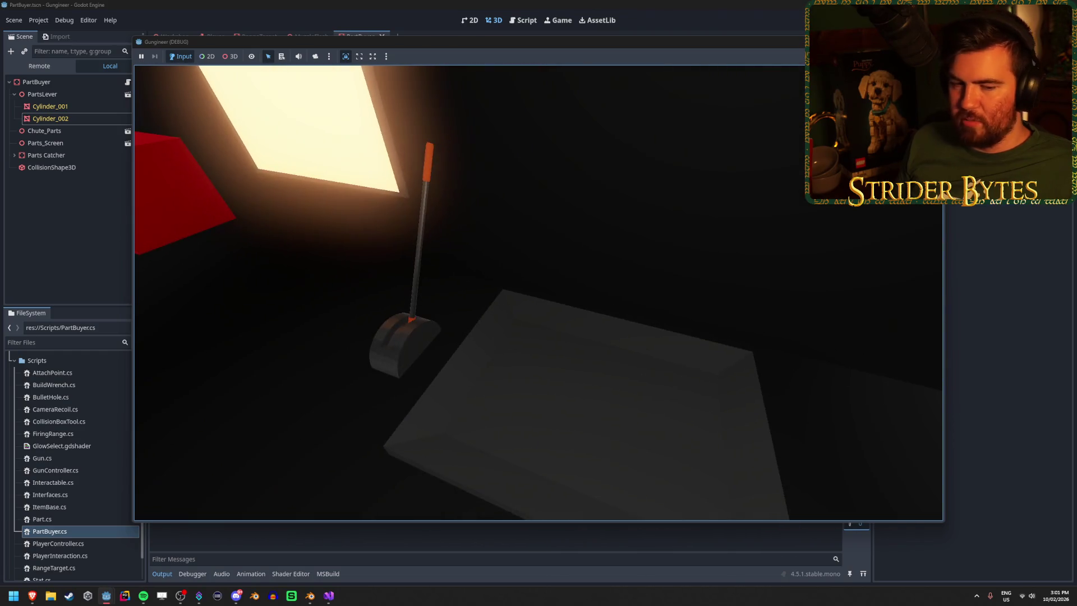
key("F8")
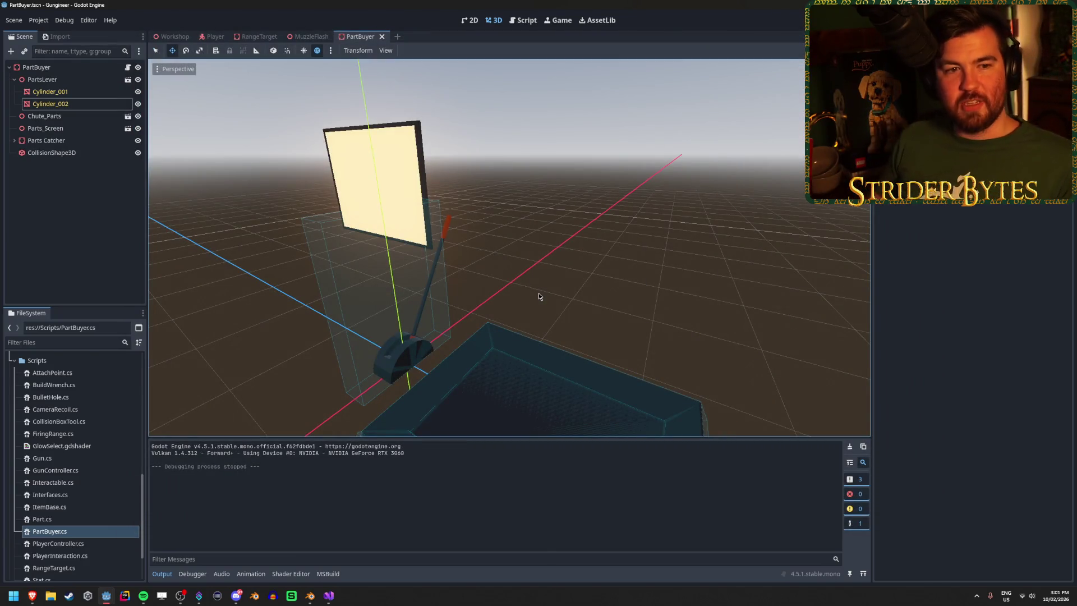
Step: Collapse PartsLever in the Scene dock and switch to PartBuyer.cs in Visual Studio
left_click(55, 169)
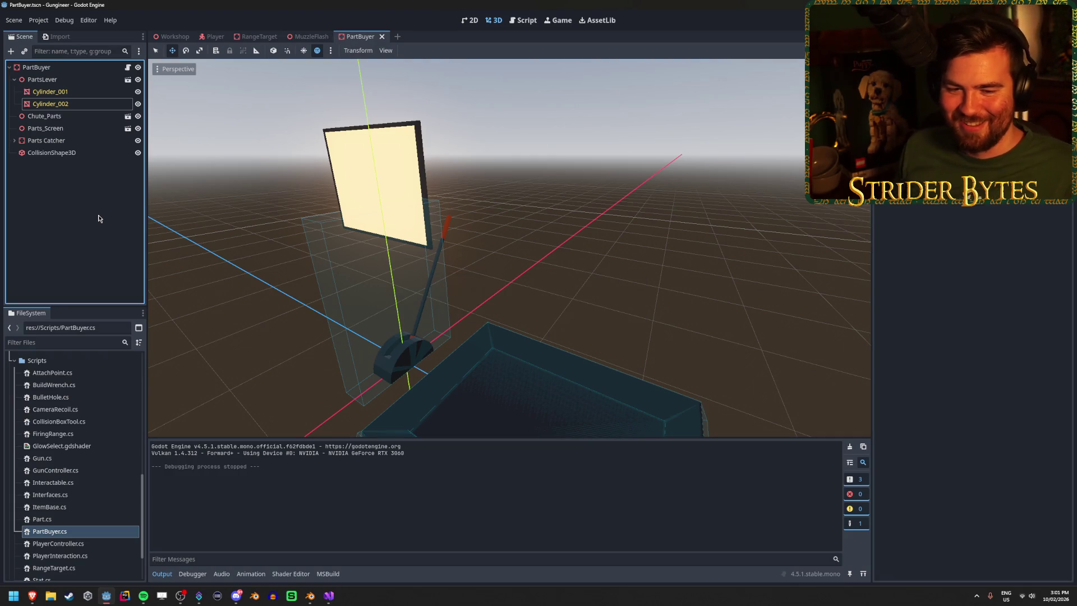
key("Up")
key("Up")
key("Left")
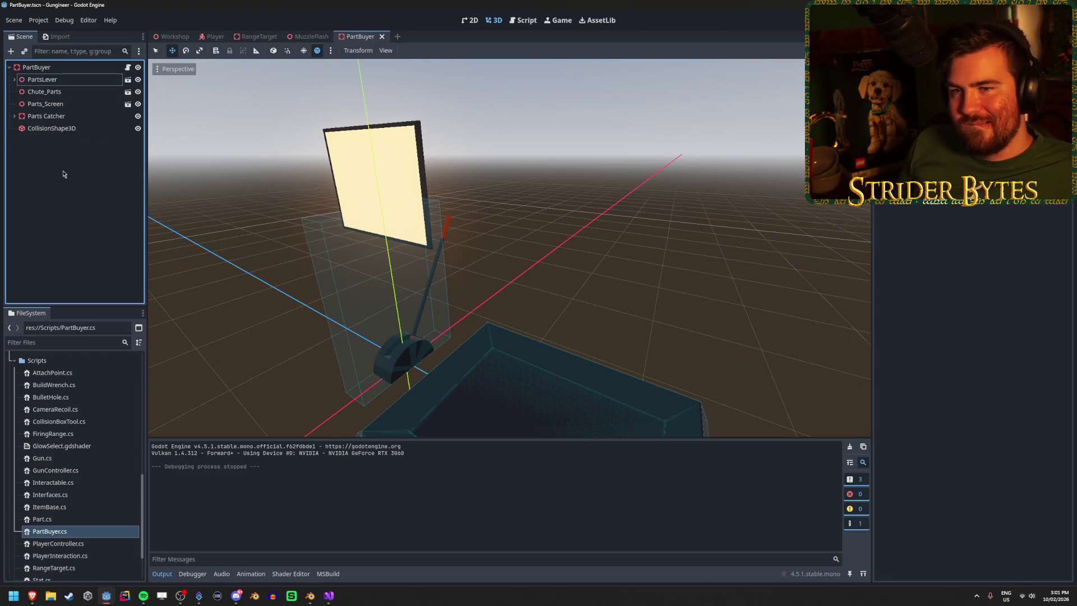
left_click(329, 599)
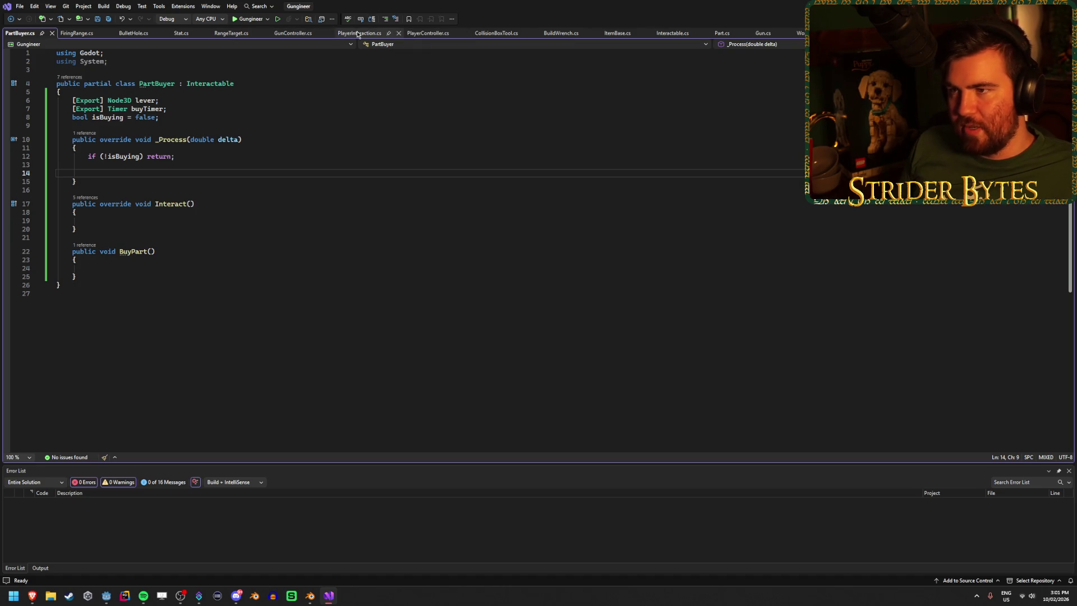
Step: Turn Interactable's mesh field into a MeshInstance3D[] array and save the script
left_click(672, 33)
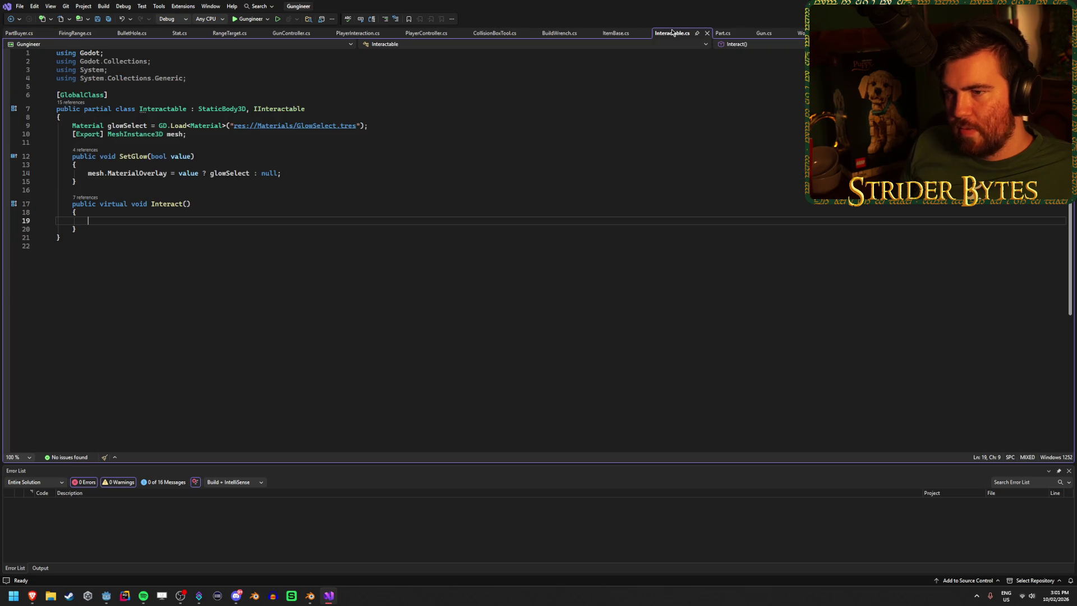
left_click(321, 171)
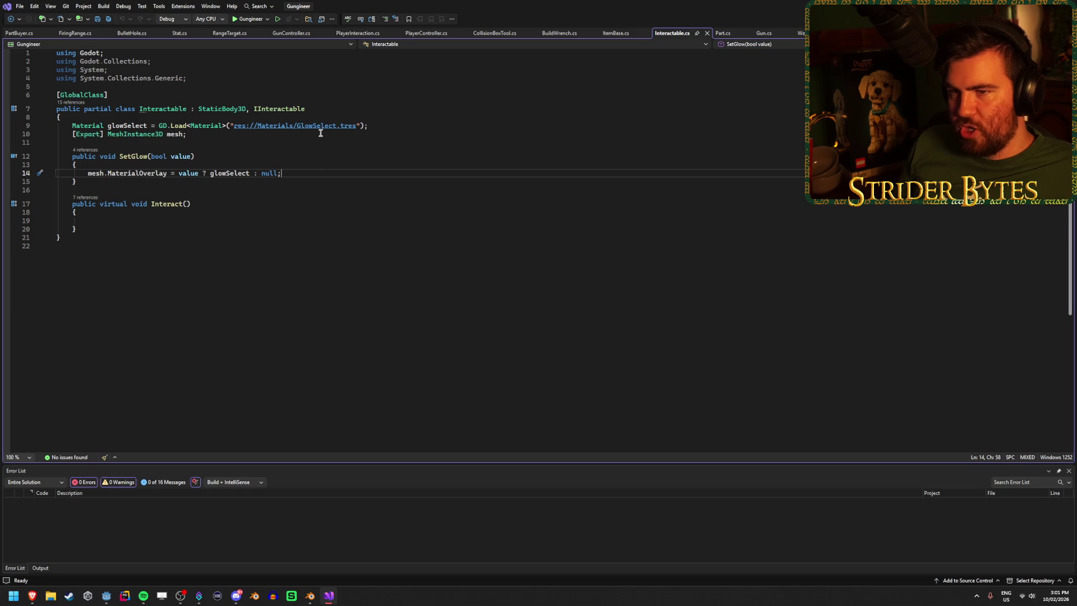
double_click(154, 134)
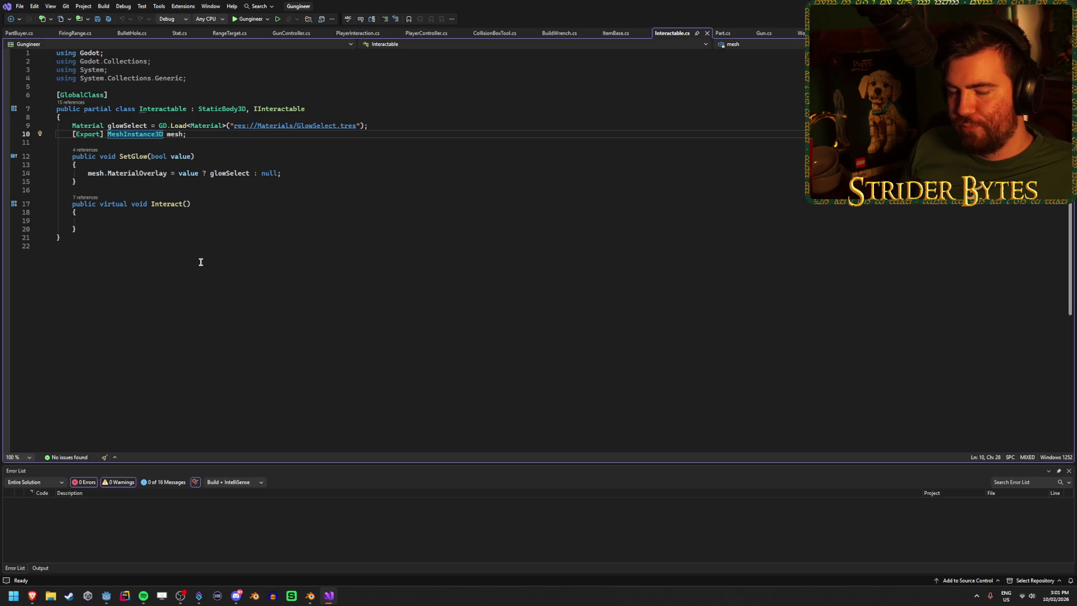
type("[]")
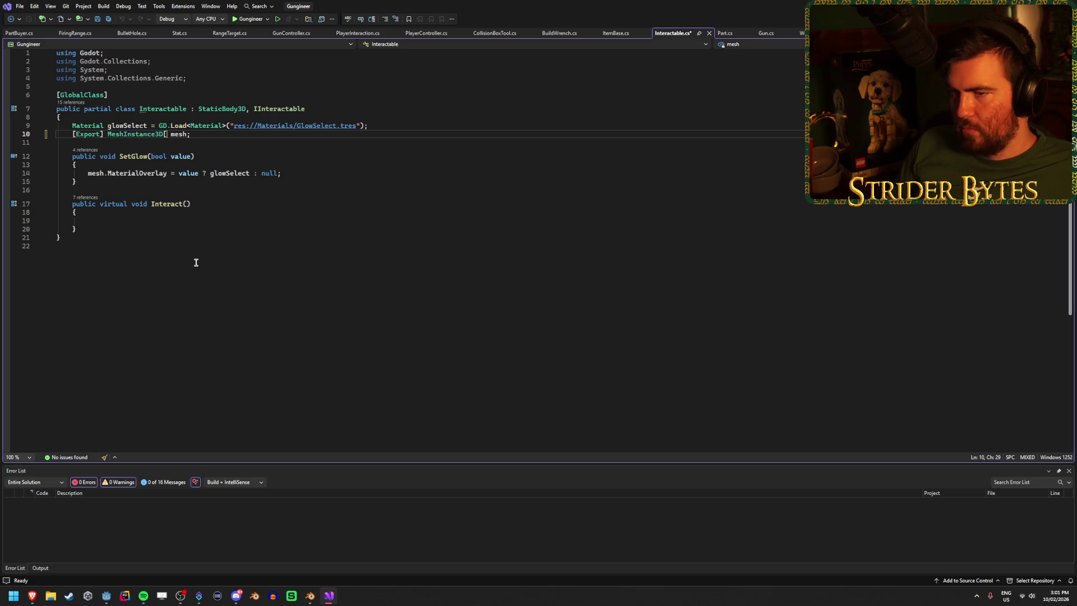
key("ctrl+s")
Step: Rename the field to meshes and start SetGlow with a foreach loop over meshes
left_click(135, 172)
left_click(123, 165)
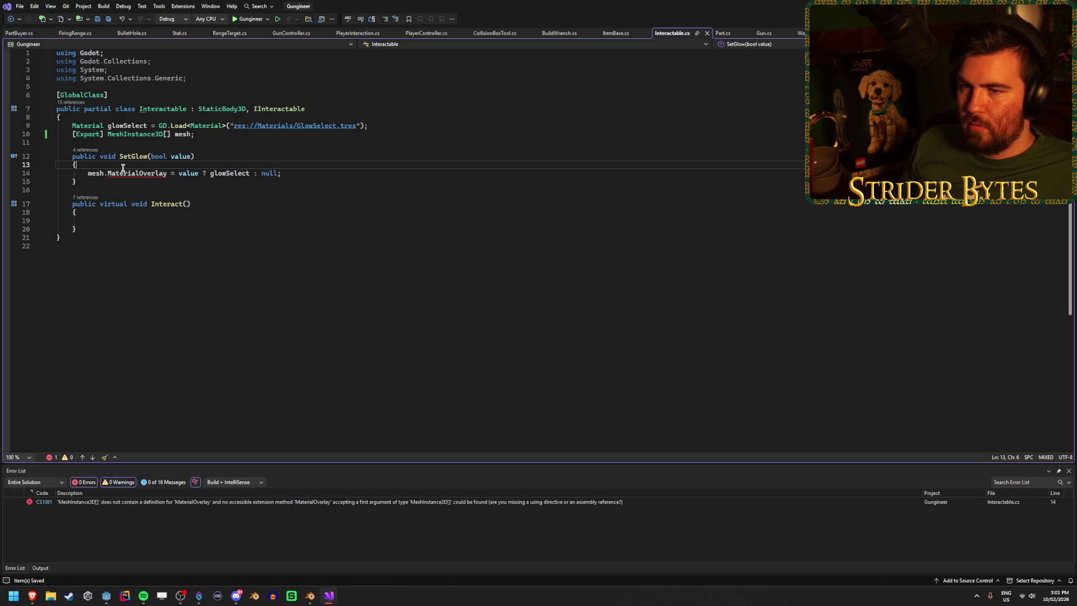
key("Return")
type("foreach (")
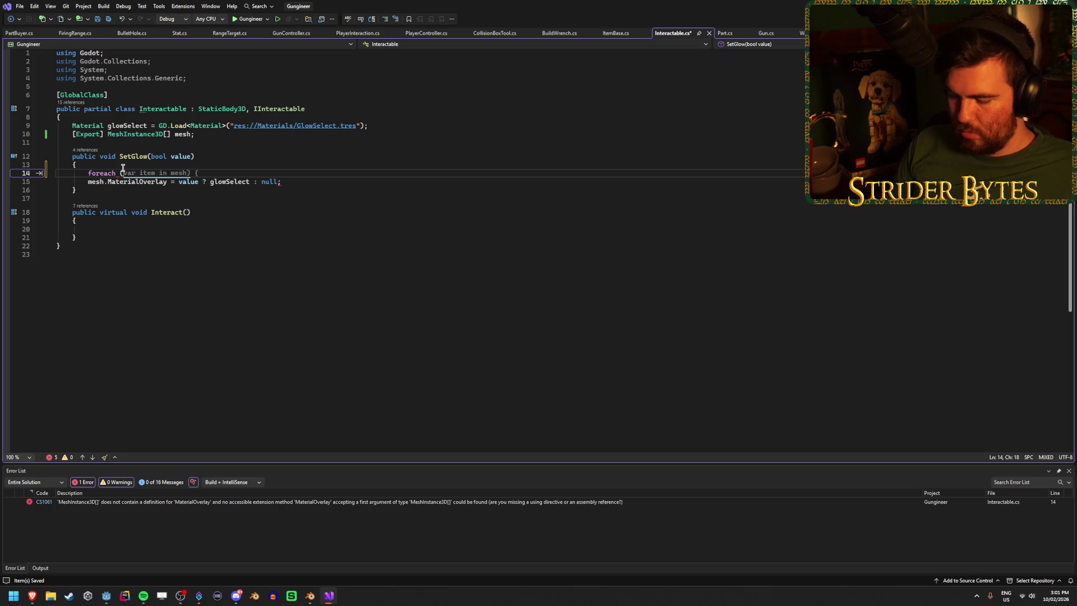
type("Mesh")
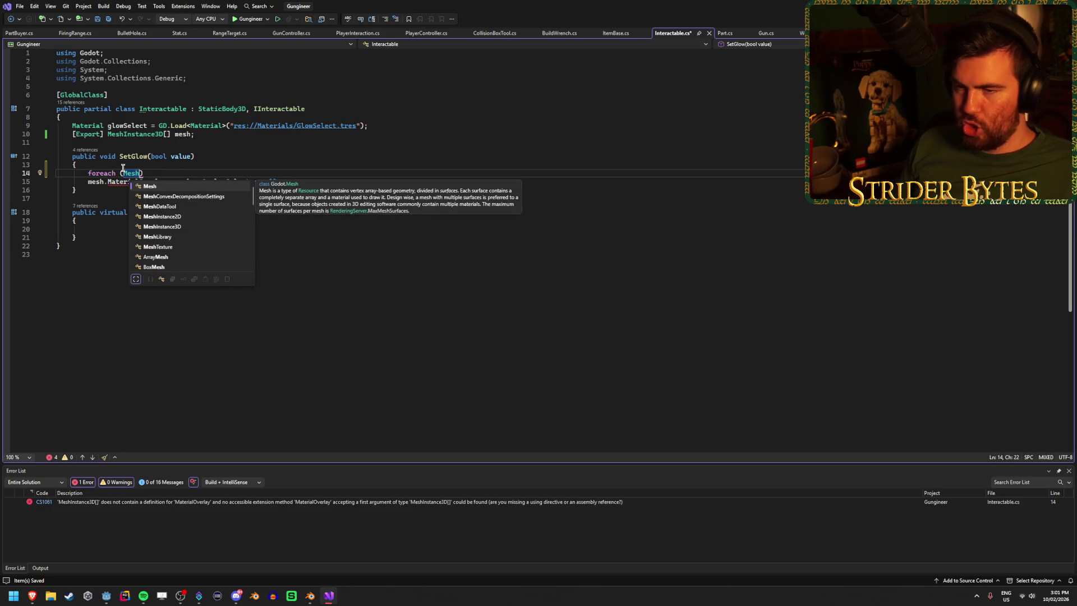
type("Instan")
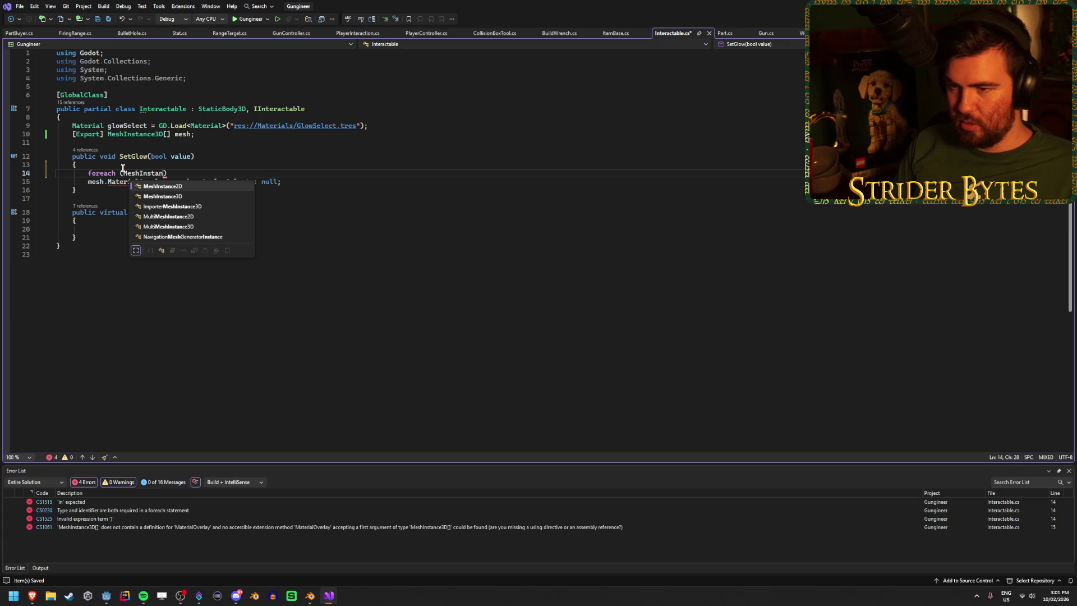
key("Tab")
type("mesh in")
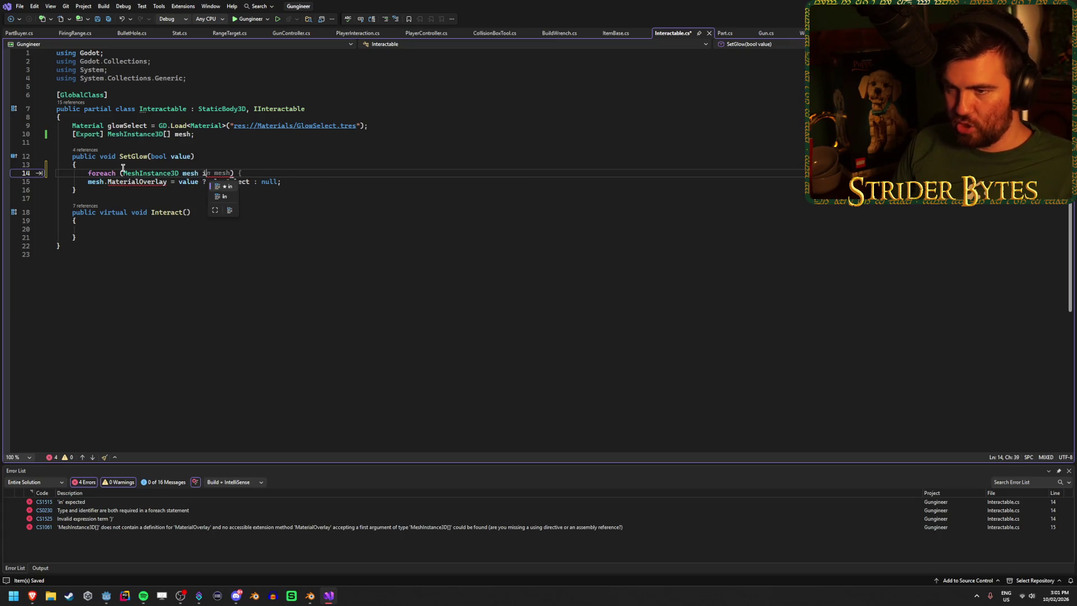
left_click(180, 133)
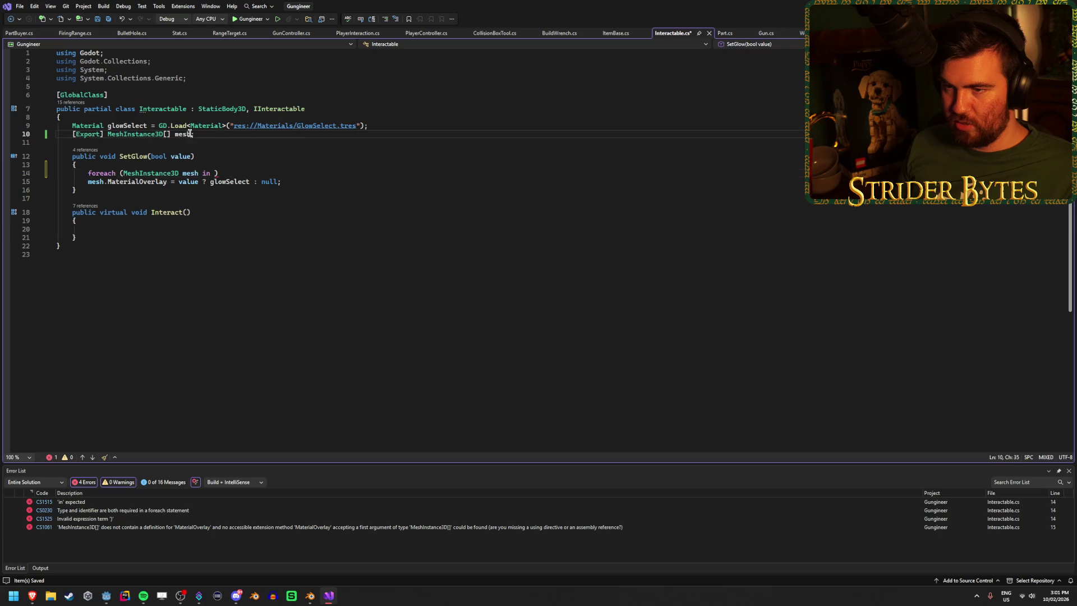
key("ctrl+r")
key("ctrl+r")
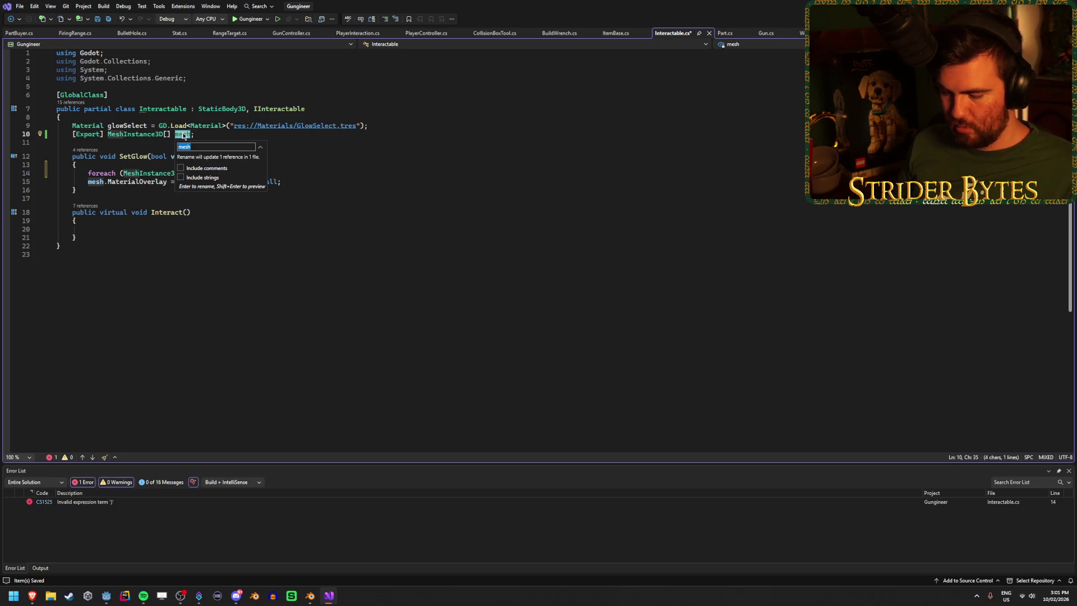
type("meshes")
key("Return")
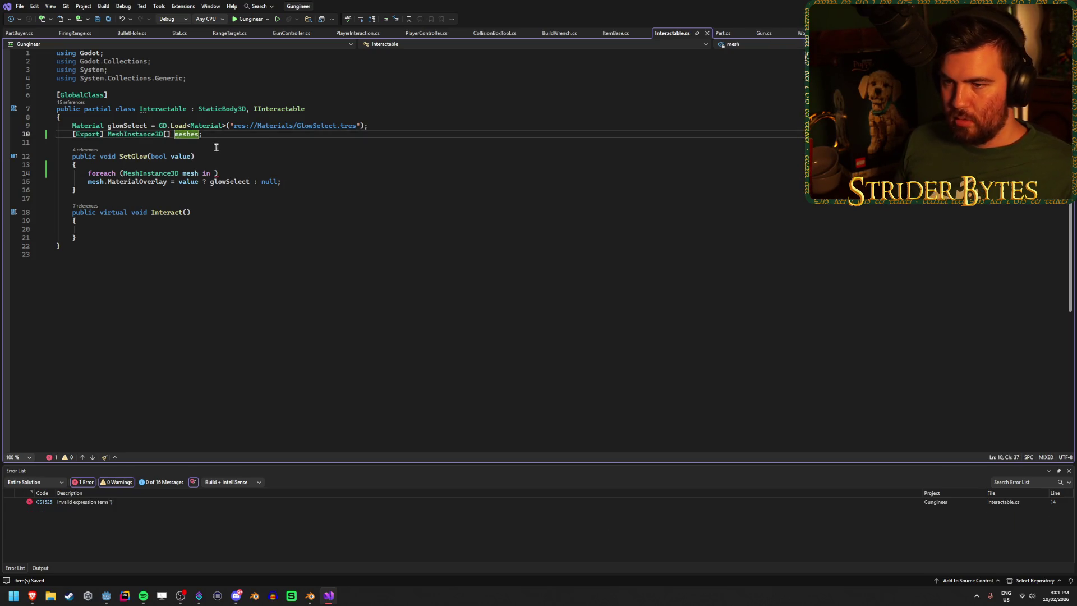
key("ctrl+minus")
type("mesh")
key("Tab")
left_click(276, 171)
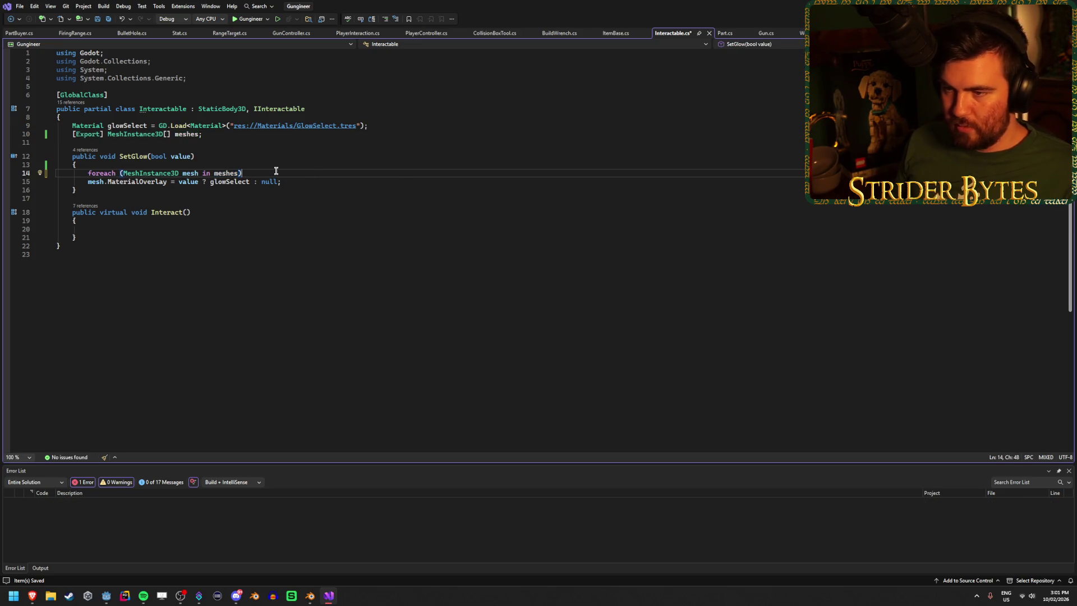
key("Return")
Step: Move the glowSelect MaterialOverlay assignment inside the loop, then save the PartBuyer scene in Godot
left_click(281, 204)
key("ctrl+x")
left_click(221, 187)
key("ctrl+v")
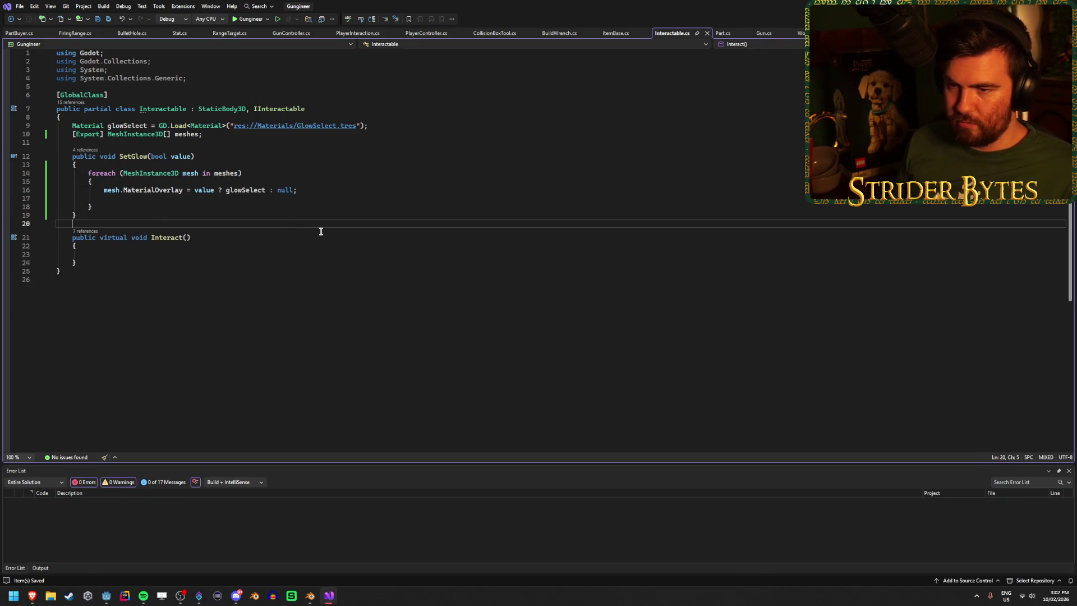
key("BackSpace")
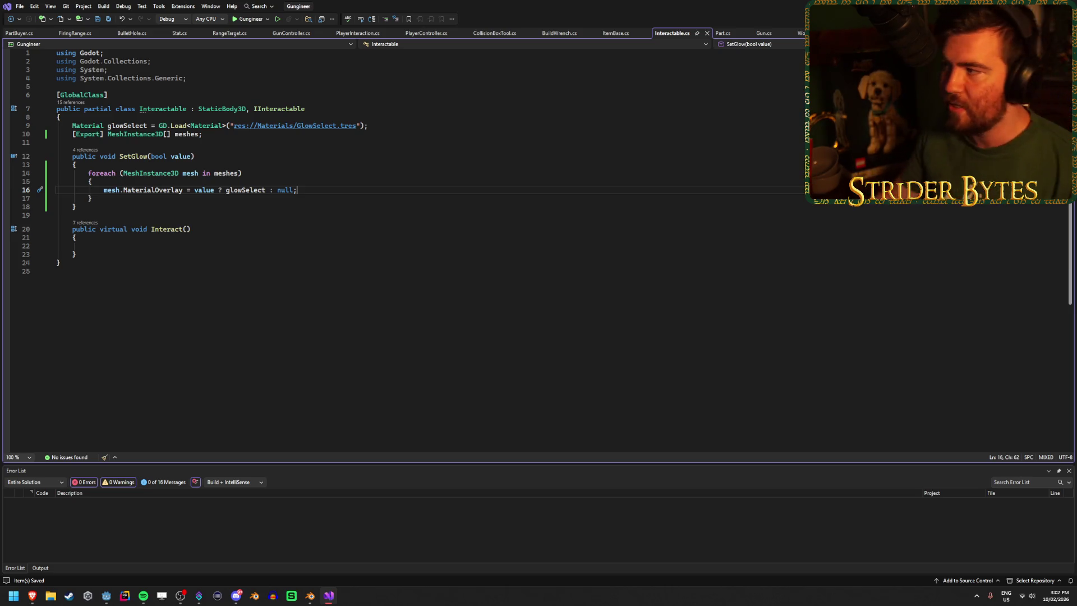
key("alt+Tab")
key("ctrl+s")
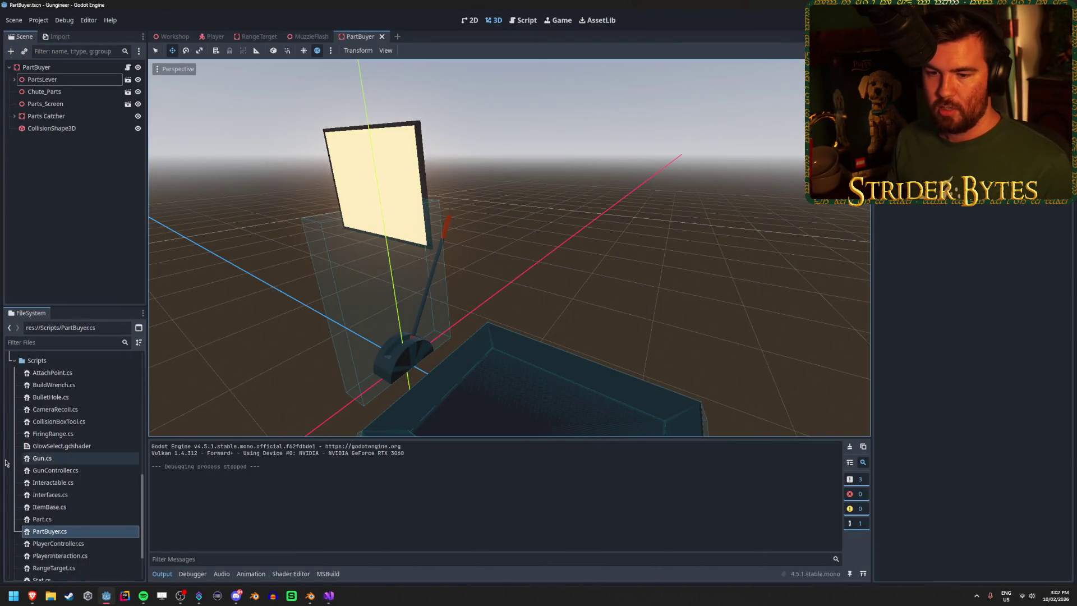
Step: Open the Barrel_M4A1 prefab, rebuild, and expand its root's Meshes list in the Inspector
scroll(73, 455, "up", 5)
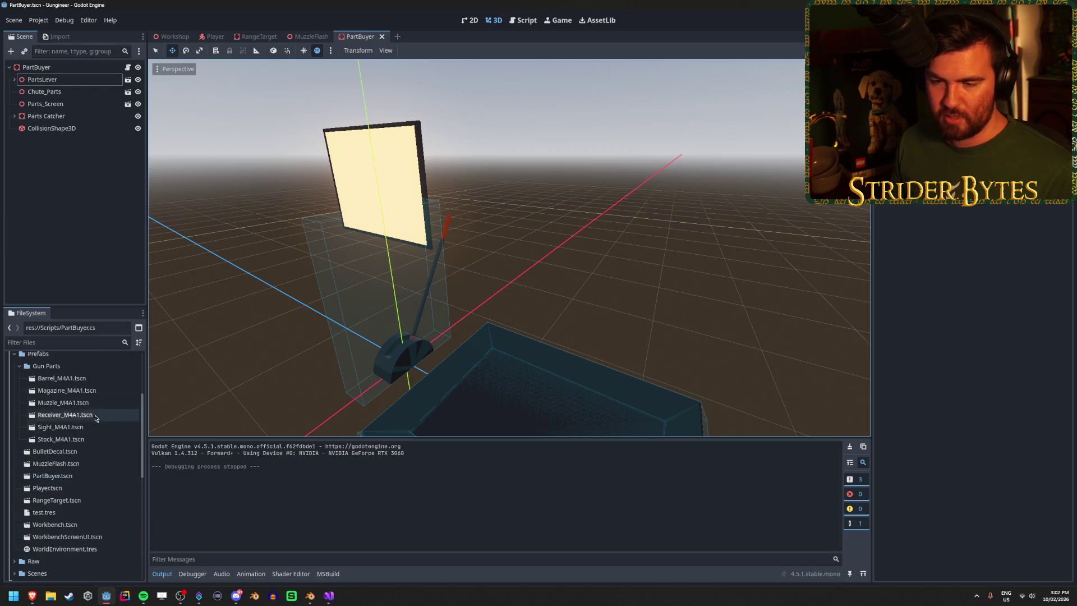
double_click(62, 378)
left_click(44, 68)
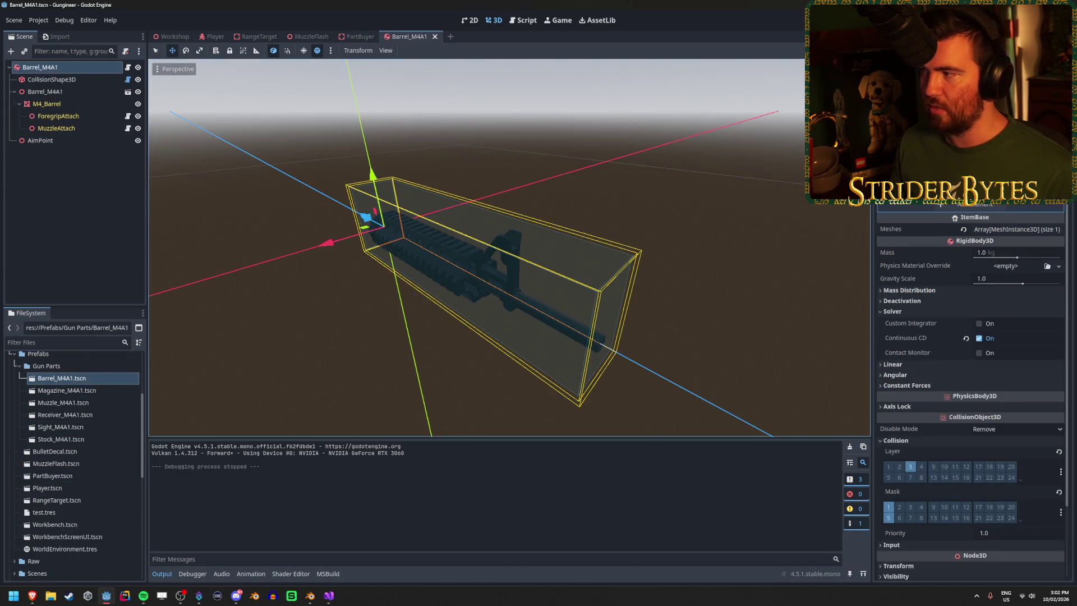
key("F5")
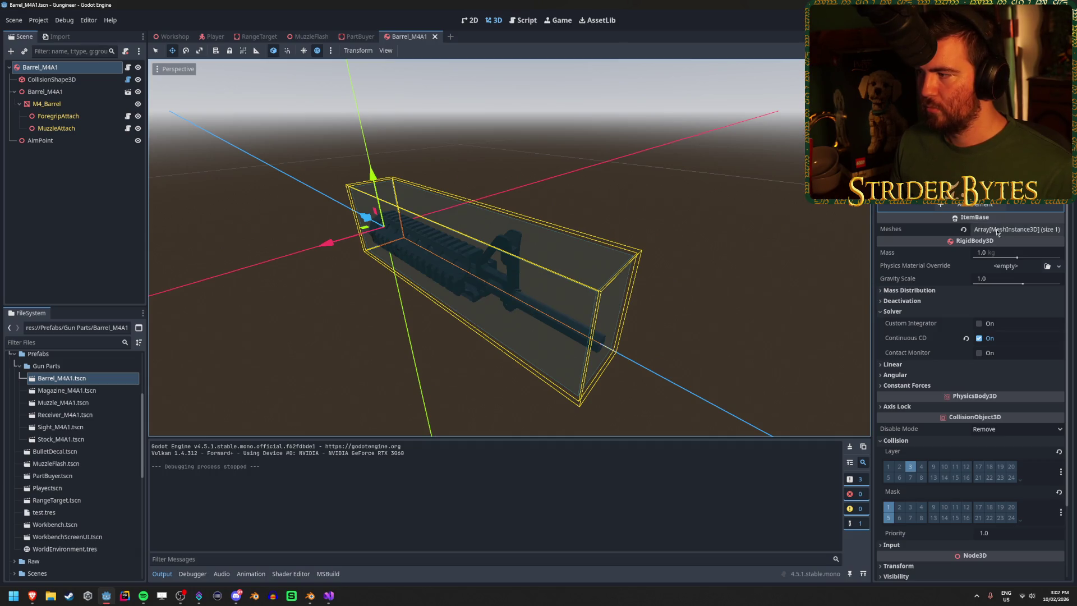
left_click(1016, 229)
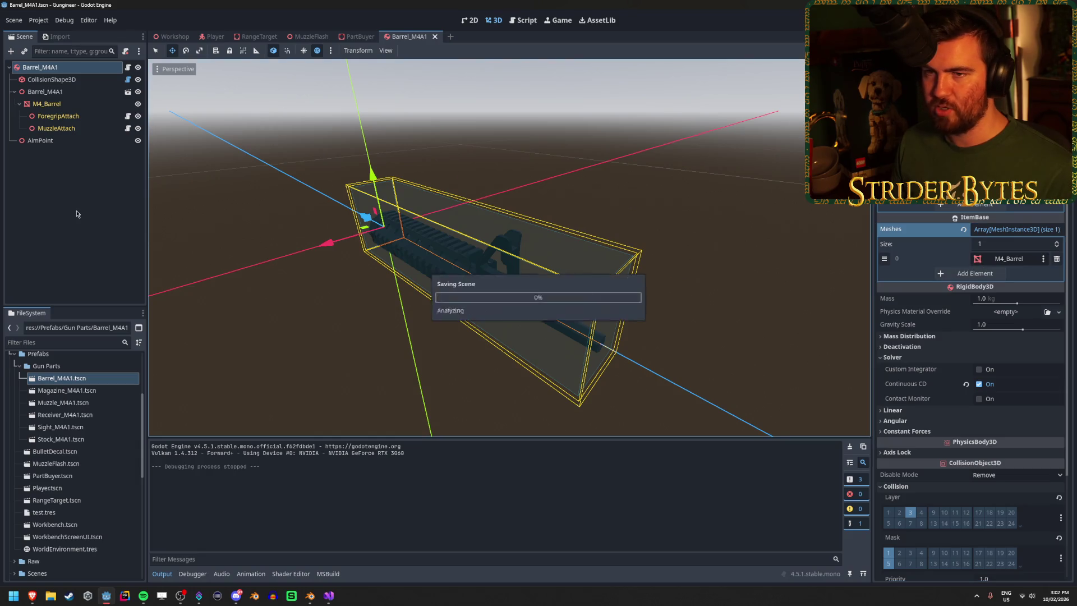
Step: Back in PartBuyer, expand PartsLever to reveal Cylinder_001 and Cylinder_002, then rebuild
left_click(358, 36)
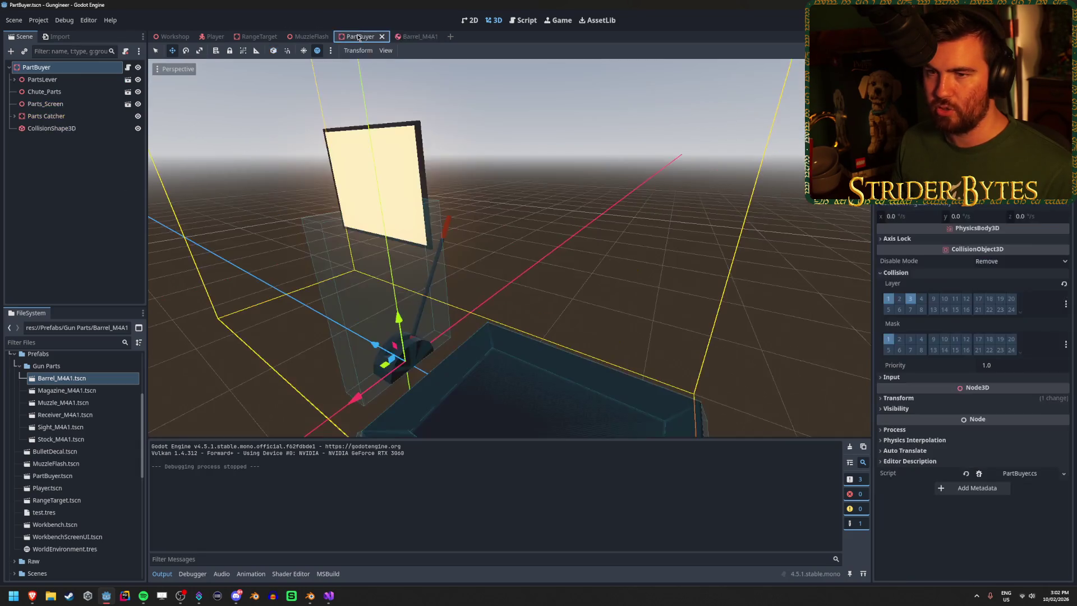
left_click(14, 80)
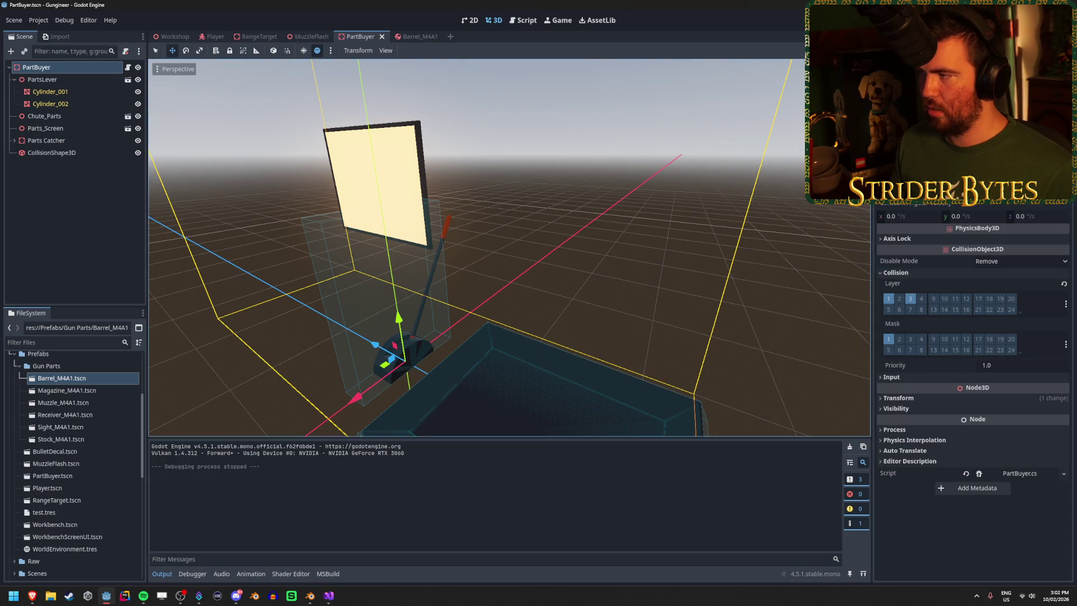
key("F5")
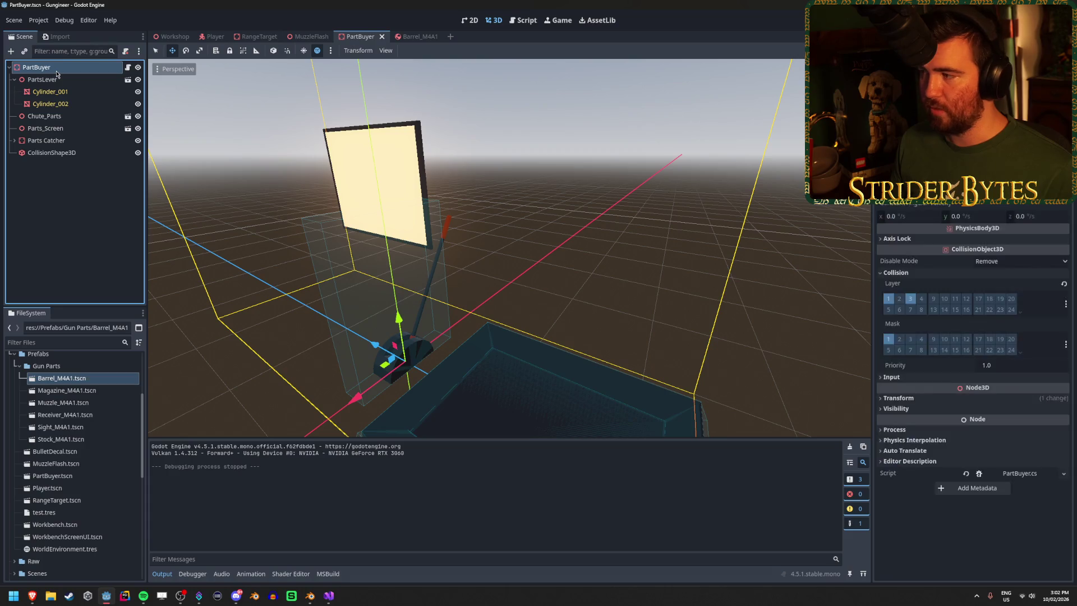
left_click(329, 596)
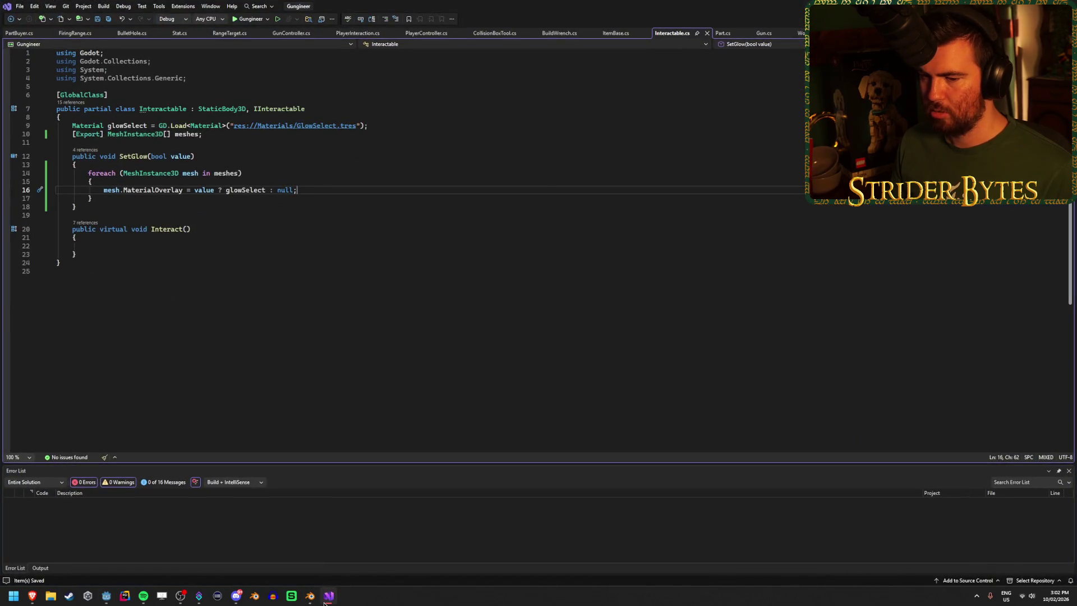
Step: Glance at Godot, then toggle between ItemBase.cs and Interactable.cs comparing their SetGlow code
left_click(212, 267)
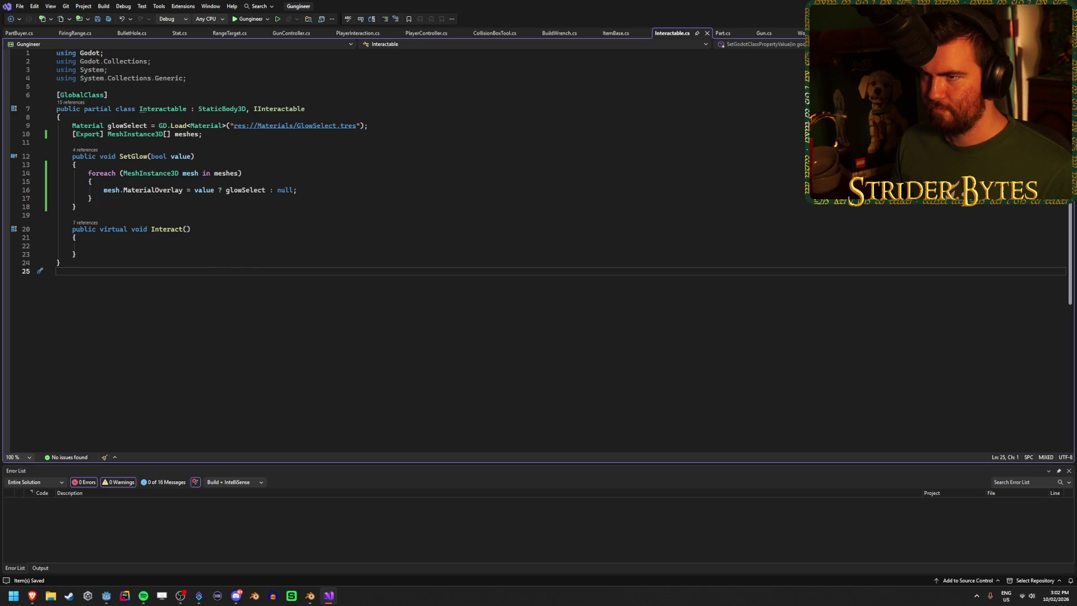
key("alt+Tab")
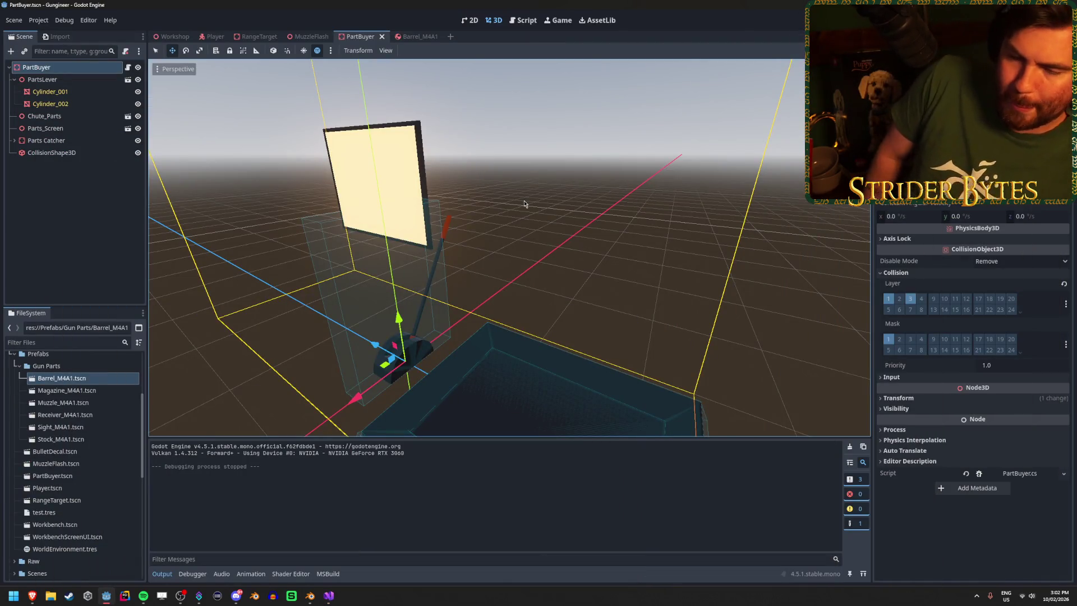
left_click(332, 596)
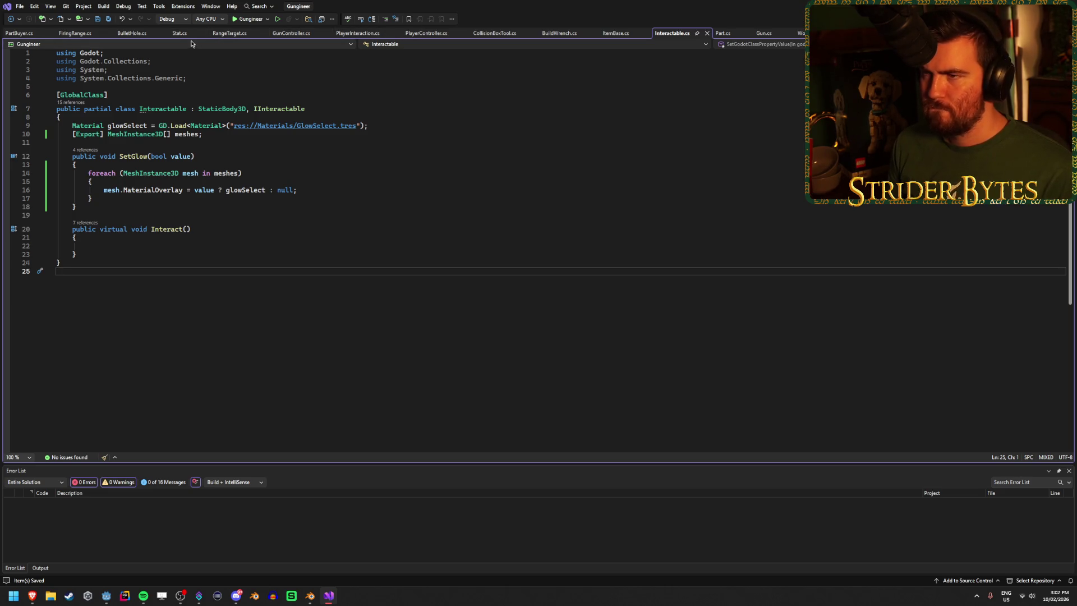
left_click(616, 33)
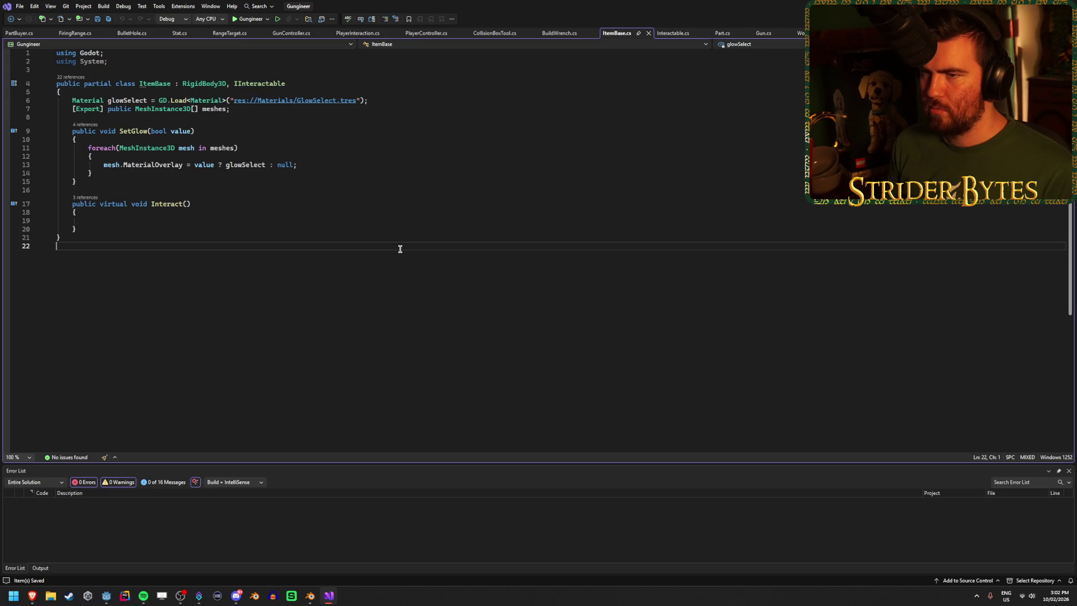
left_click(670, 34)
left_click(616, 33)
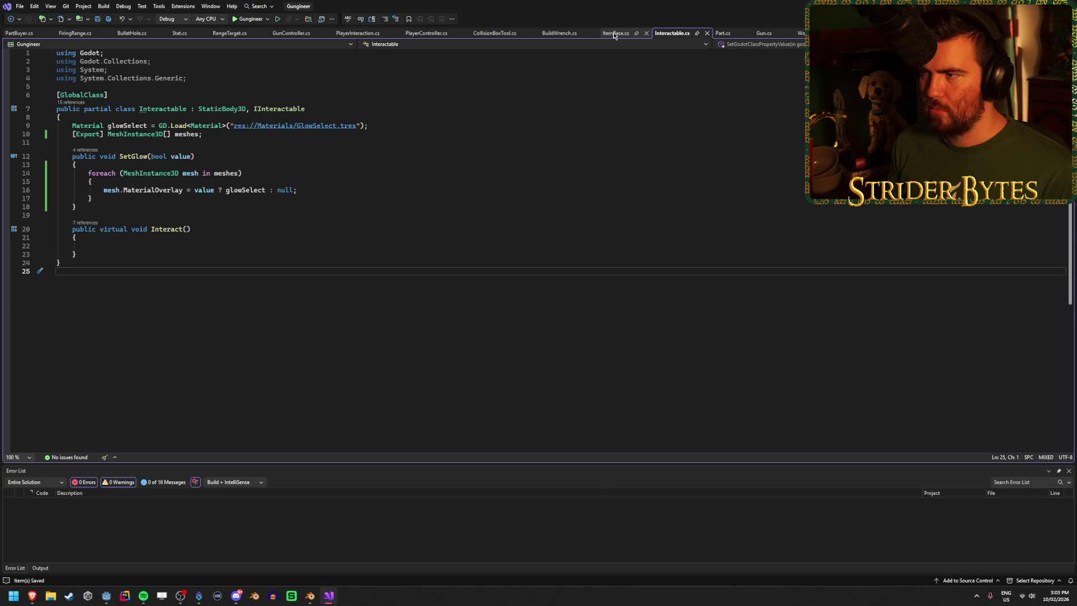
left_click(667, 40)
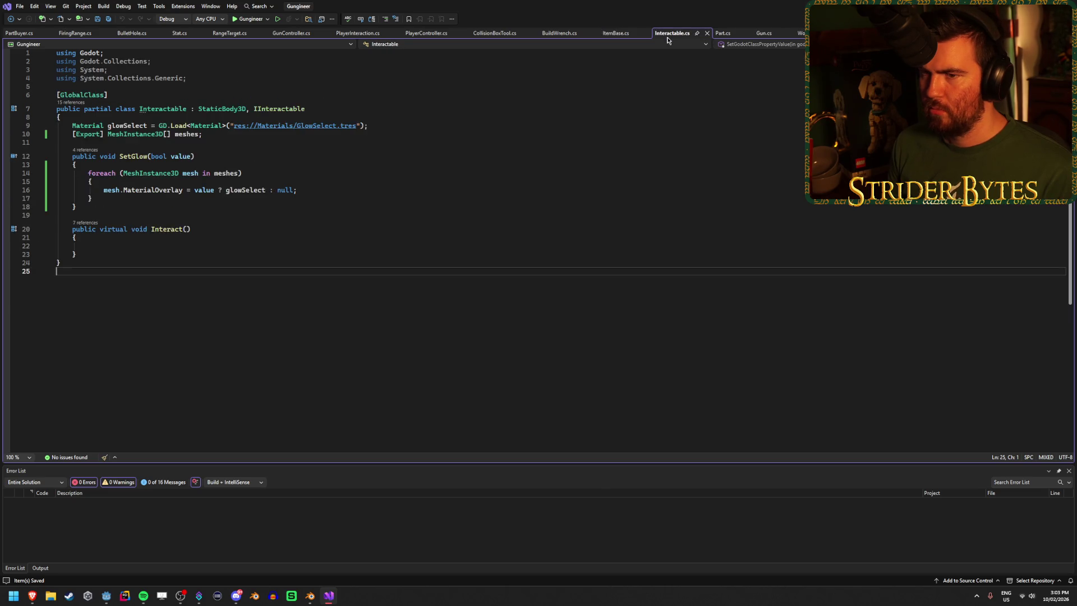
left_click(617, 33)
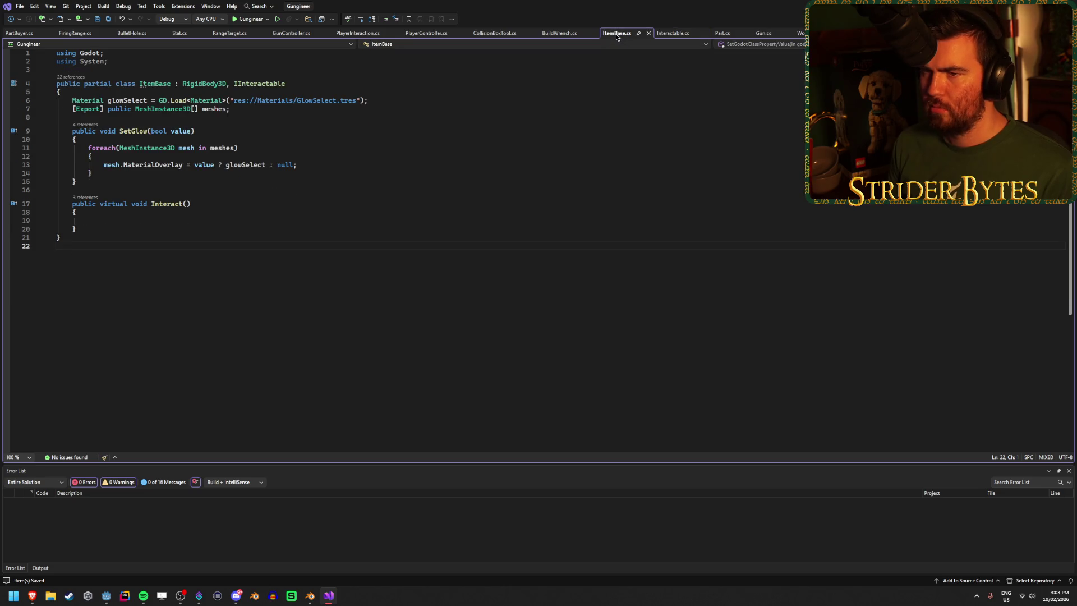
left_click(672, 35)
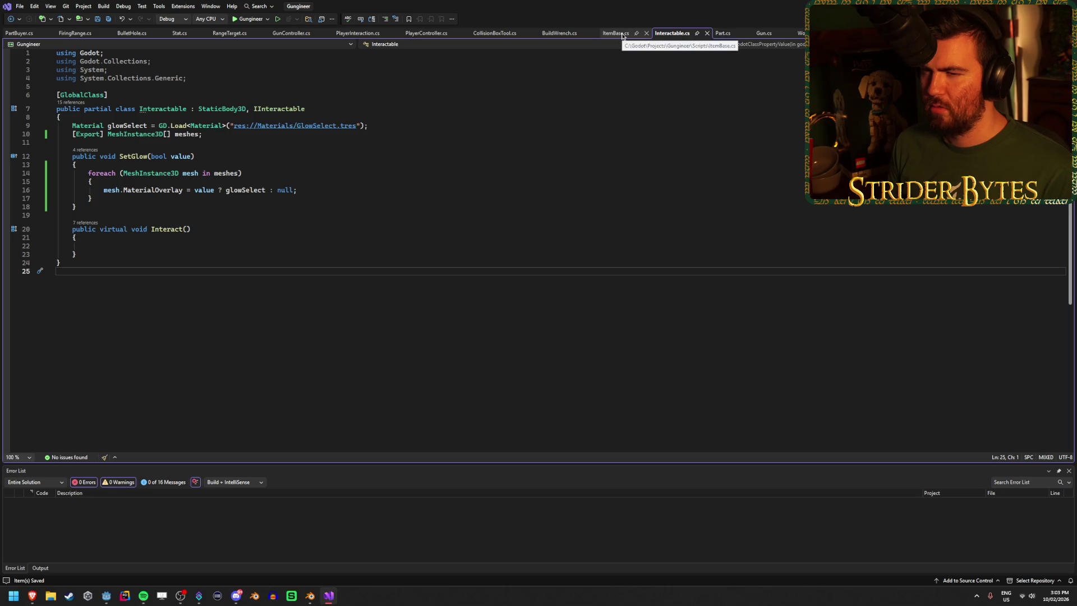
left_click(622, 36)
left_click(672, 33)
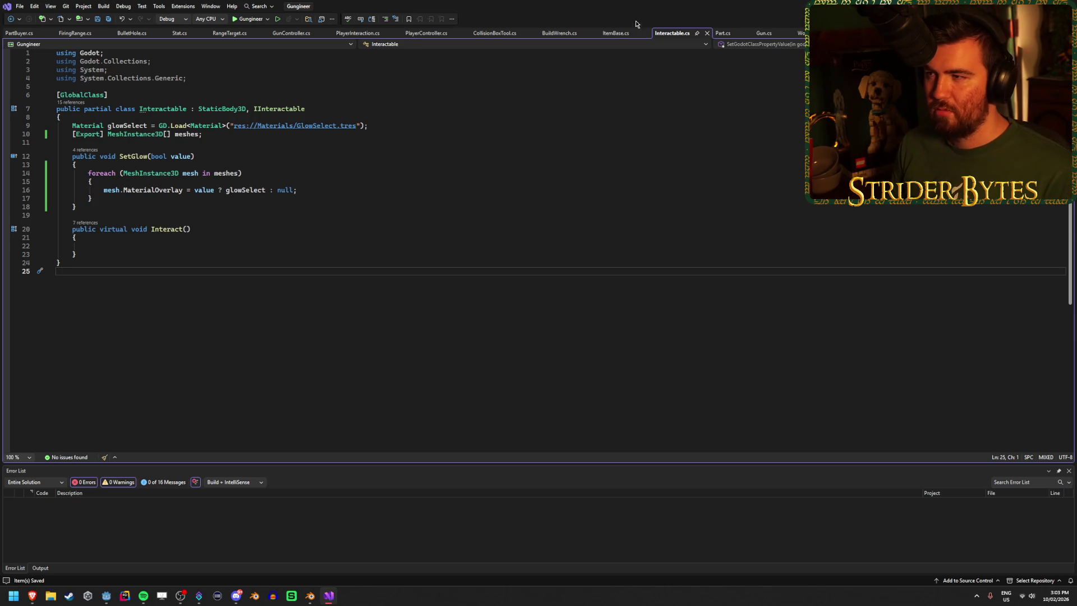
Step: Accept the suggested completion on Interactable.cs line 16 after a final check against ItemBase
left_click(615, 34)
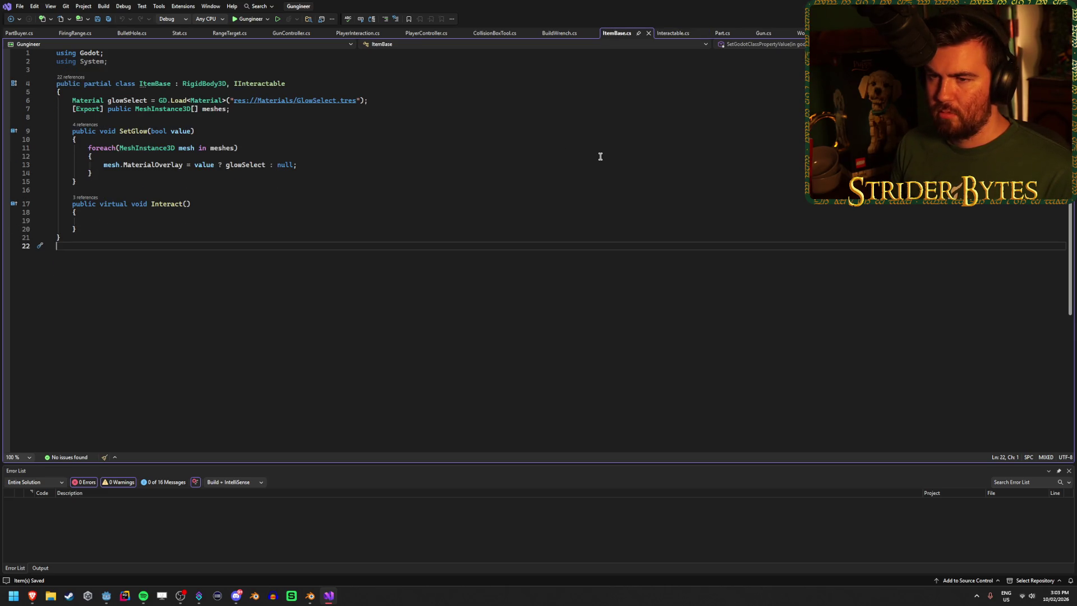
left_click(676, 33)
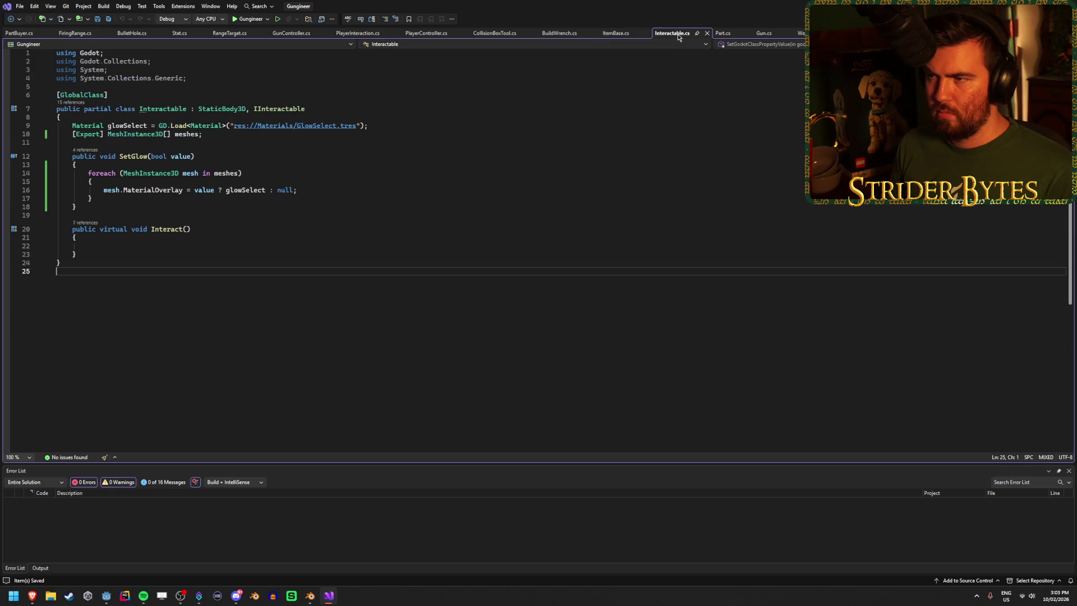
key("Tab")
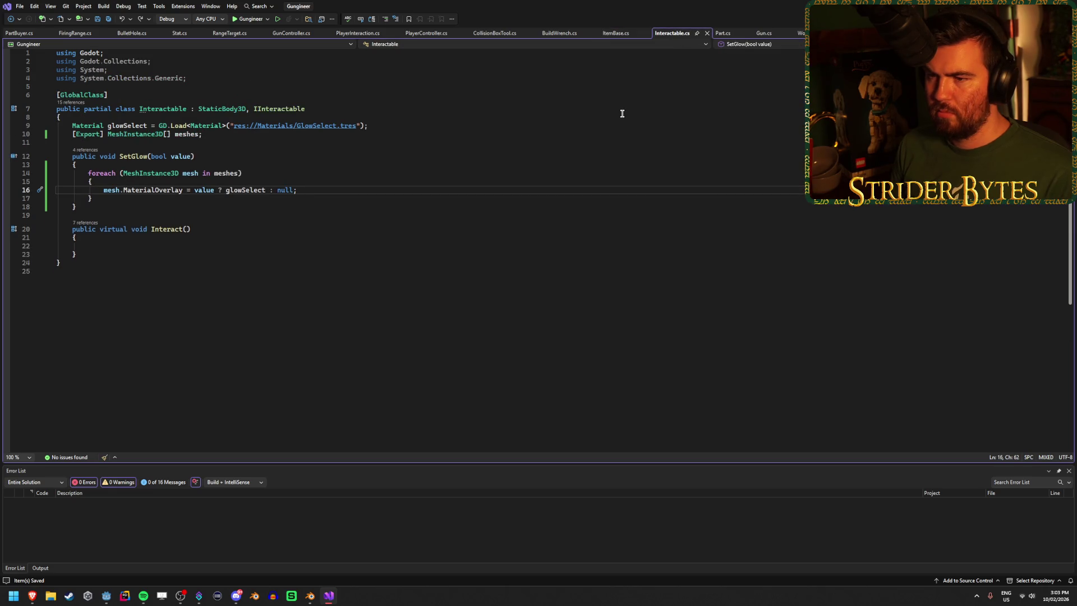
left_click(617, 34)
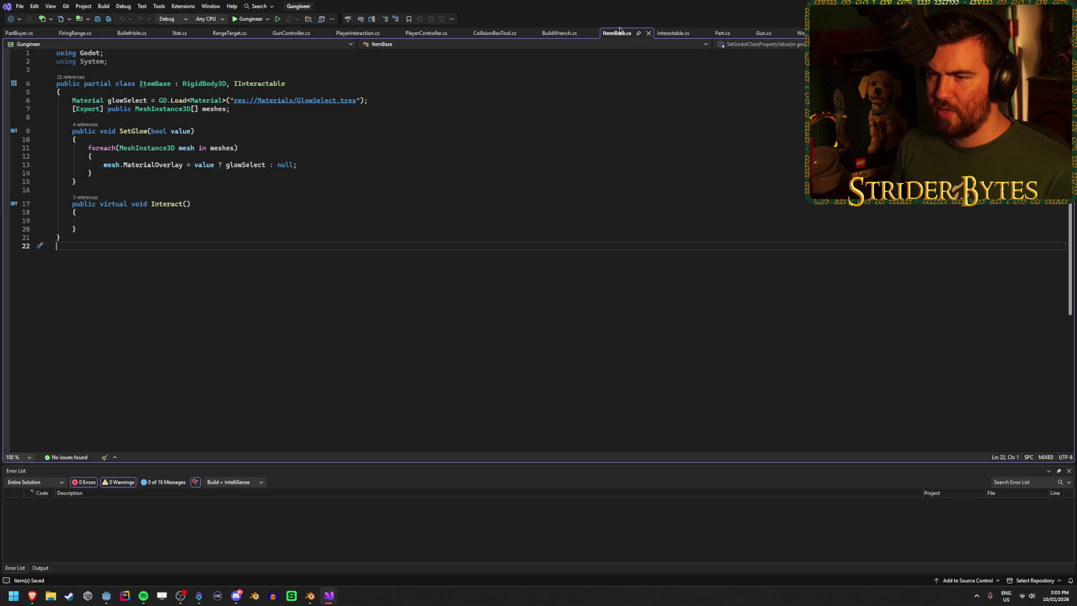
left_click(670, 34)
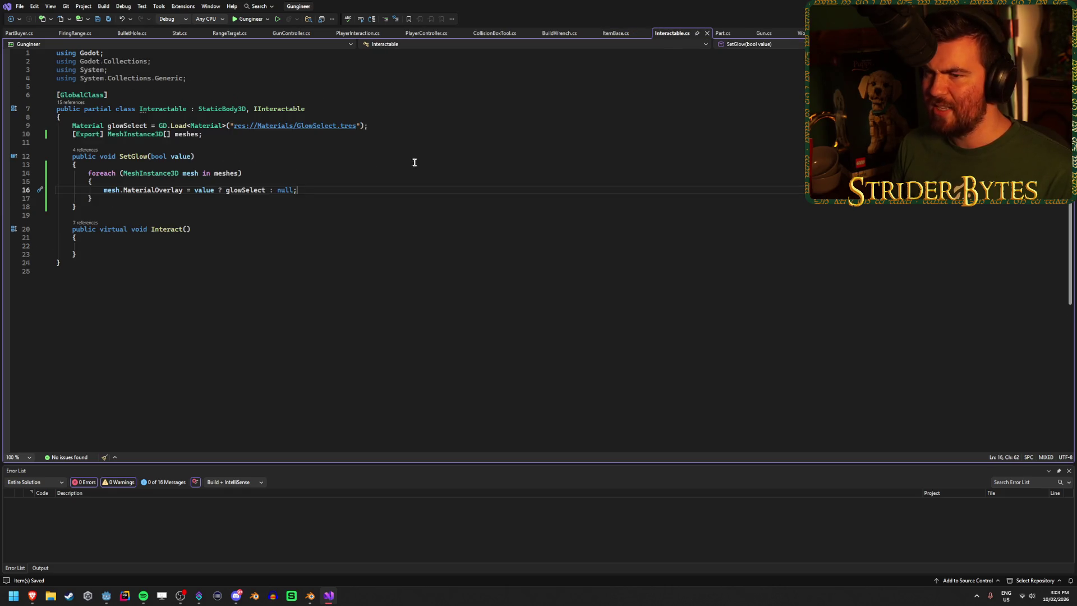
key("alt+Tab")
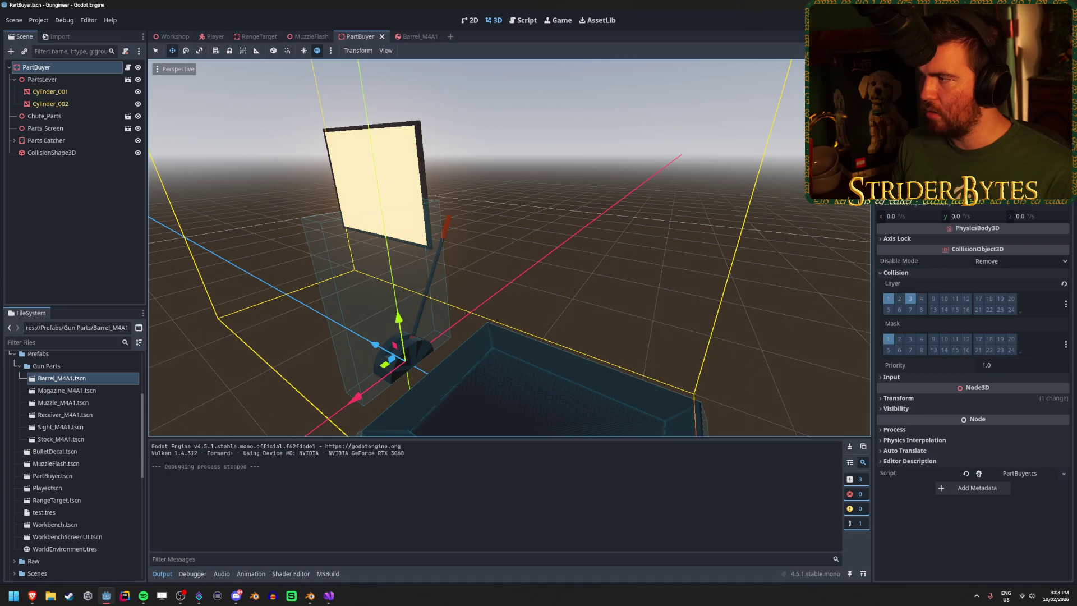
Step: Rebuild, select Cylinder_001 and Cylinder_002, save PartBuyer, and run the game walking toward the lever
key("F5")
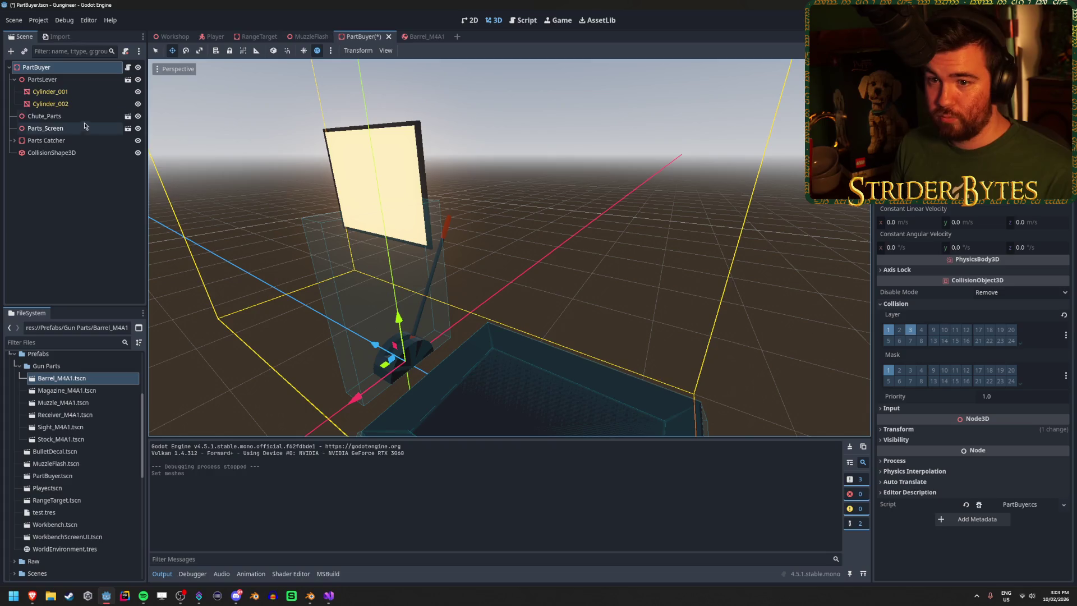
left_click(50, 92)
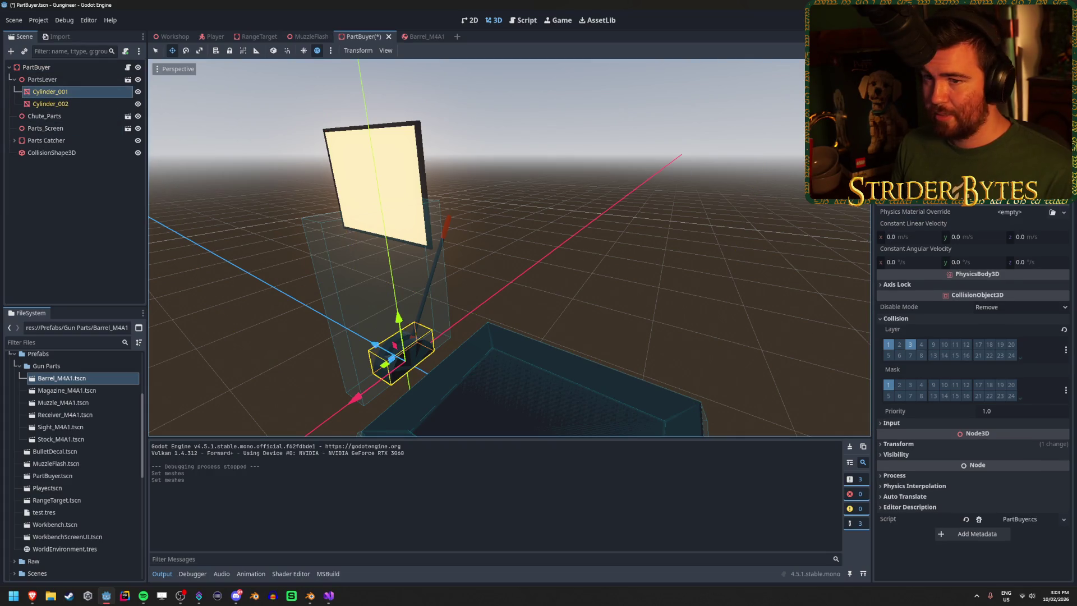
left_click(50, 104)
key("ctrl+s")
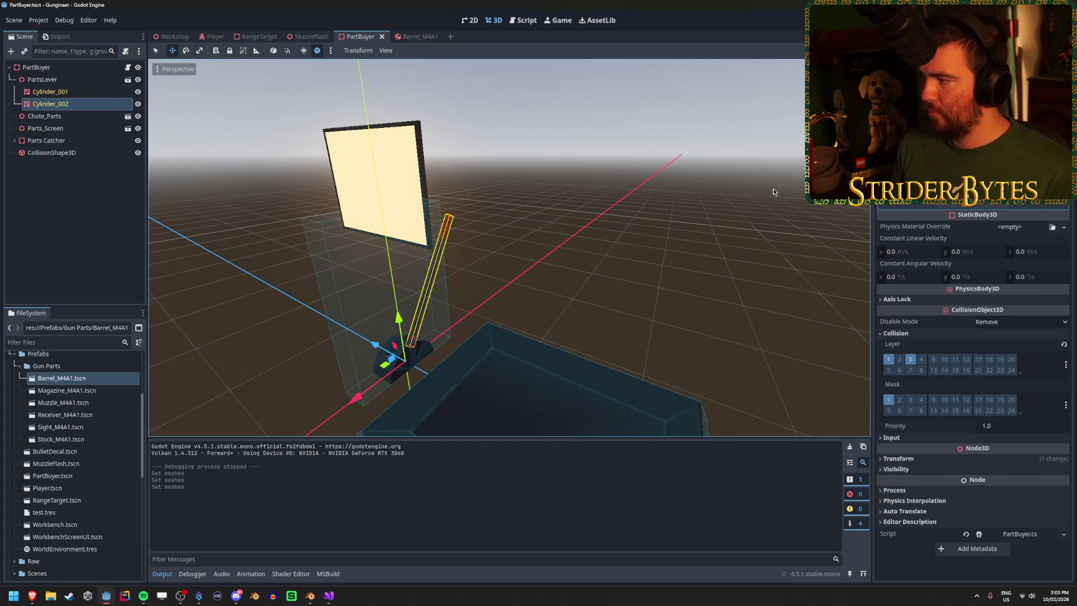
key("F5")
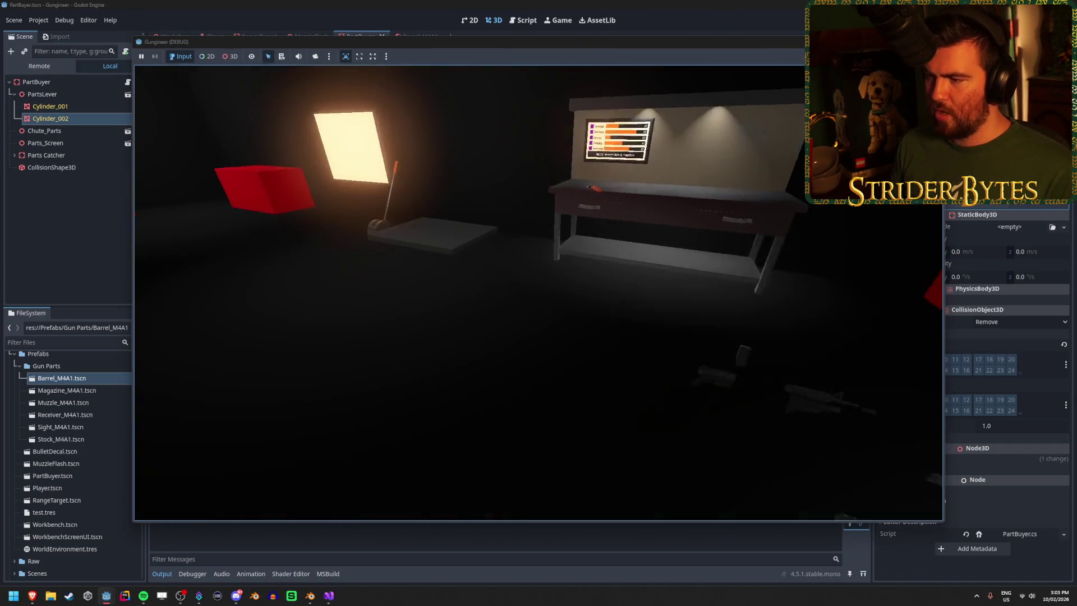
key("w")
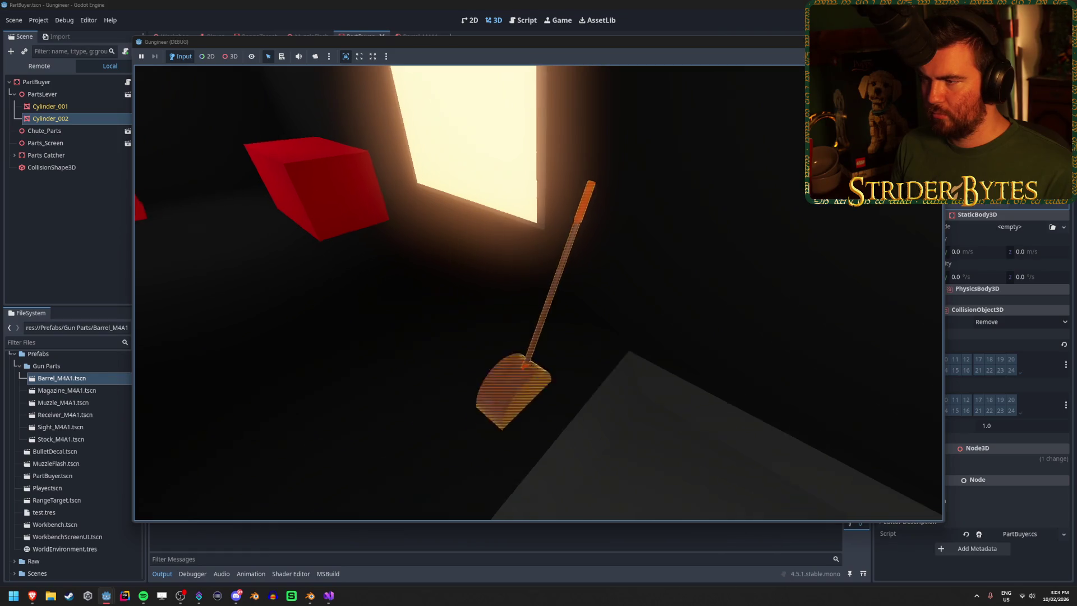
Step: Stop the test run with Escape and collapse PartsLever in the Scene tree
key("Escape")
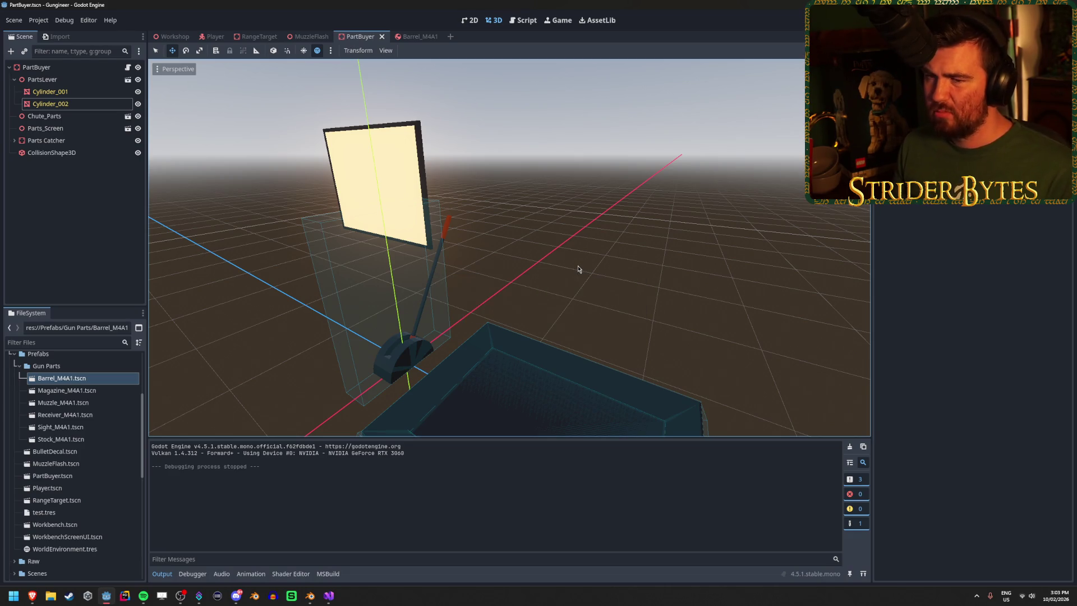
left_click(14, 80)
key("alt+Tab")
Step: Delete the _Process method from PartBuyer.cs
left_click(180, 218)
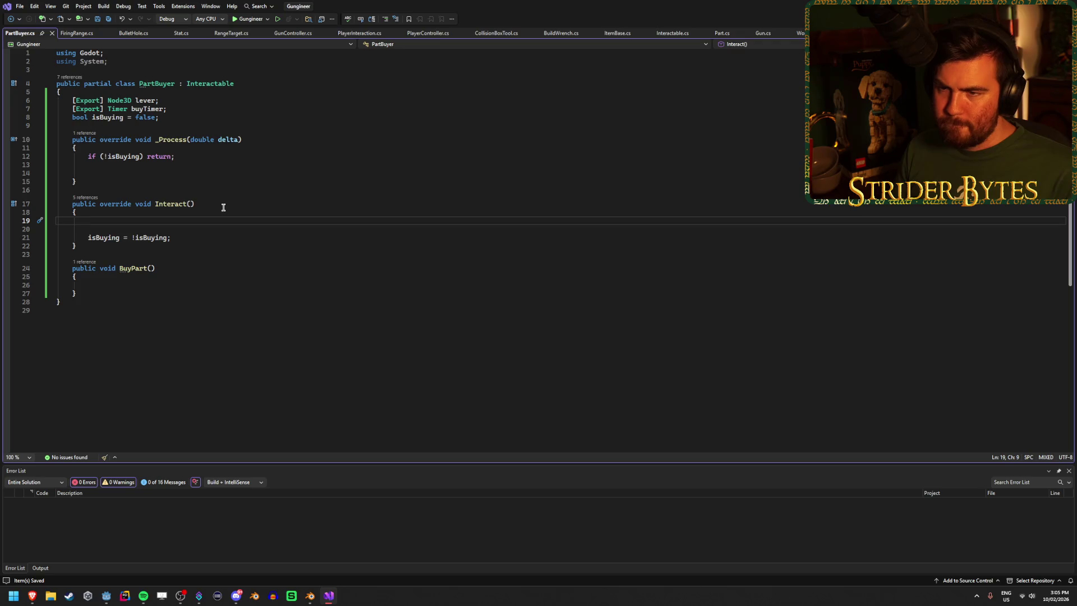
left_click_drag(91, 179, 18, 135)
key("BackSpace")
key("BackSpace")
key("BackSpace")
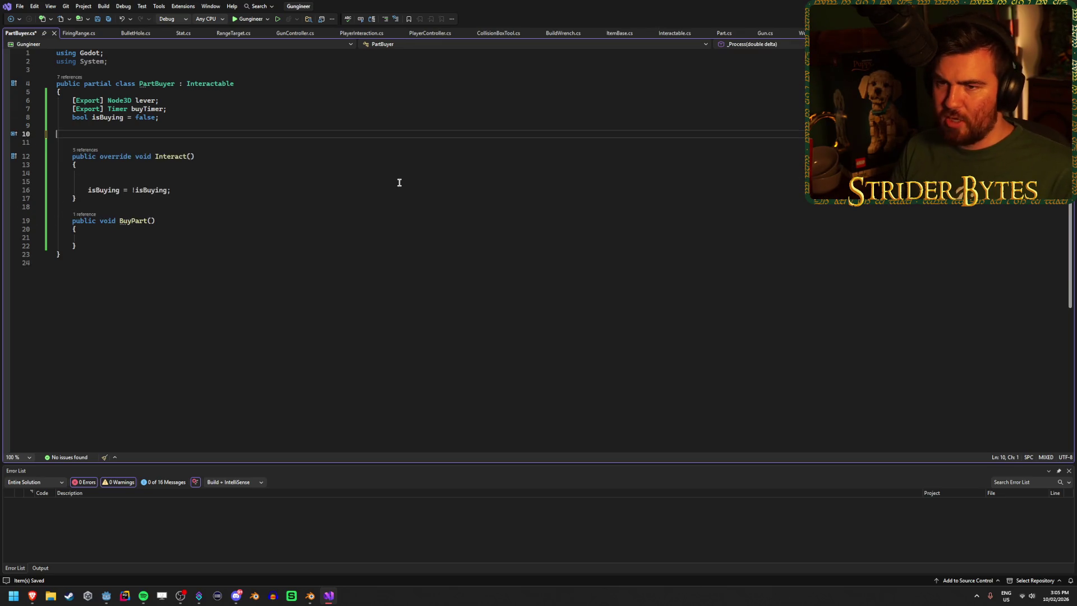
Step: Start a 'buyTimer.' call in Interact and browse its IntelliSense member list
left_click(124, 158)
type("timer")
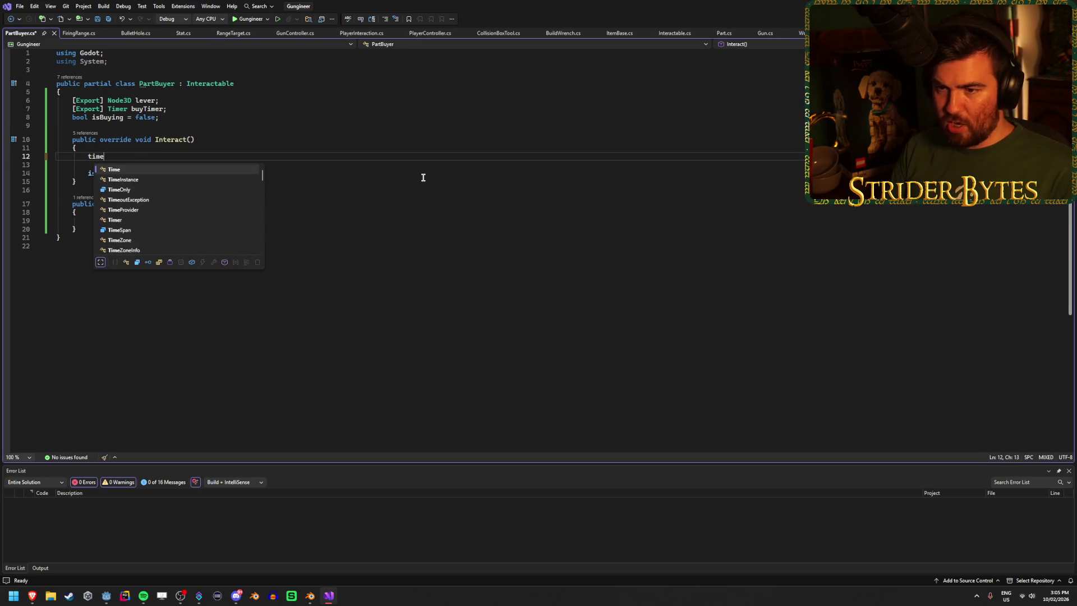
key("BackSpace")
key("BackSpace")
key("BackSpace")
type("buyti")
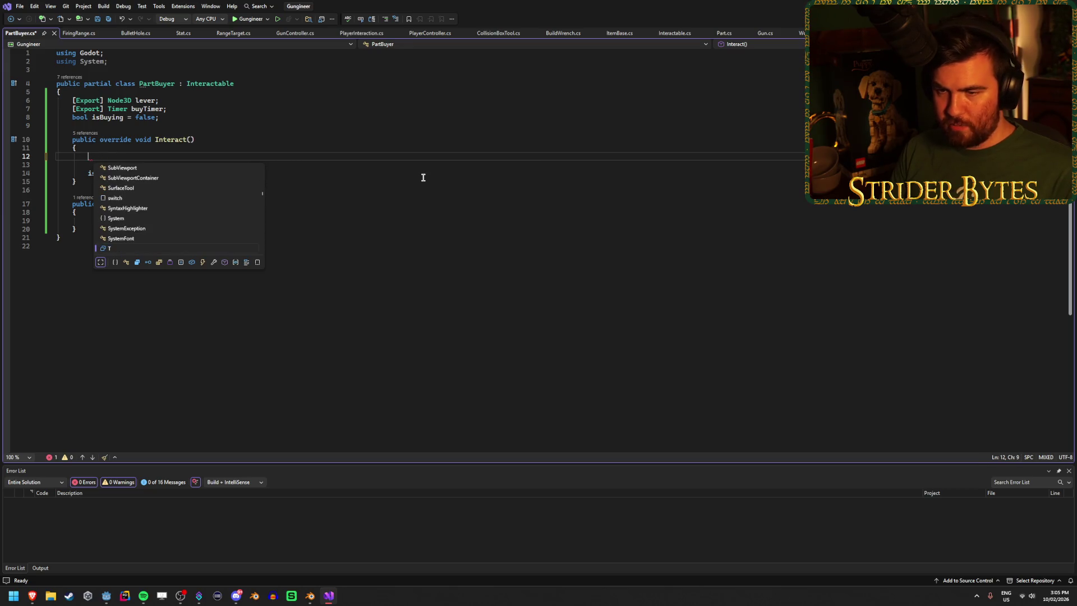
key("Tab")
type(".")
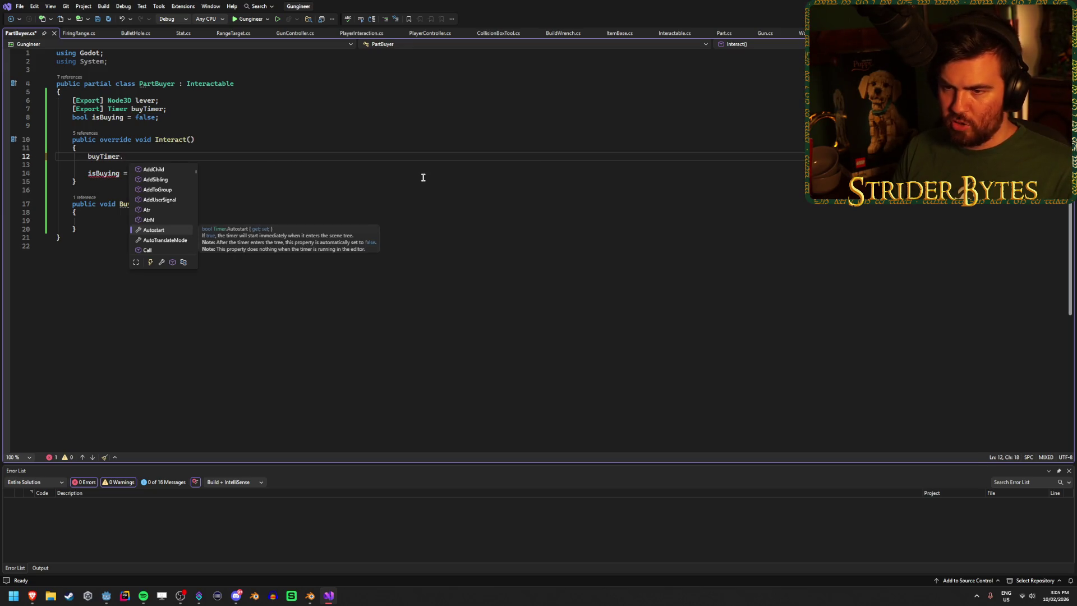
type("Start")
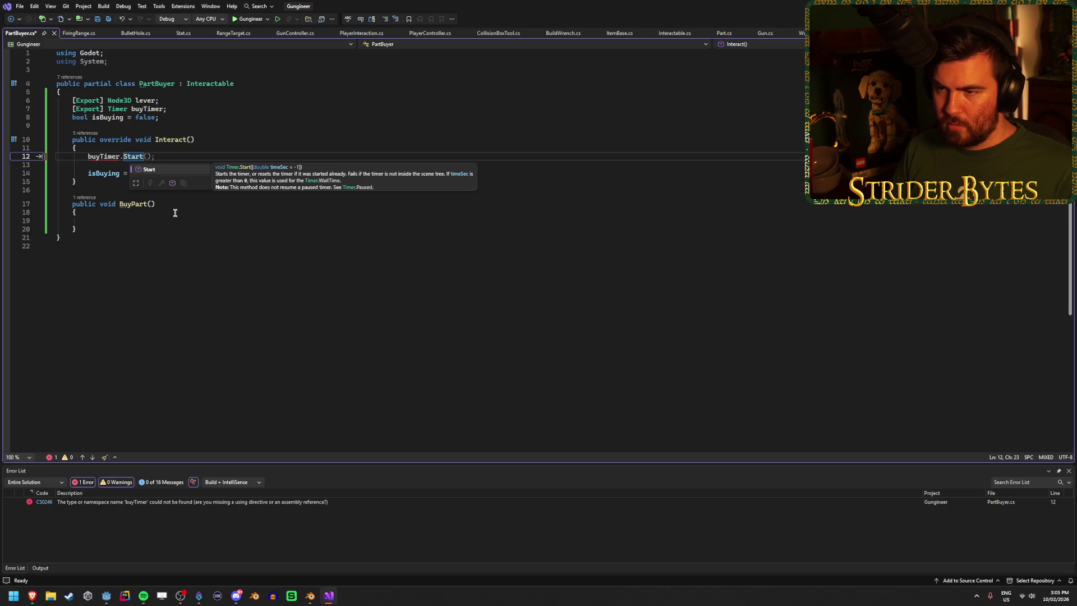
key("BackSpace")
key("BackSpace")
key("BackSpace")
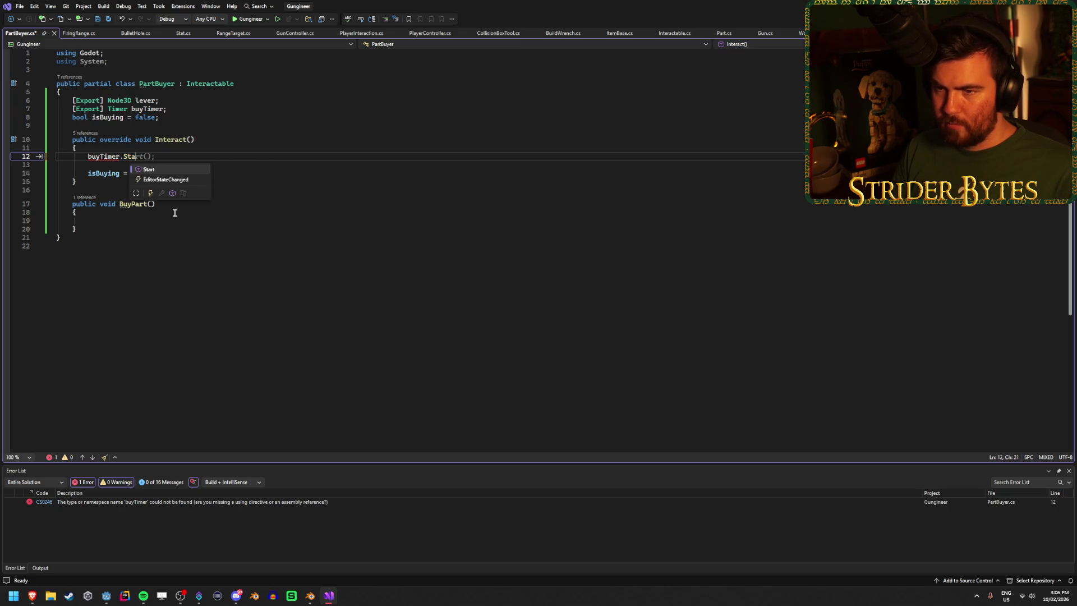
type(".")
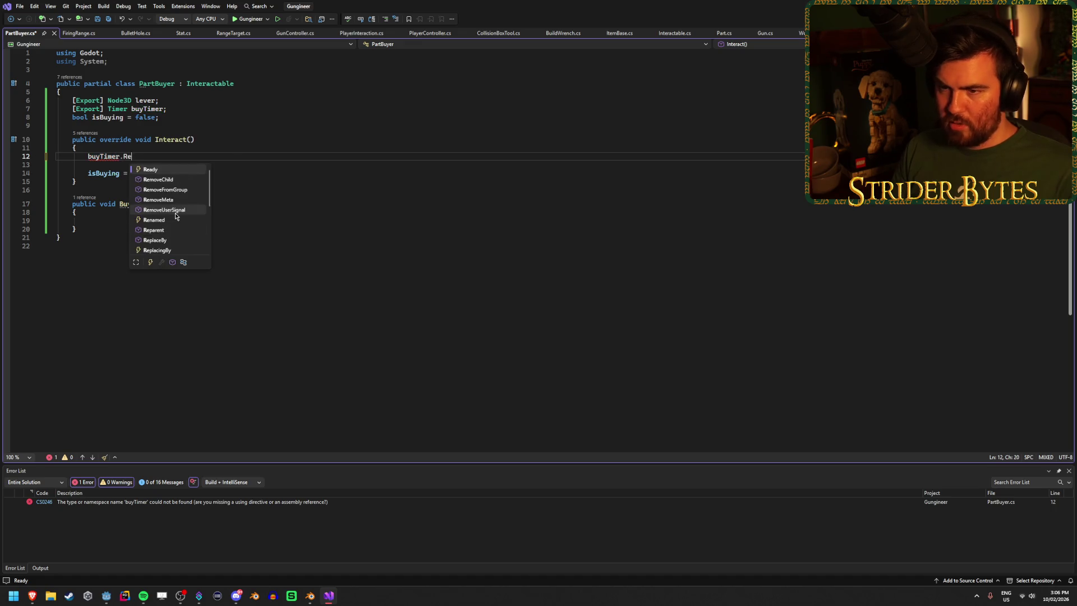
scroll(175, 216, "down", 10)
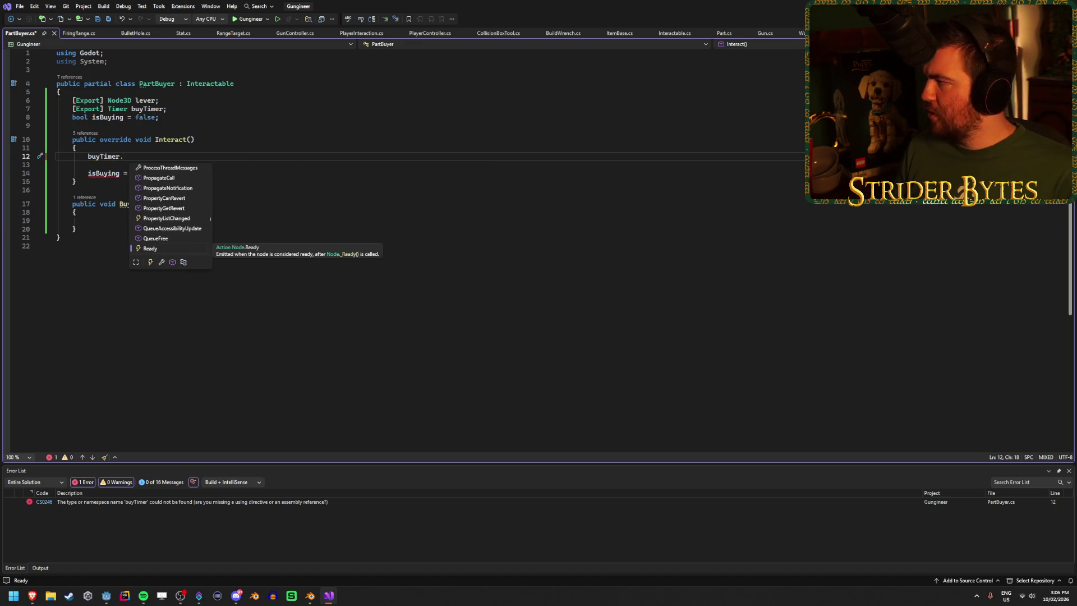
key("Escape")
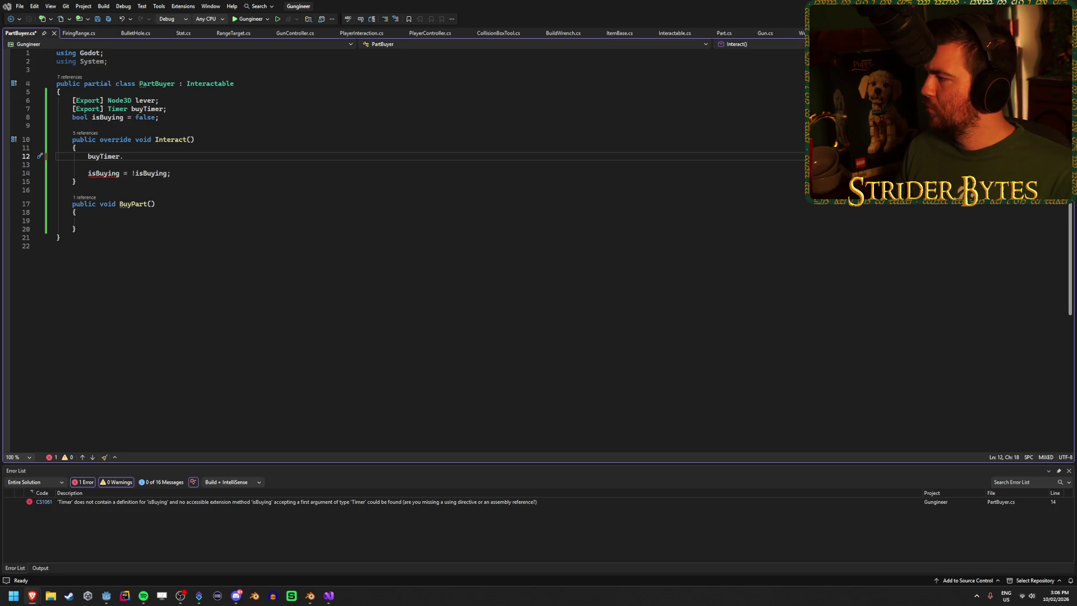
key("alt+Tab")
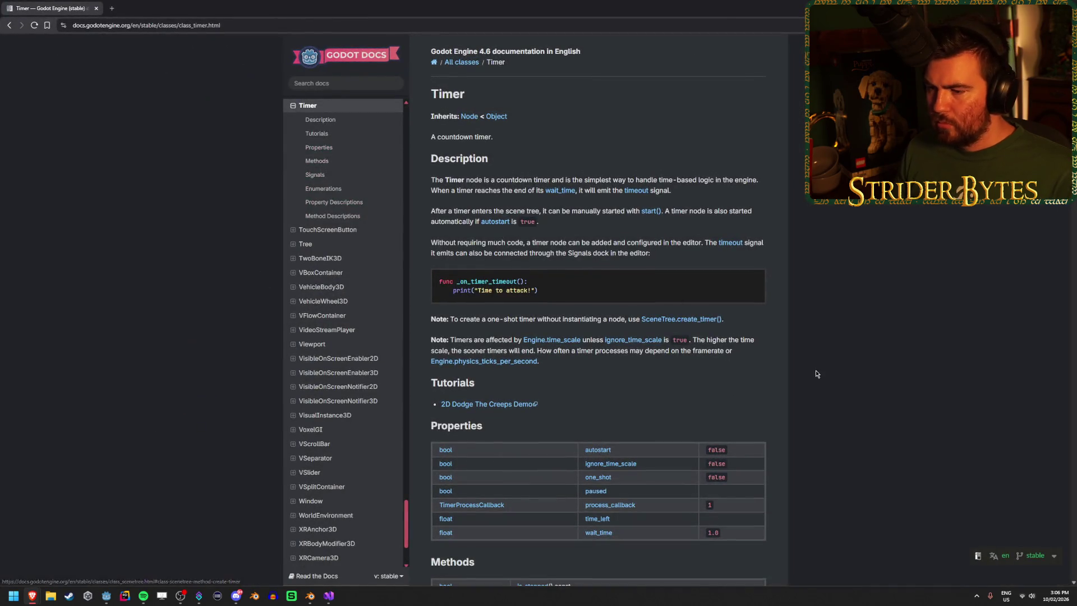
Step: Scroll the Timer docs down to the timeout signal and back up through its methods
scroll(816, 362, "down", 3)
scroll(816, 362, "down", 2)
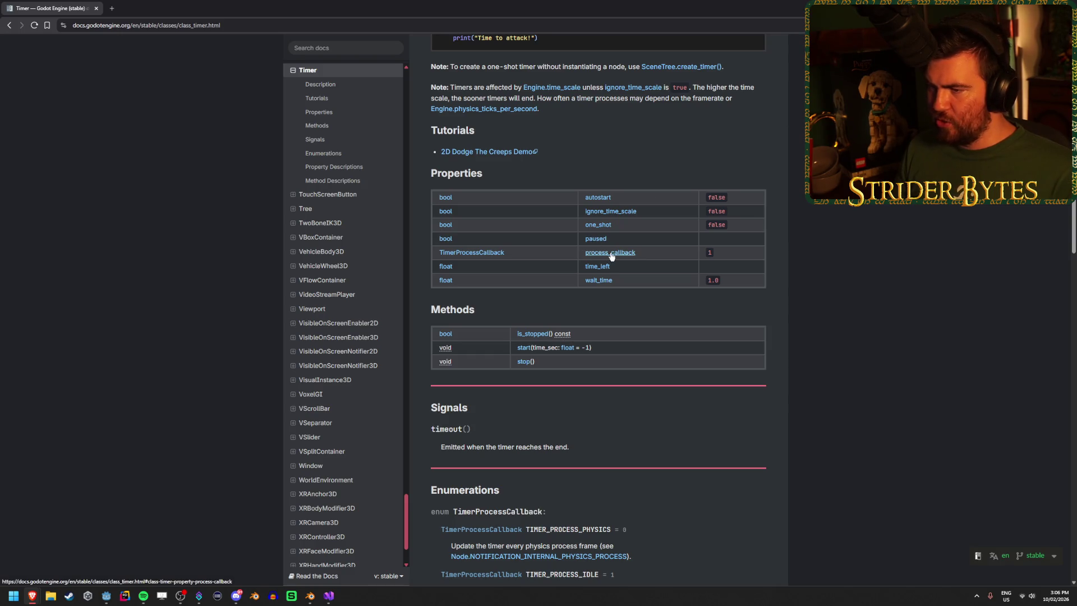
scroll(743, 347, "down", 8)
scroll(741, 342, "down", 7)
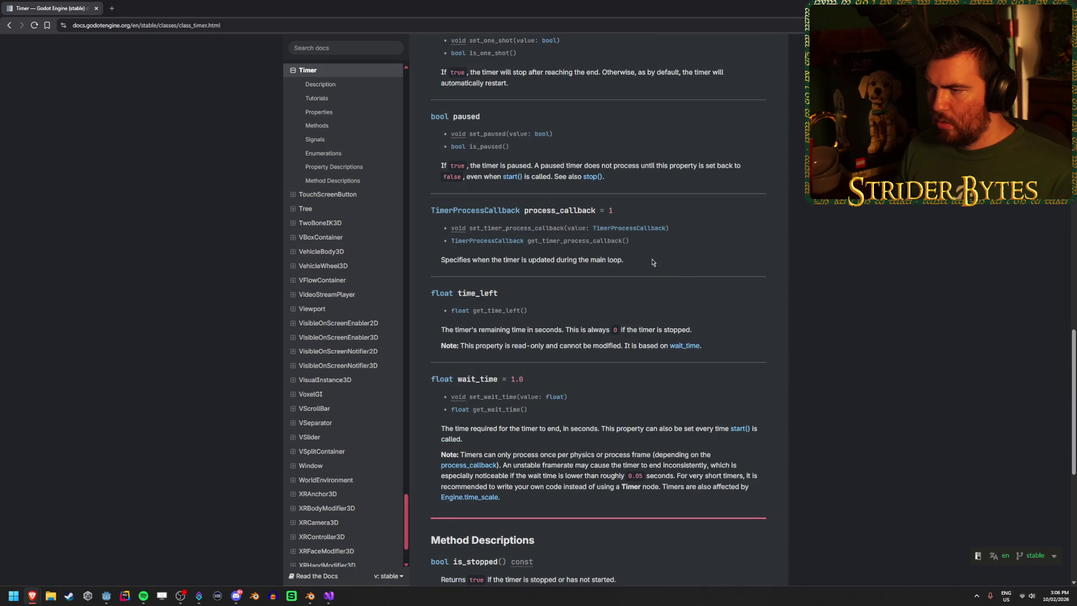
scroll(718, 468, "down", 5)
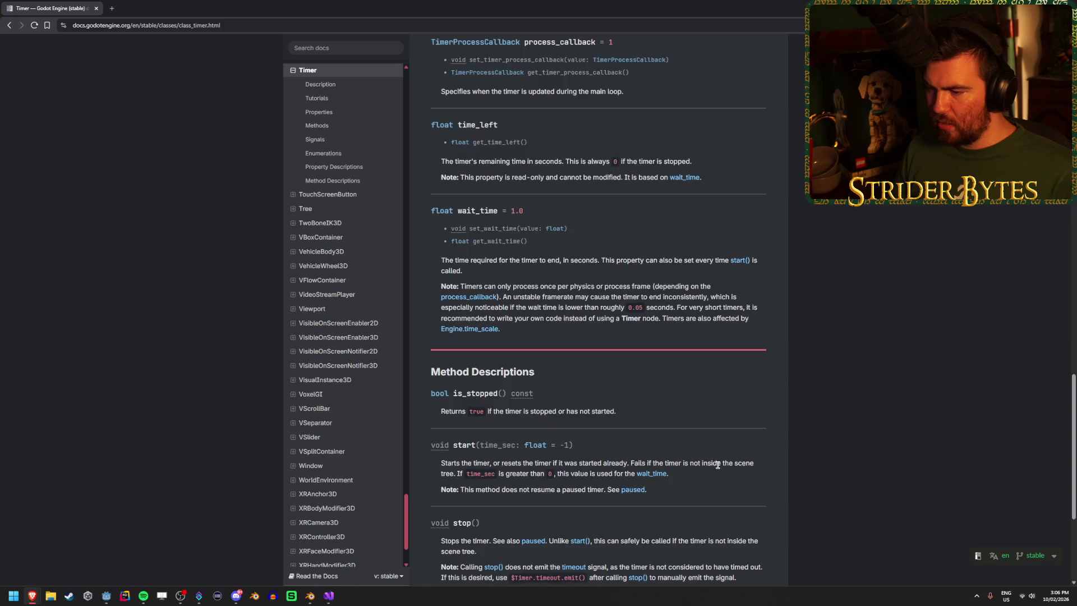
scroll(718, 465, "up", 7)
scroll(717, 465, "up", 8)
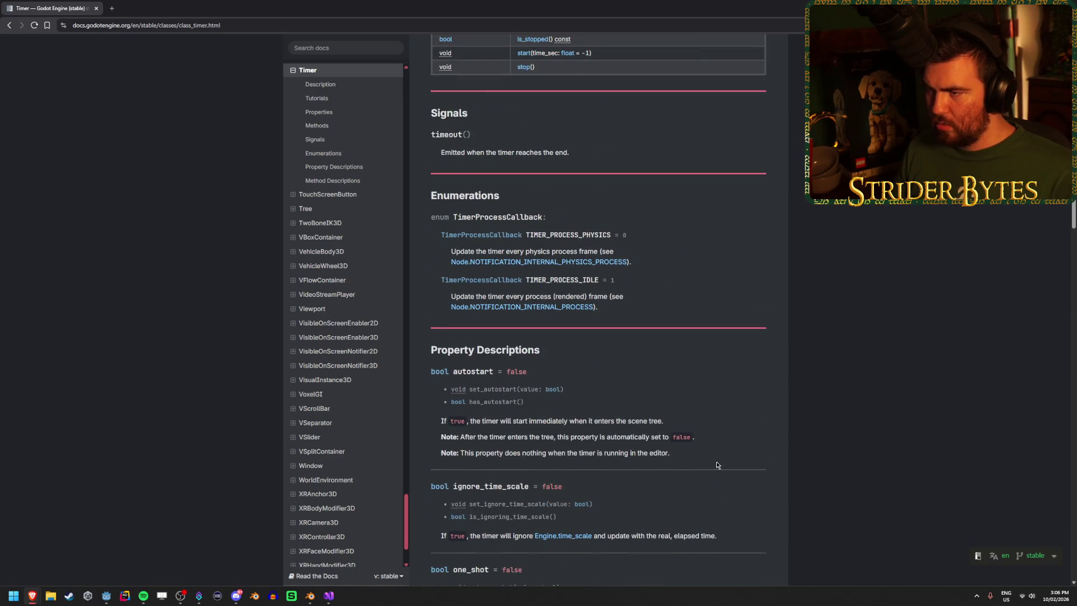
scroll(716, 464, "up", 3)
scroll(716, 464, "up", 4)
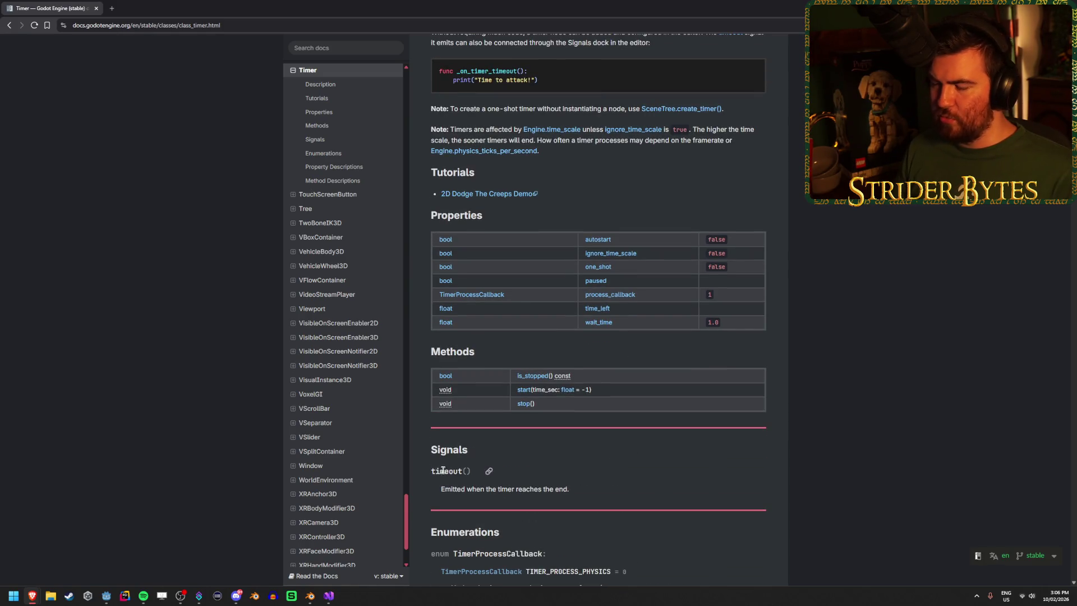
key("alt+Tab")
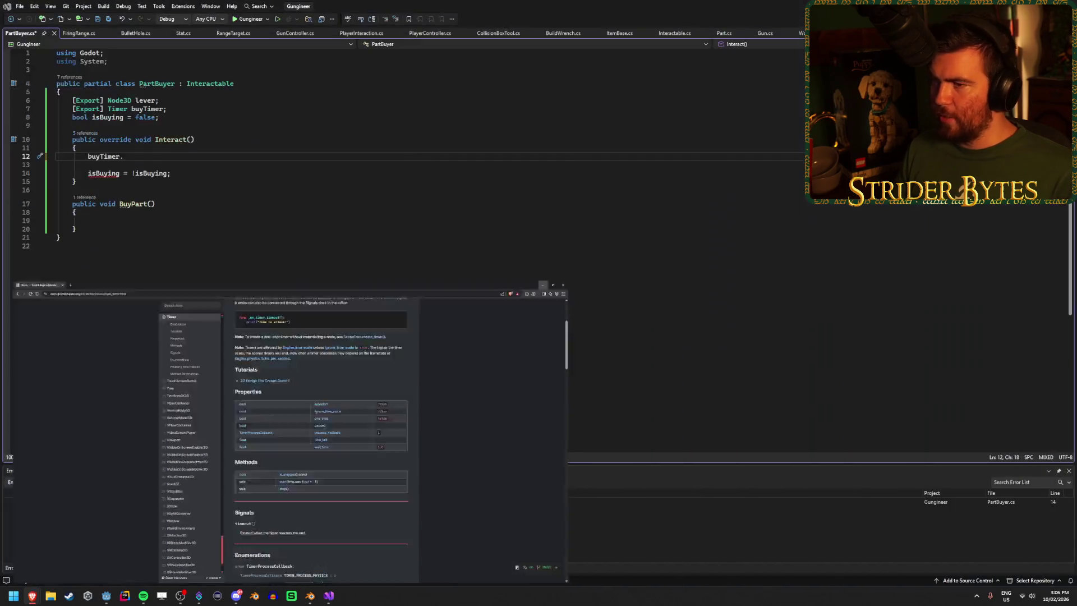
Step: Add a _Ready override containing 'buyTimer.Timeout += BuyPart;' and save PartBuyer.cs
left_click(216, 129)
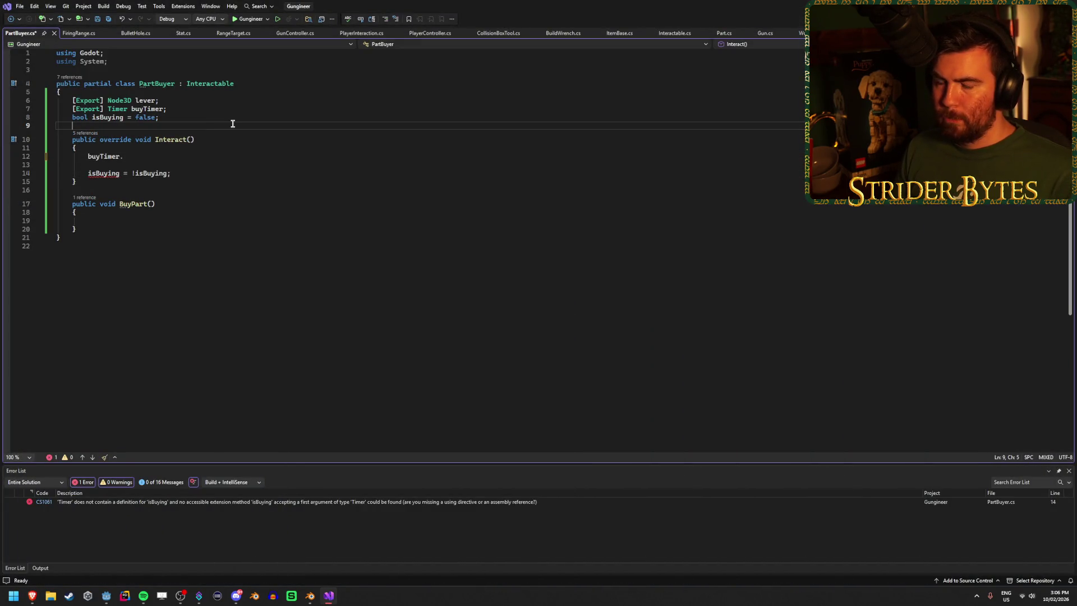
key("Return")
key("Return")
key("Up")
type("void")
key("Escape")
key("BackSpace")
key("BackSpace")
type("override void Re")
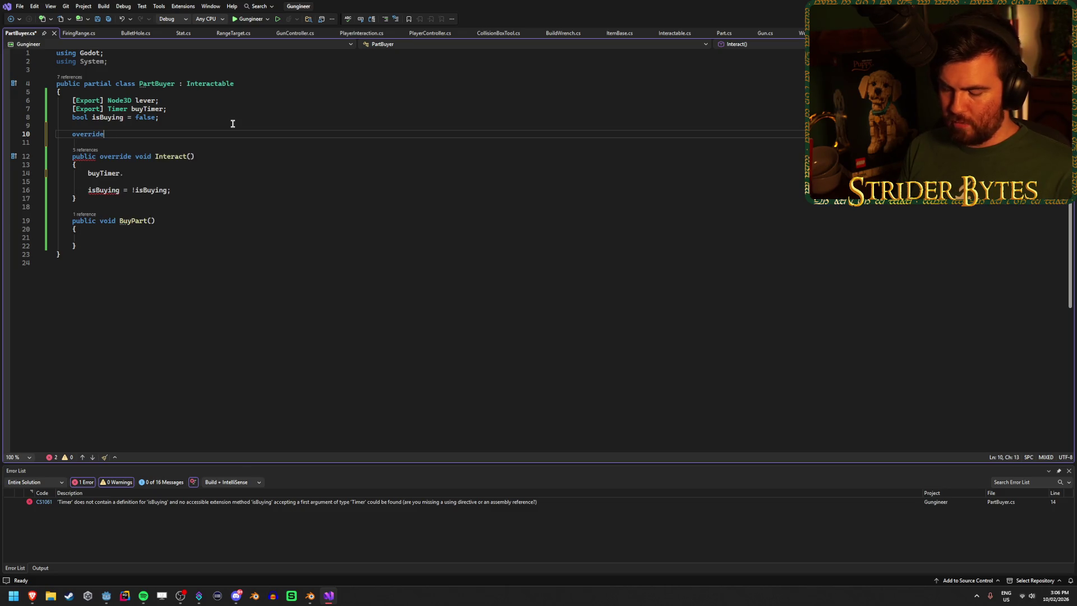
key("Tab")
key("BackSpace")
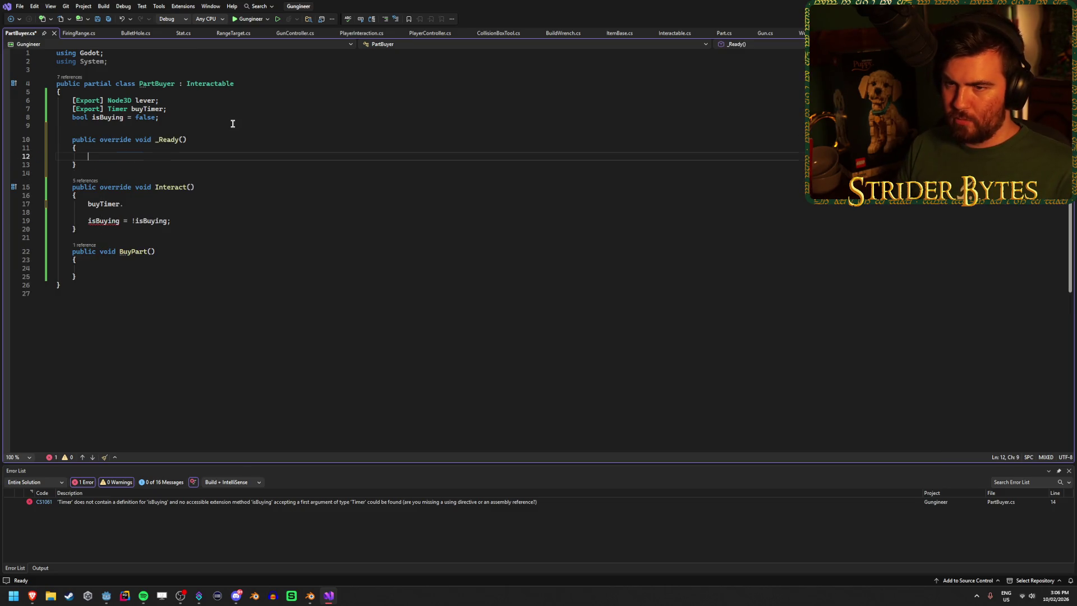
type("buyTimer.Timeout ")
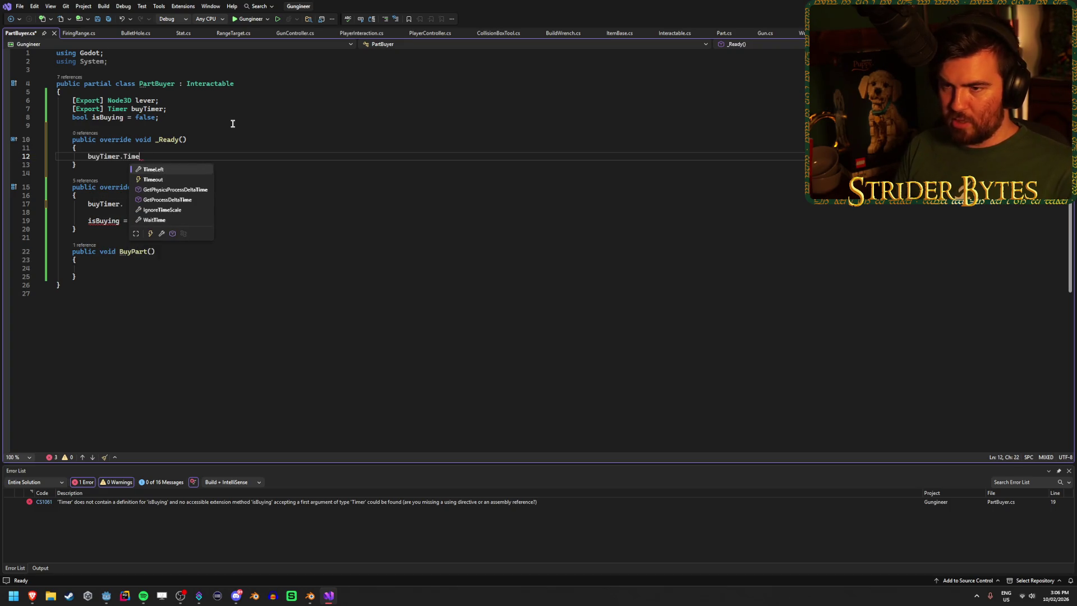
type("+= BuyPart")
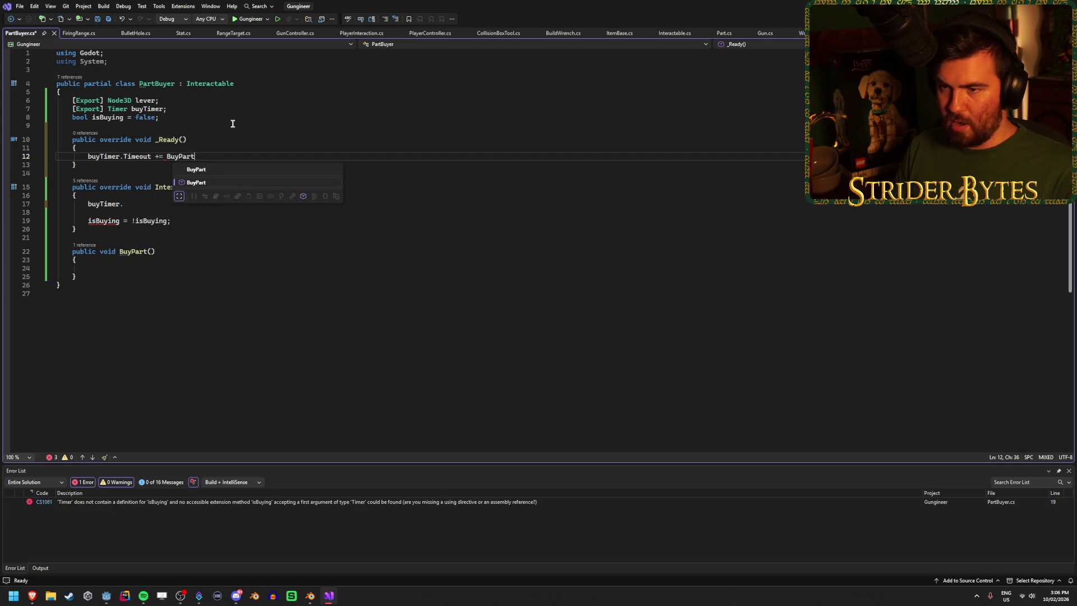
type(";")
key("ctrl+s")
Step: Erase the unfinished 'buyTimer.' line from the Interact method
left_click(219, 163)
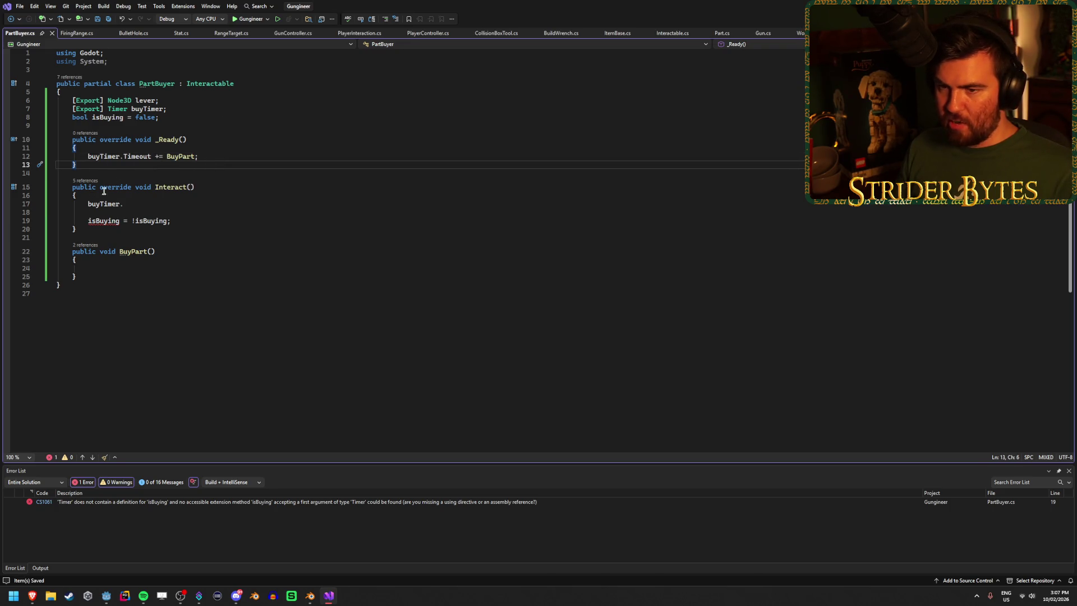
left_click(168, 269)
mouse_move(106, 221)
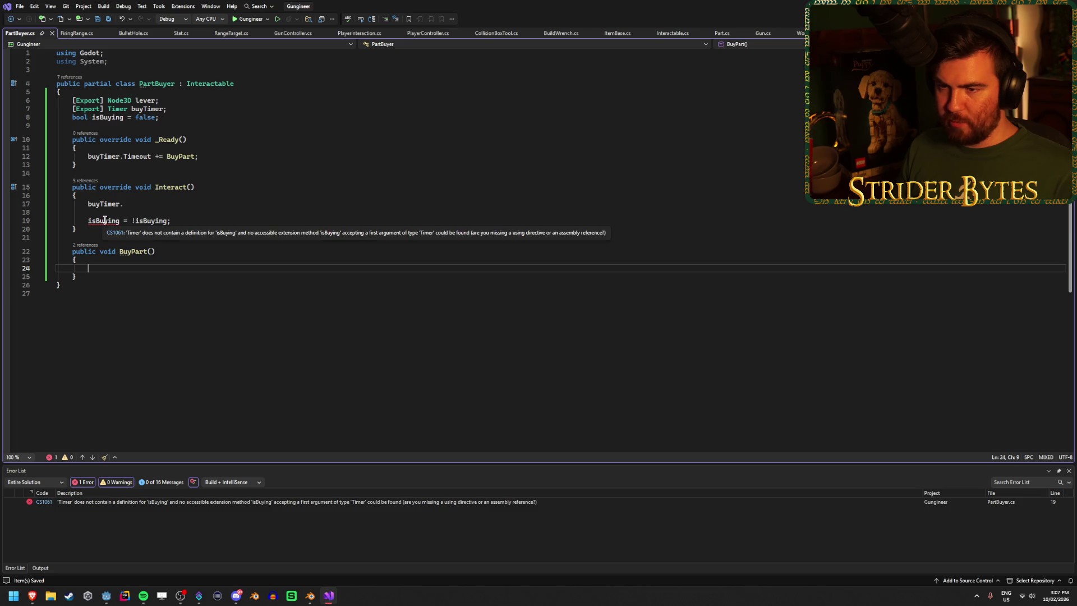
left_click(156, 205)
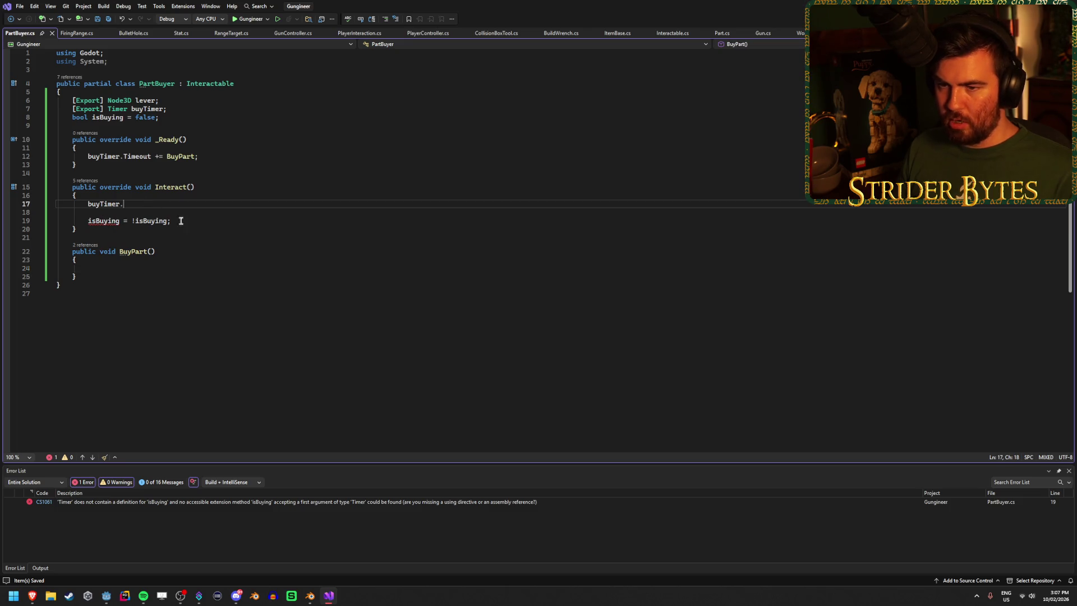
key("BackSpace")
type(".")
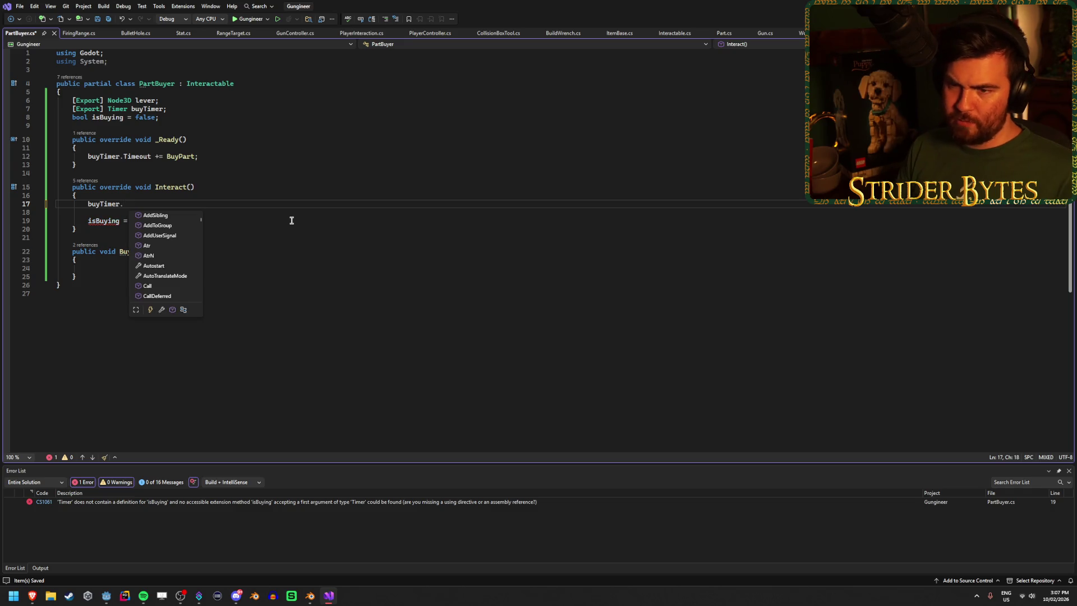
key("BackSpace")
key("BackSpace")
key("BackSpace")
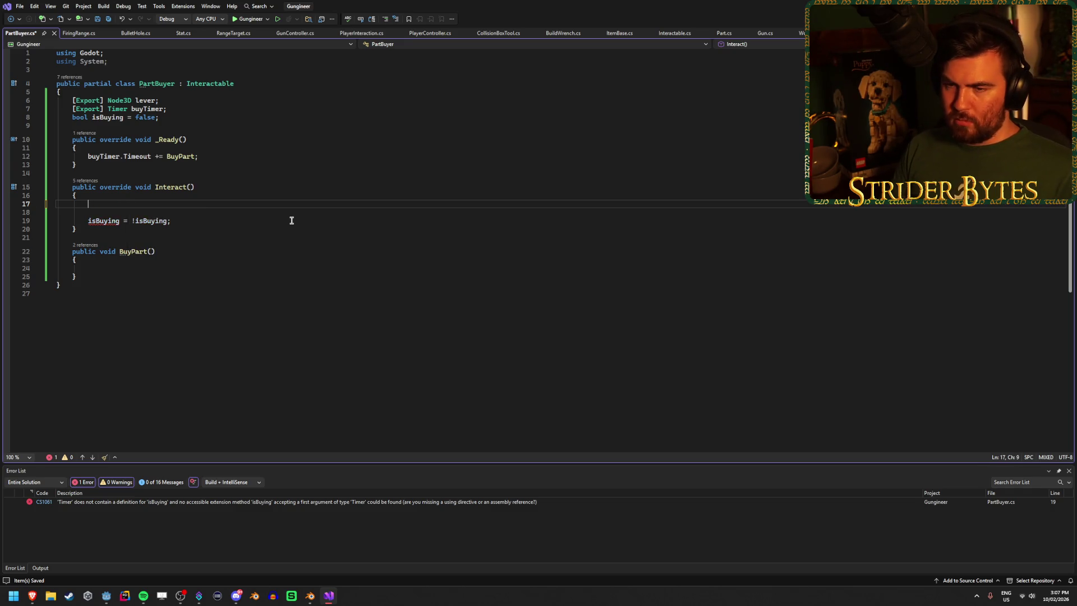
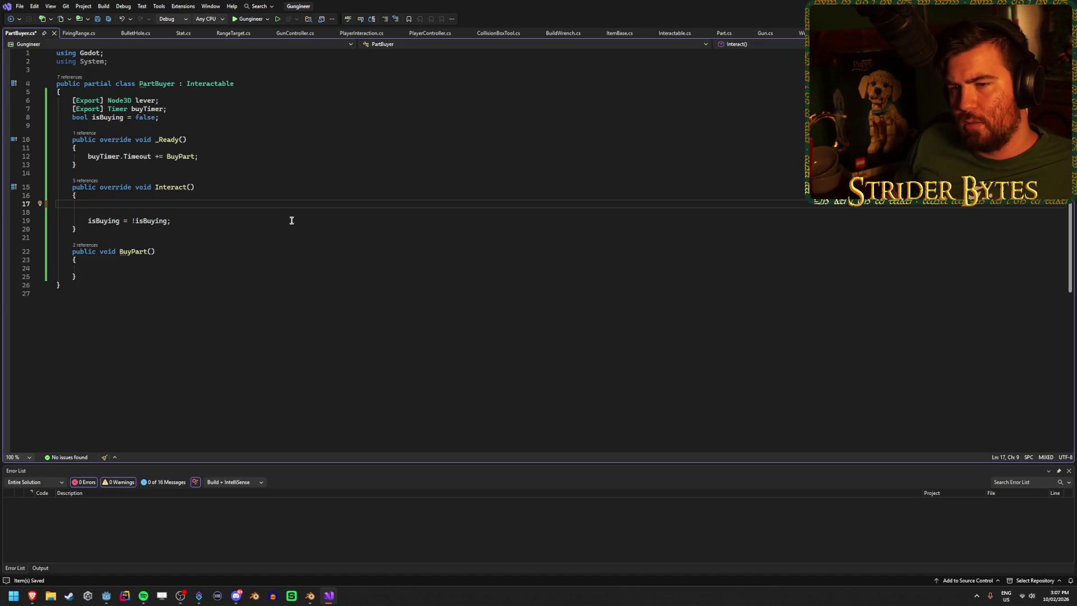
Step: Write line 17 as isBuying == false ? buyTimer.Start() : buyTimer.Stop(); and save
type("isBu")
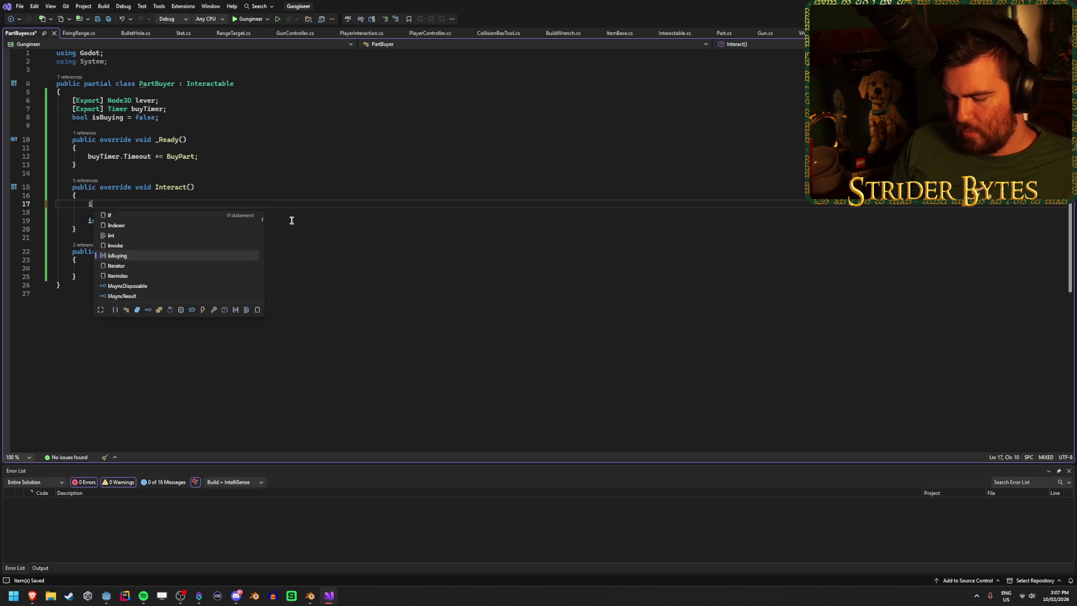
key("Tab")
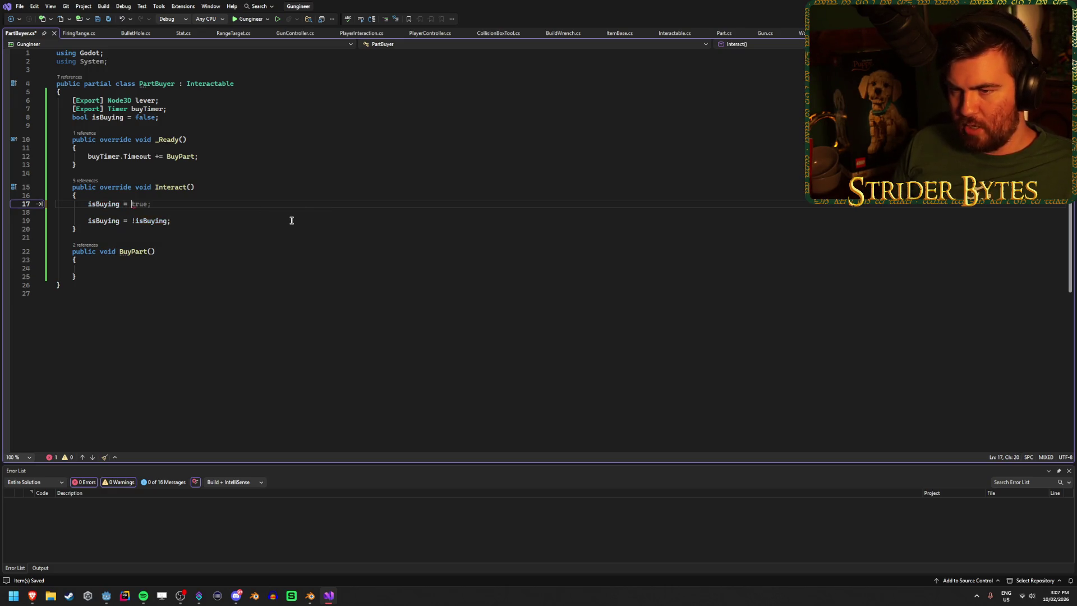
type("= tr")
key("BackSpace")
key("BackSpace")
key("BackSpace")
type("== true ?")
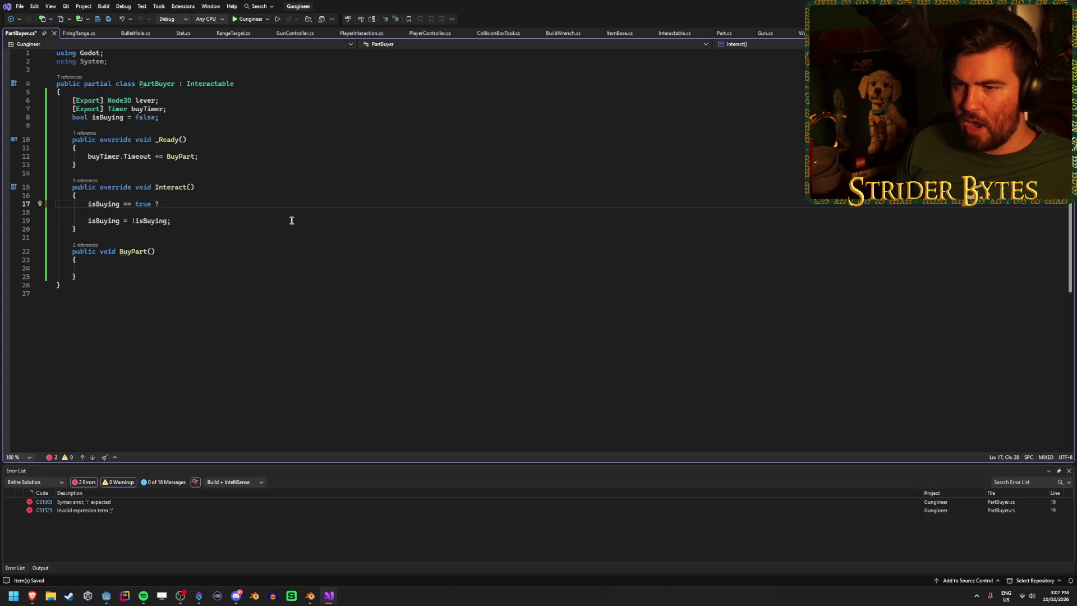
double_click(140, 204)
type("false")
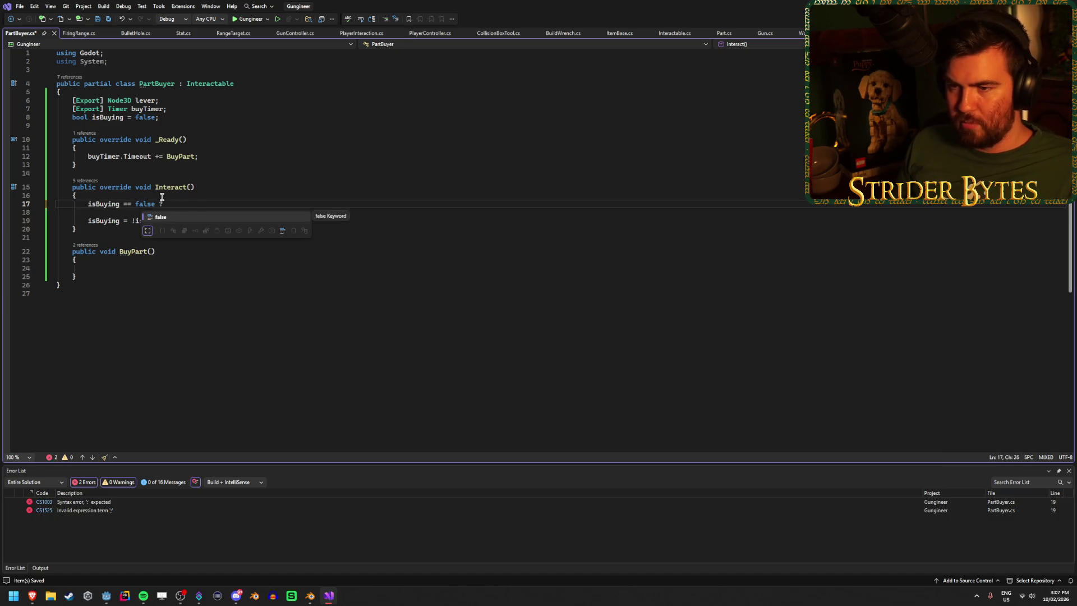
left_click(196, 203)
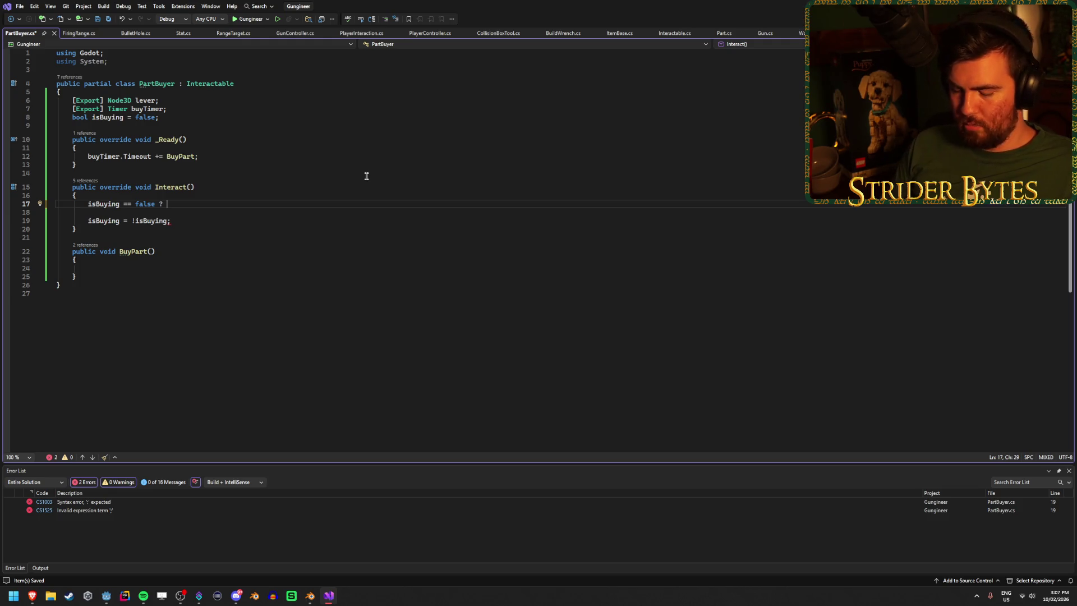
type("buyTimer")
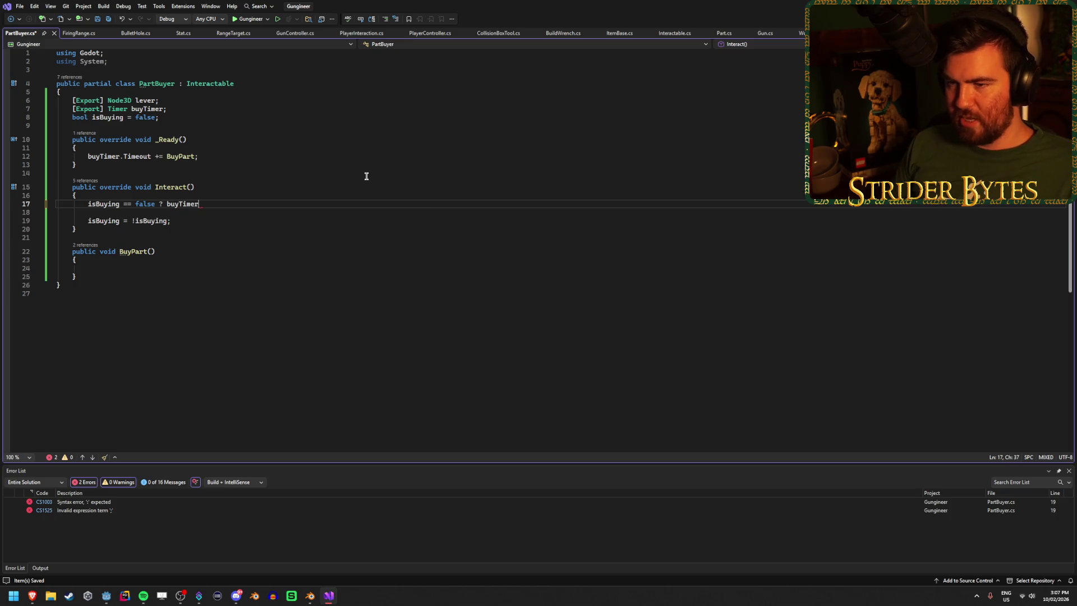
type(".St")
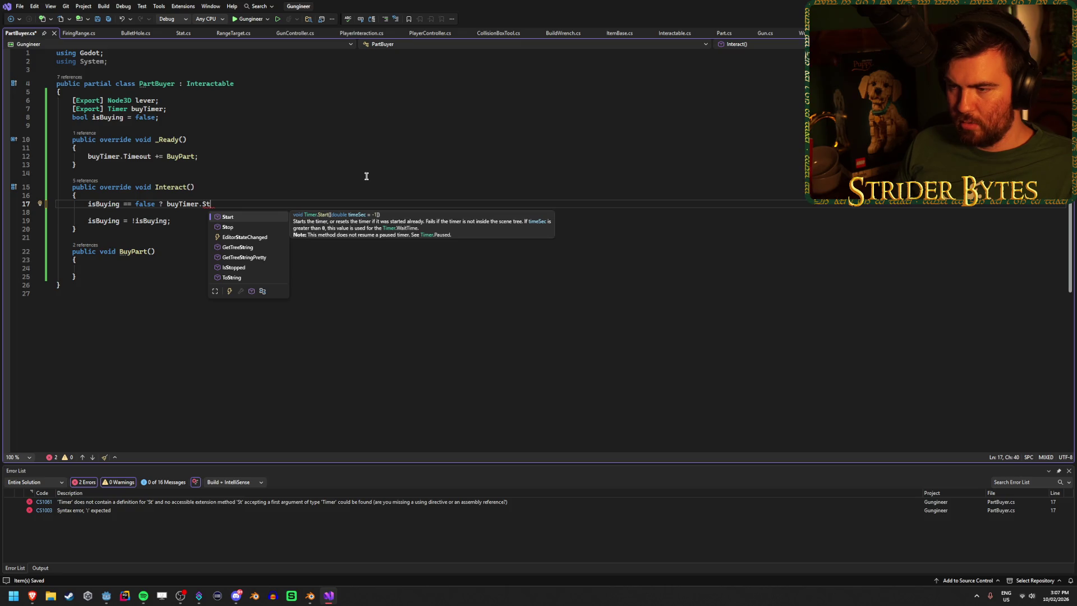
key("Tab")
type("()")
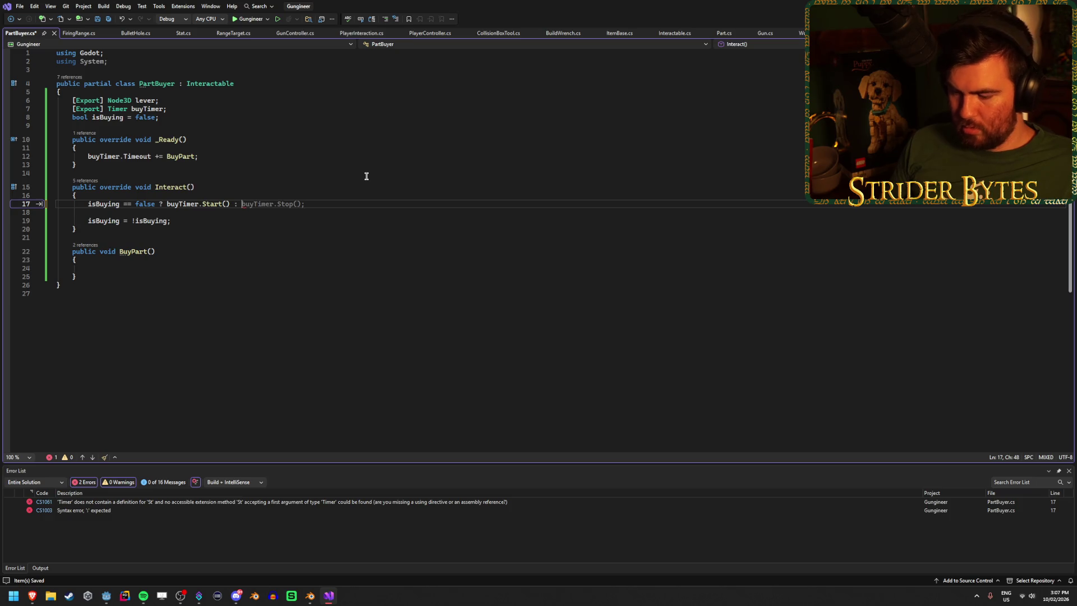
key("Tab")
key("ctrl+s")
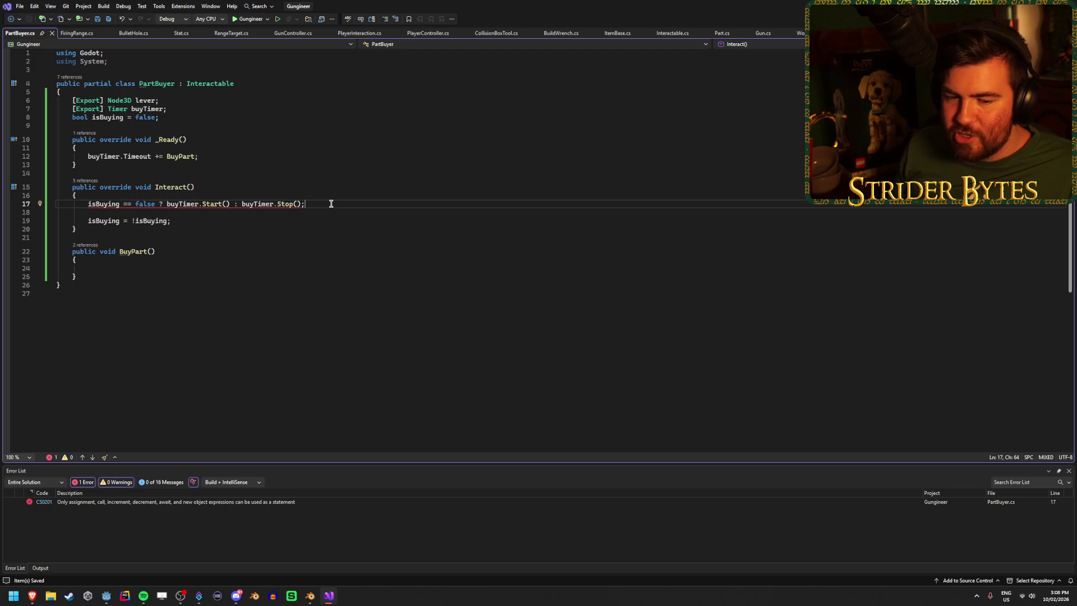
Step: Delete the '== false' comparison so the ternary tests isBuying directly
left_click(158, 202)
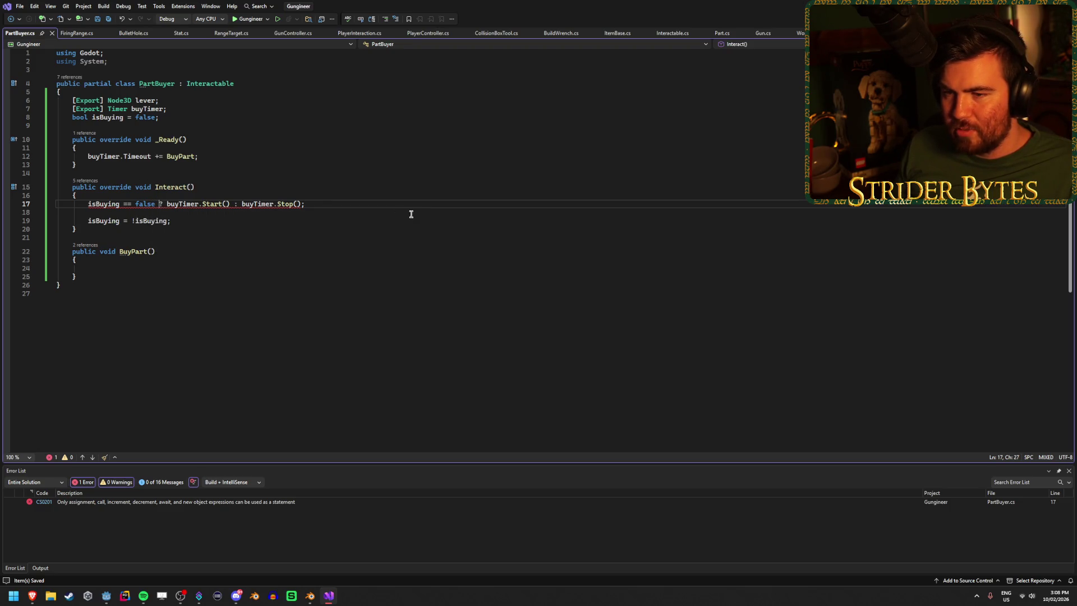
left_click(331, 203)
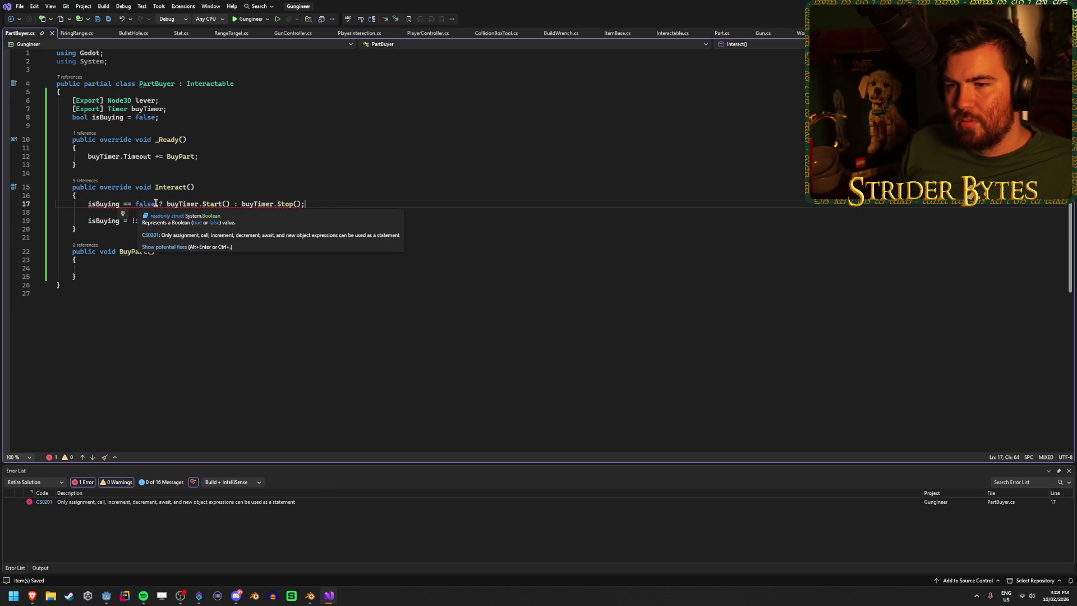
left_click_drag(155, 203, 123, 204)
key("BackSpace")
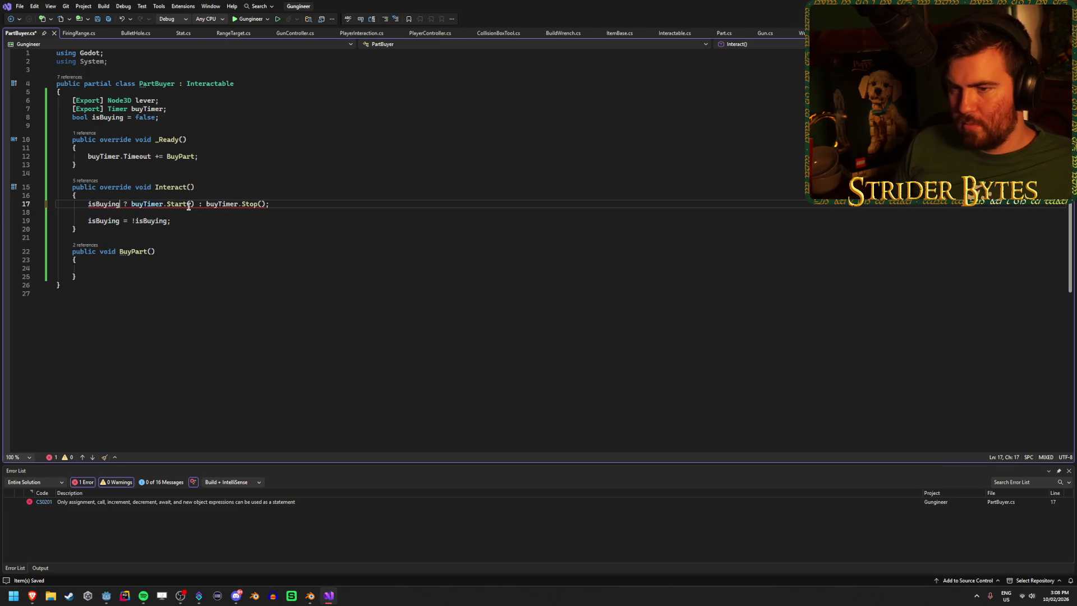
Step: Turn the ternary into an if (!isBuying) block with buyTimer.Start() and an else block holding buyTimer.Stop()
key("Home")
type("if(")
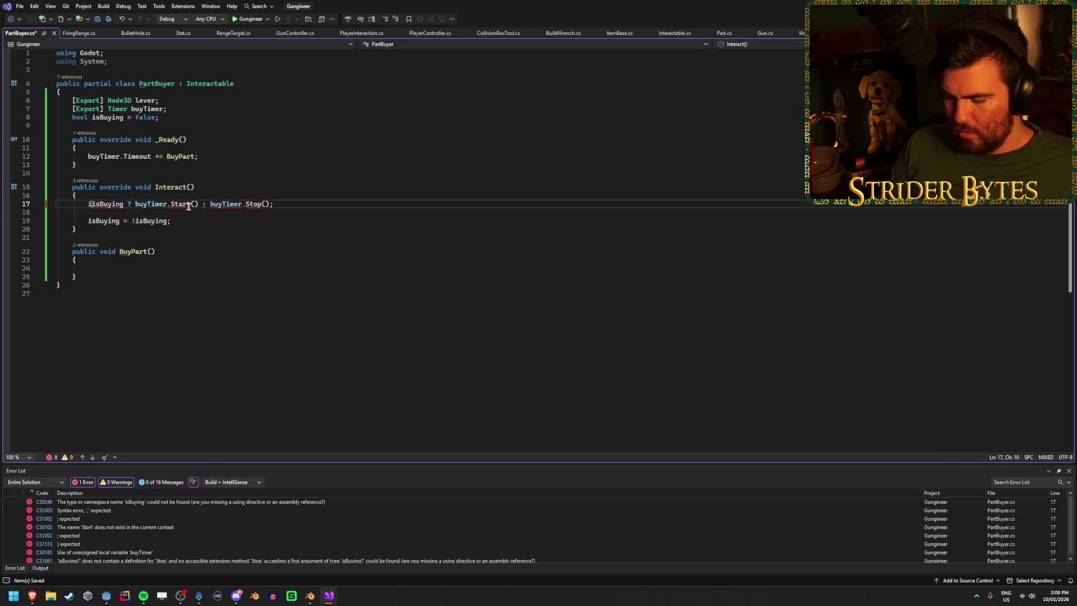
key("Right")
key("Right")
key("Right")
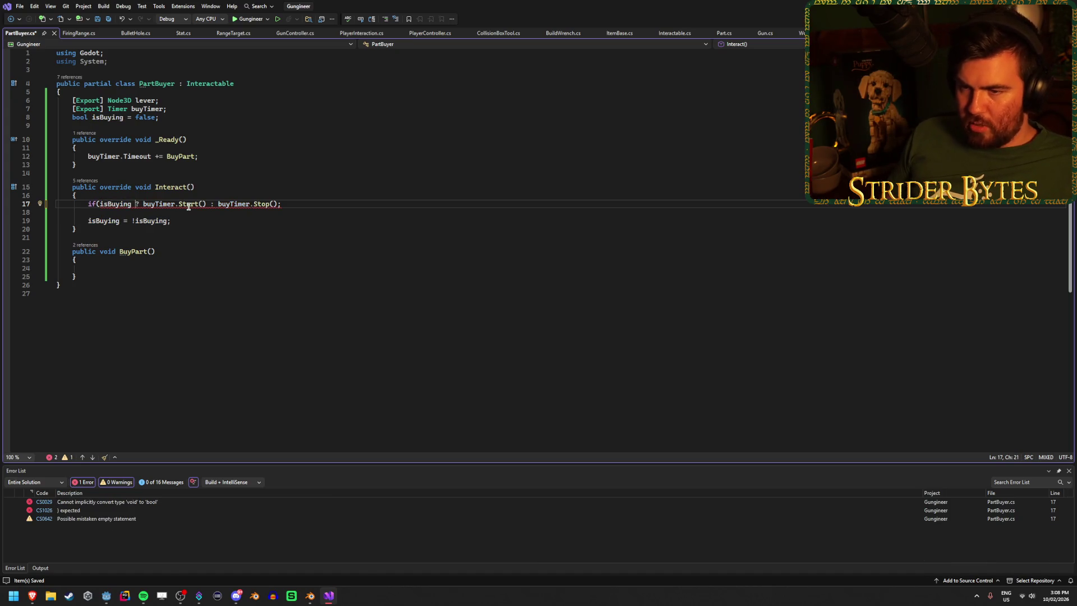
type(")")
key("ctrl+Left")
key("ctrl+Left")
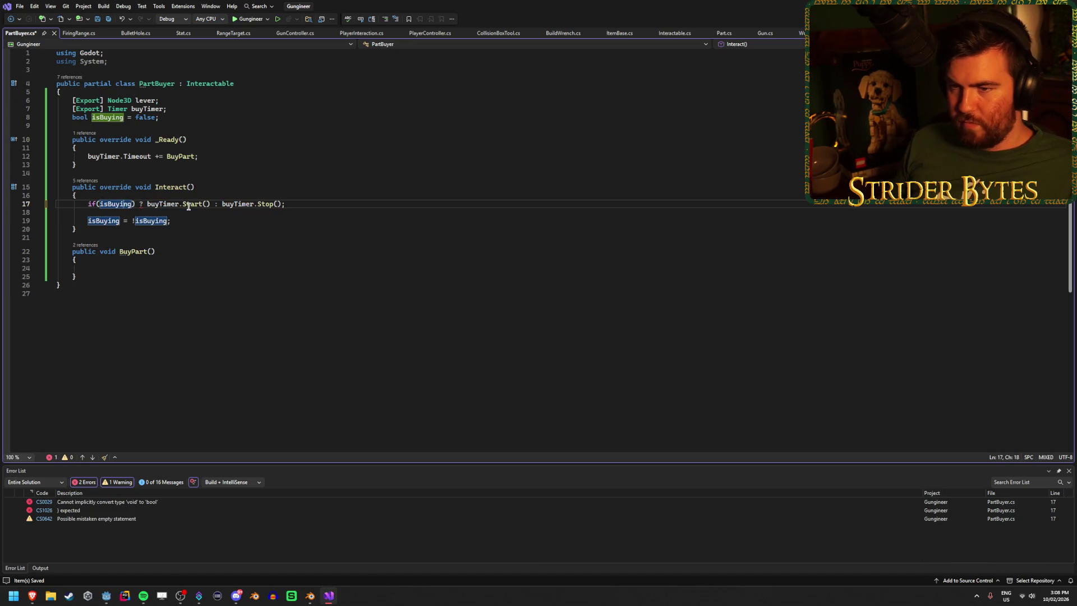
type("!")
key("Right")
key("Right")
key("Right")
key("Delete")
key("Delete")
key("Delete")
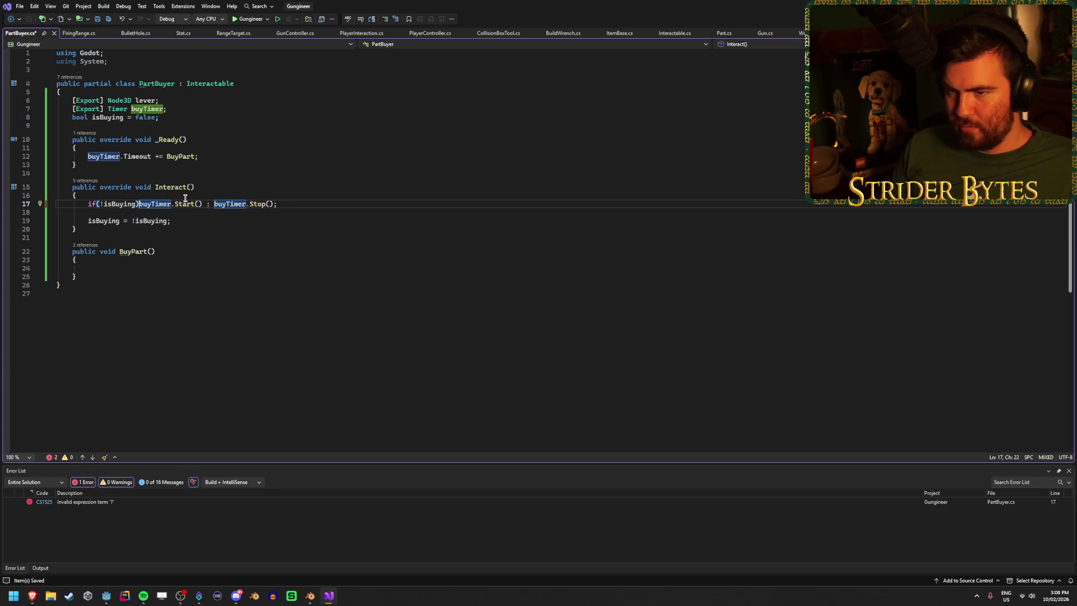
type("{")
key("Return")
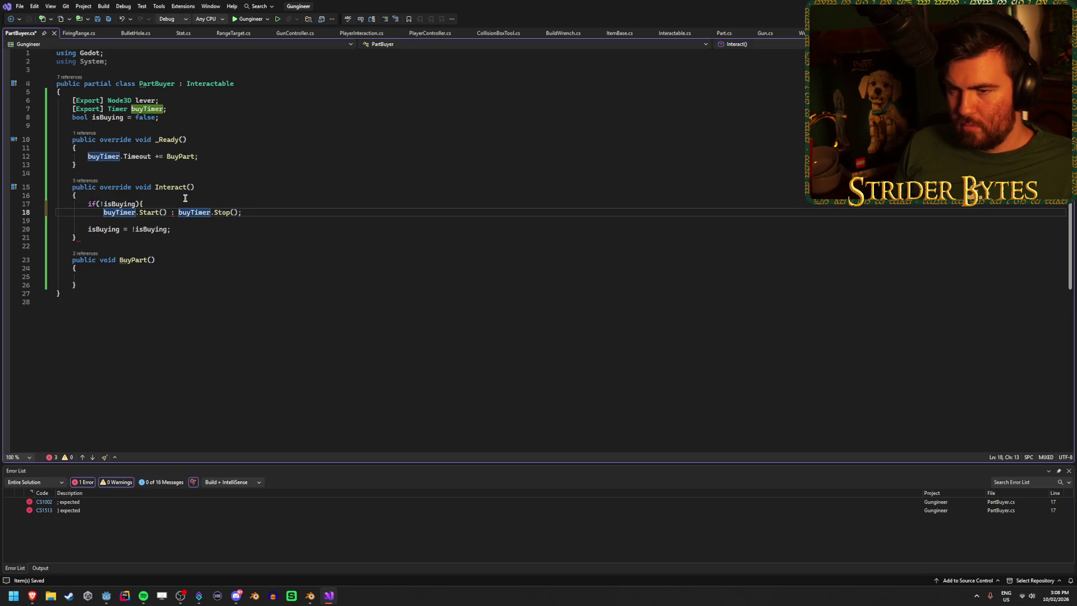
key("BackSpace")
key("BackSpace")
key("BackSpace")
type("}")
key("Return")
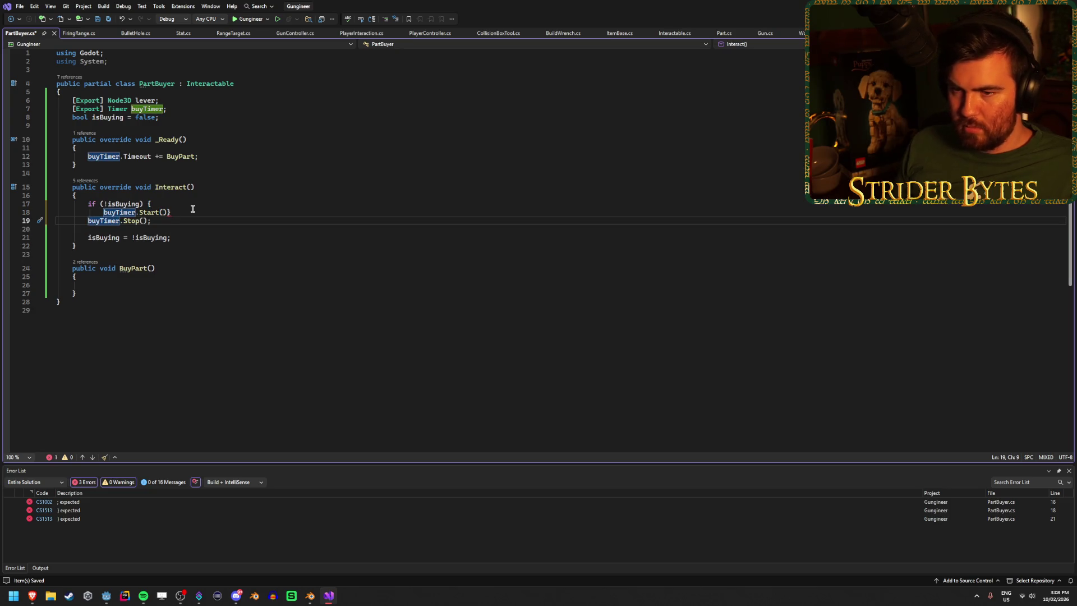
type("else")
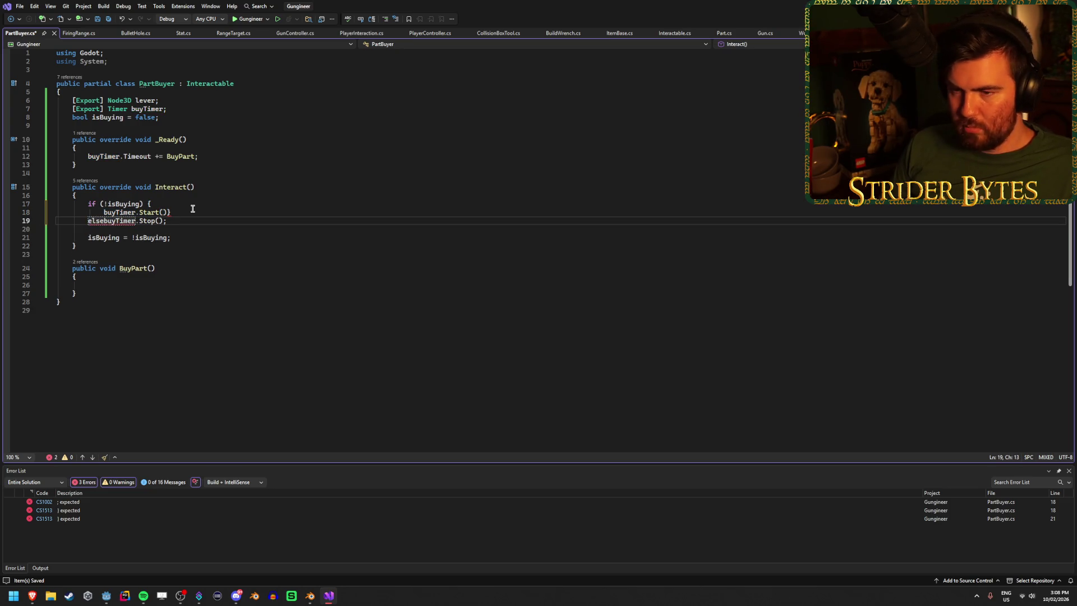
type("{")
key("Return")
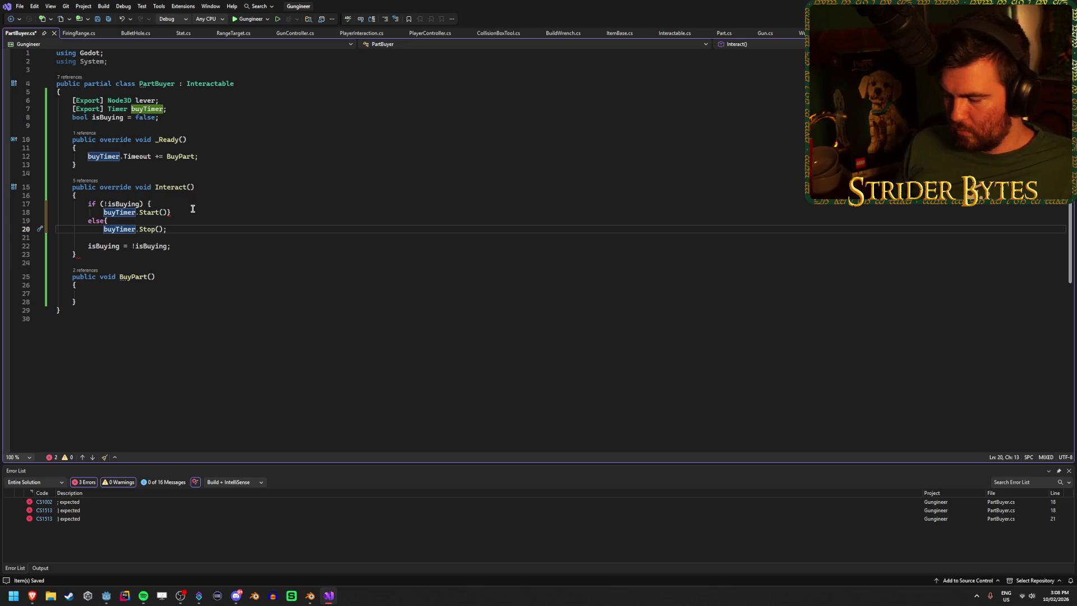
Step: Add the missing semicolon and closing braces so each timer call sits in its own block
key("End")
left_click(187, 213)
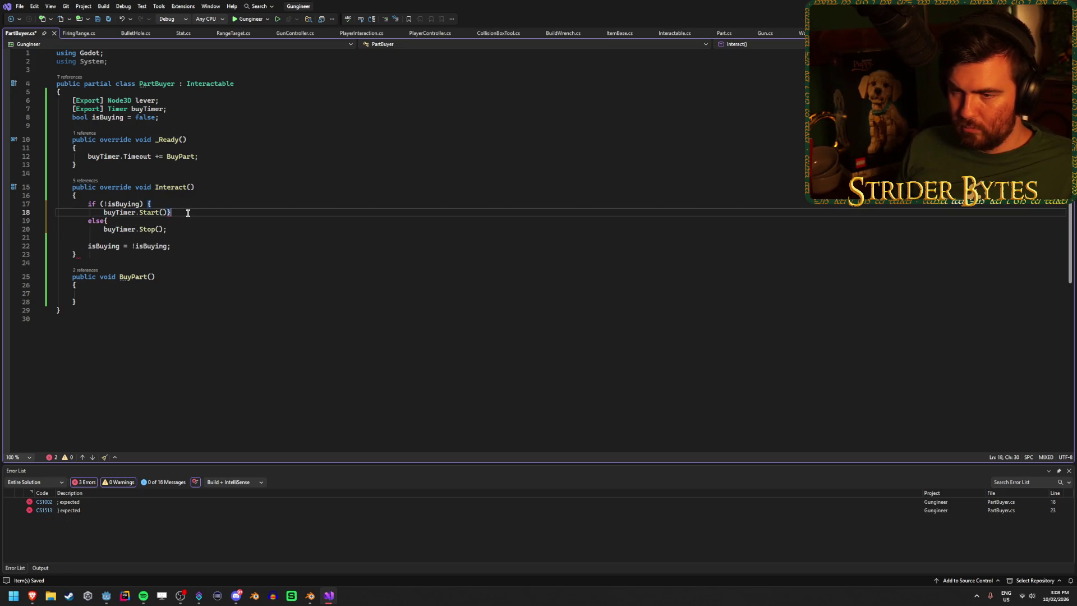
type(";")
key("Return")
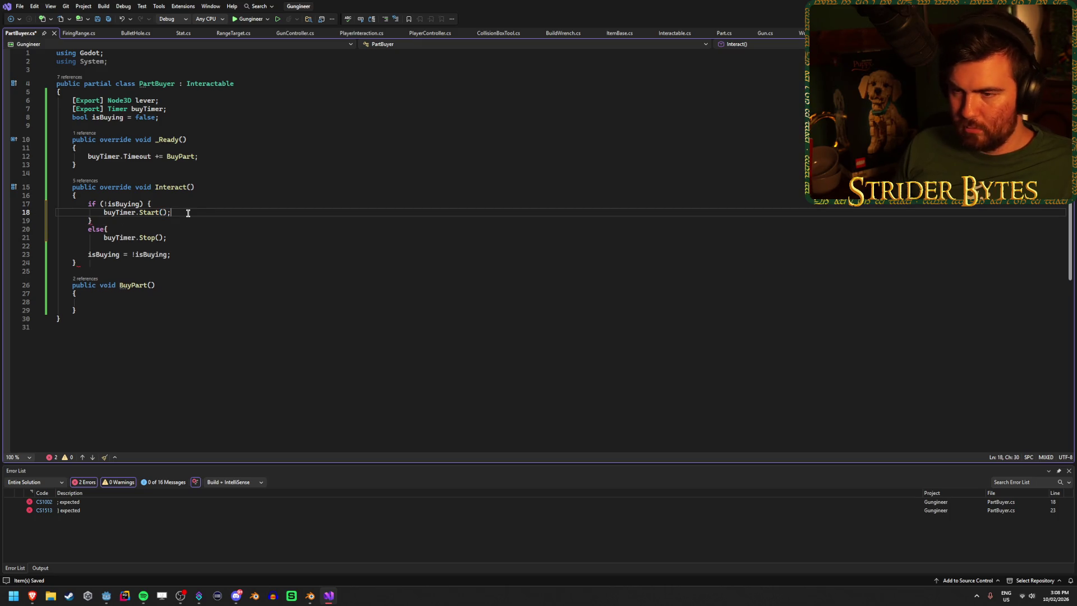
left_click(177, 238)
key("Return")
type("}")
key("Return")
key("BackSpace")
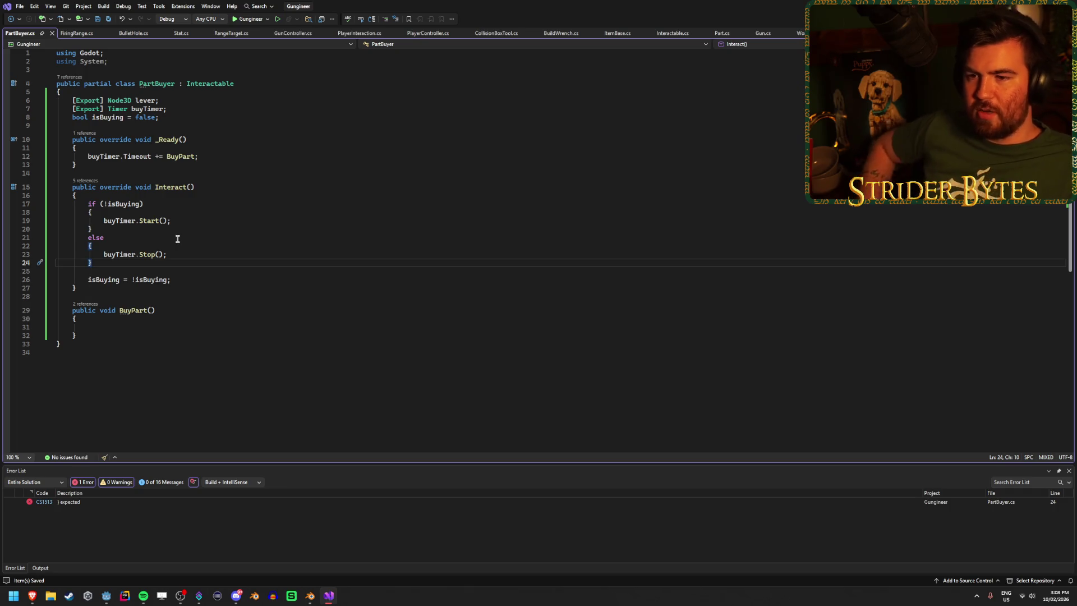
Step: Review the rewritten if/else and add a new line after buyTimer.Start()
left_click(245, 300)
left_click(247, 319)
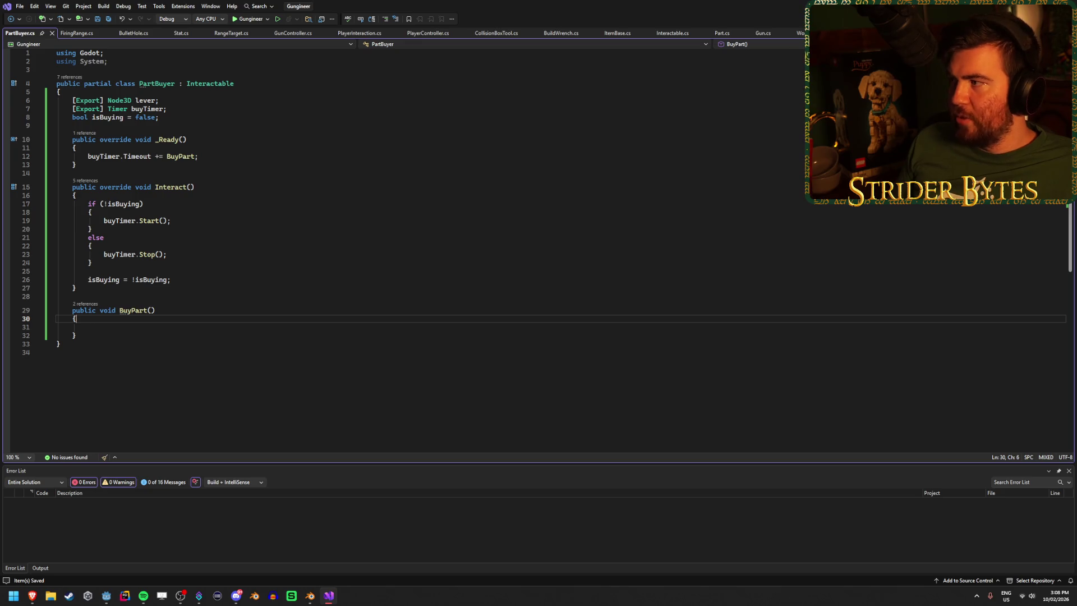
left_click(135, 201)
left_click(159, 197)
left_click(162, 204)
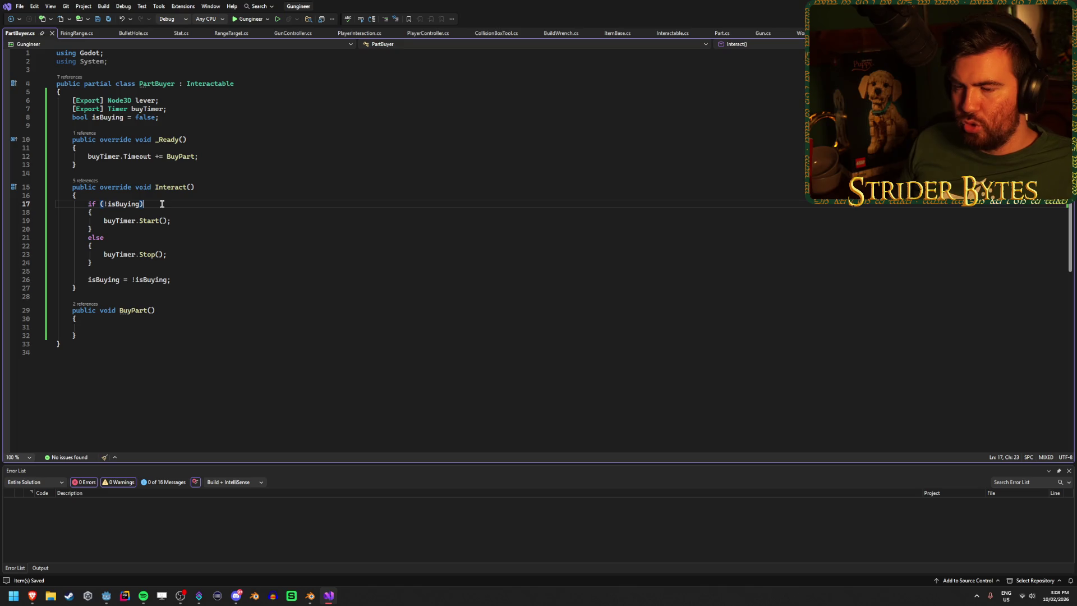
left_click(187, 221)
left_click(206, 239)
left_click(218, 203)
left_click(226, 220)
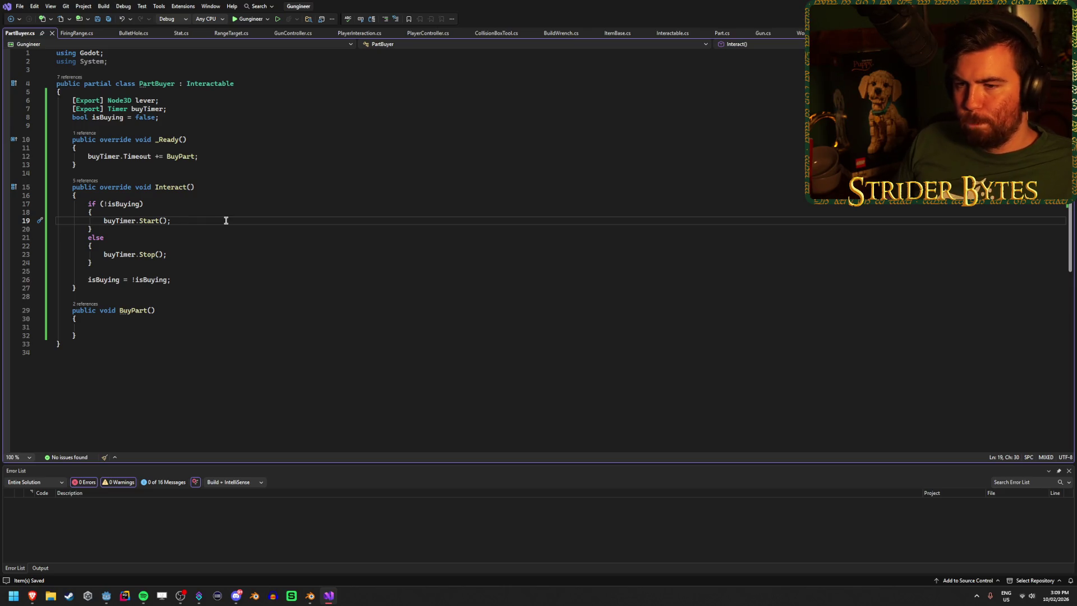
key("Return")
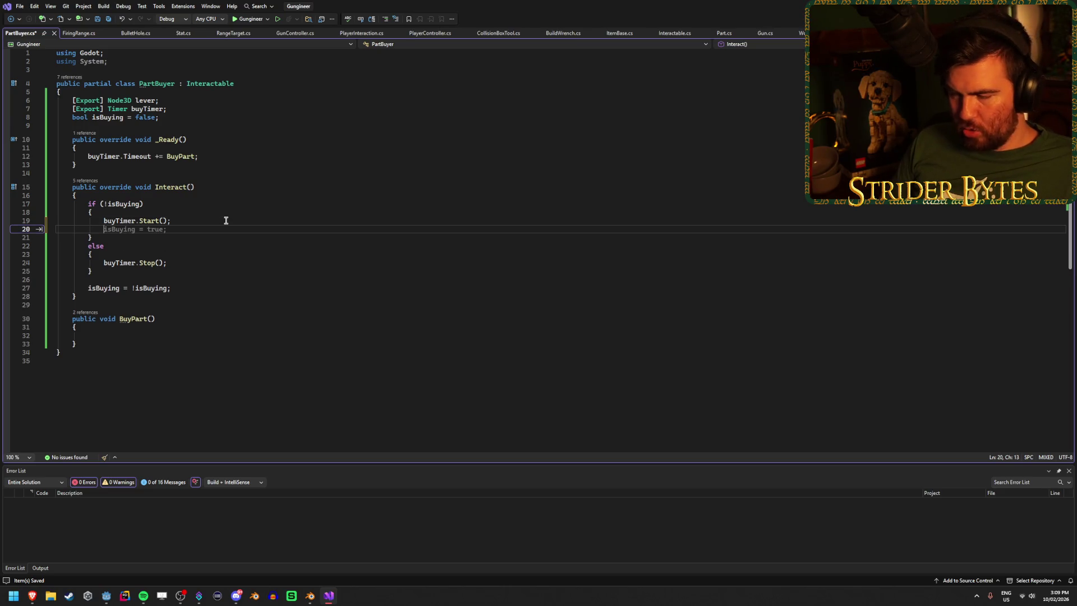
Step: Try a CreateTween call on line 20, then clear the faulty text
key("ctrl+space")
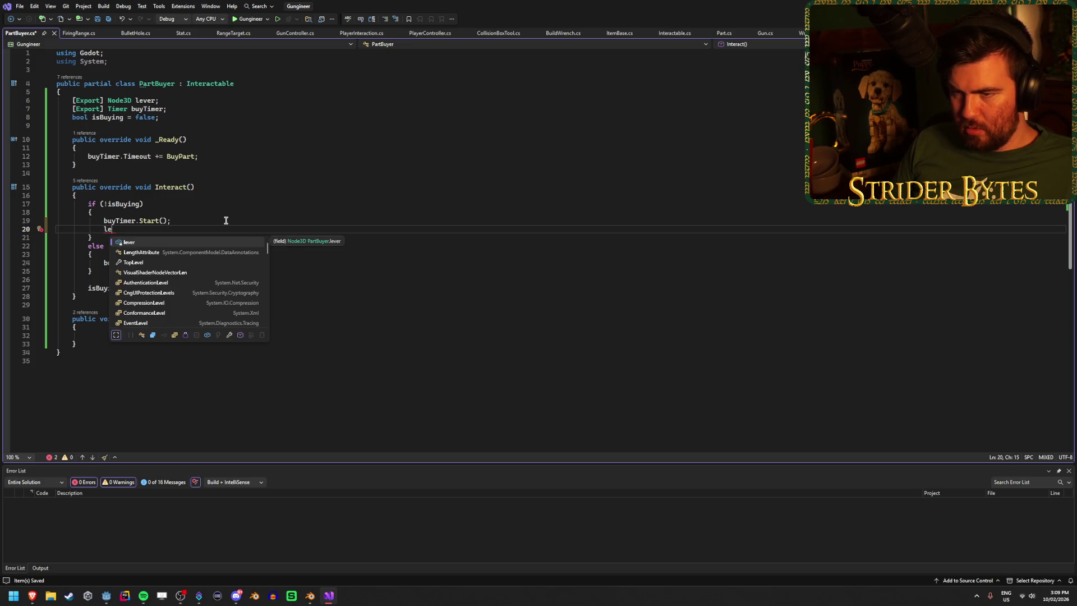
type("Create")
key("Tab")
type(".T")
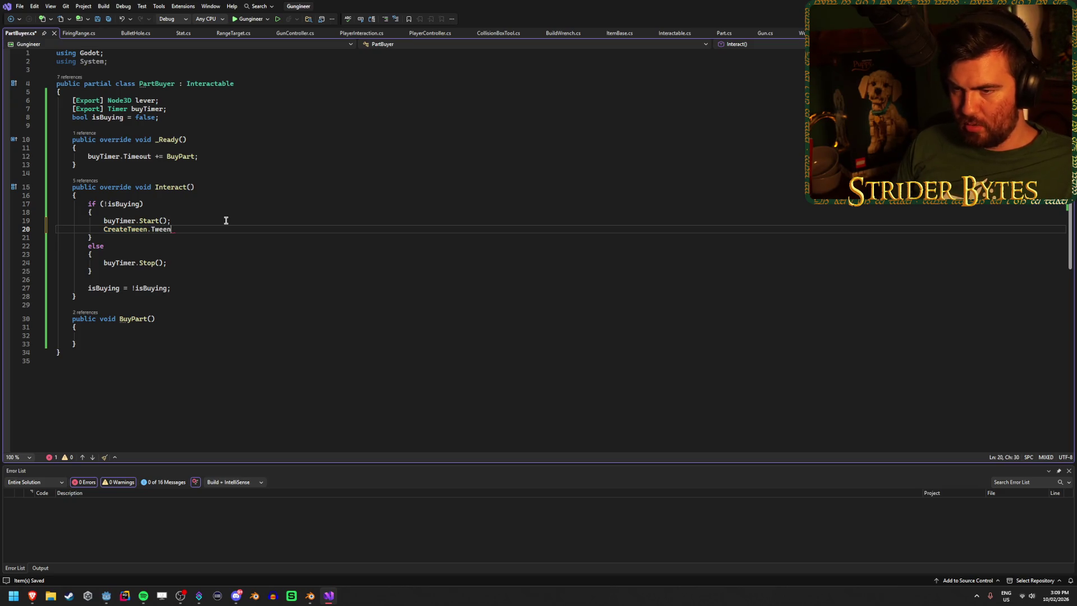
key("BackSpace")
key("BackSpace")
key("BackSpace")
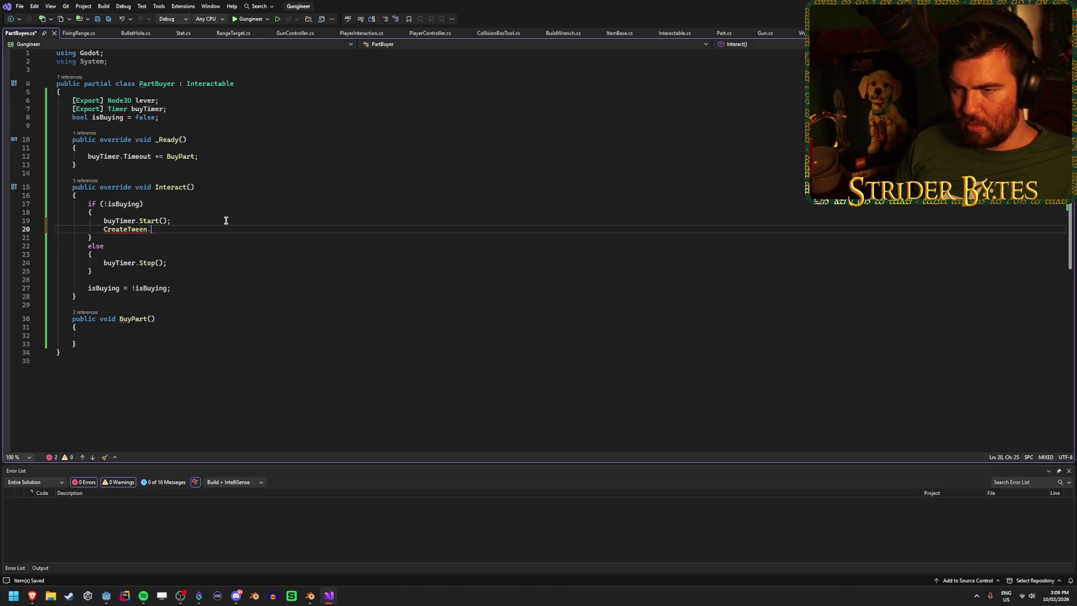
type("PTweenPro")
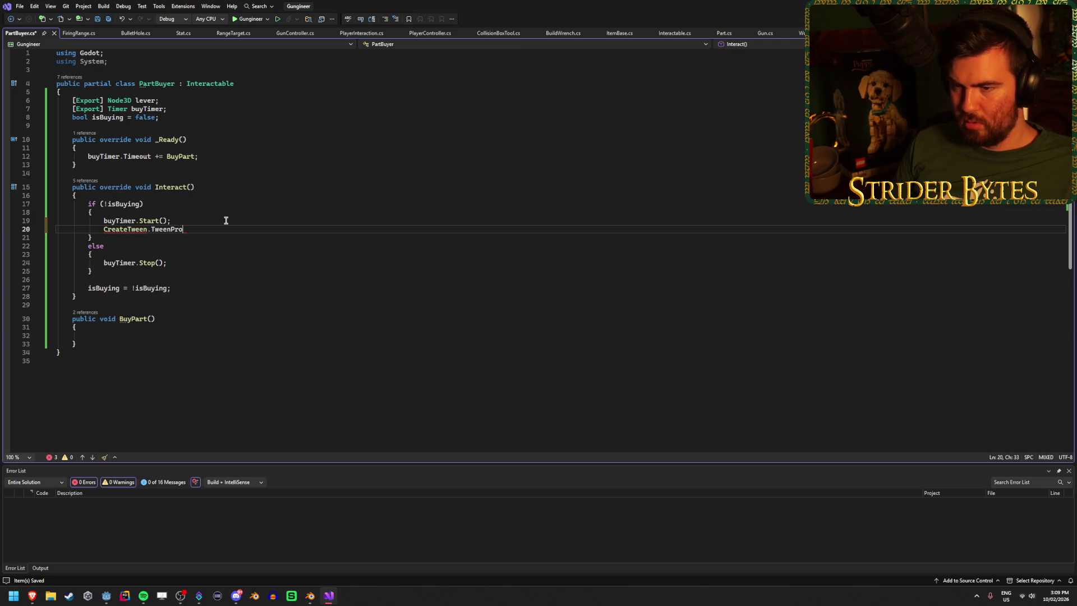
type("rty(")
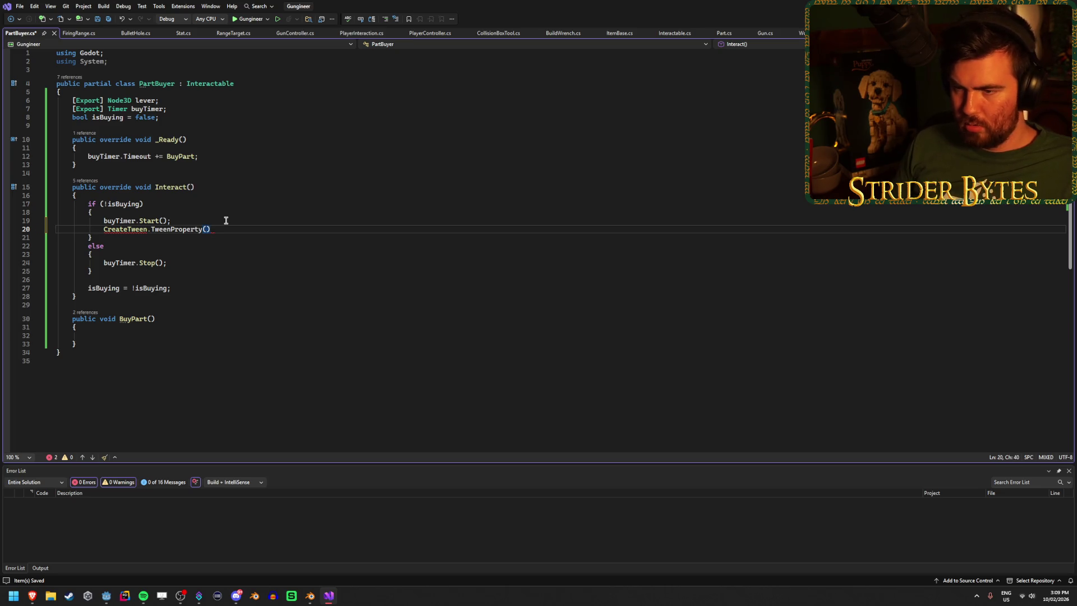
mouse_move(124, 228)
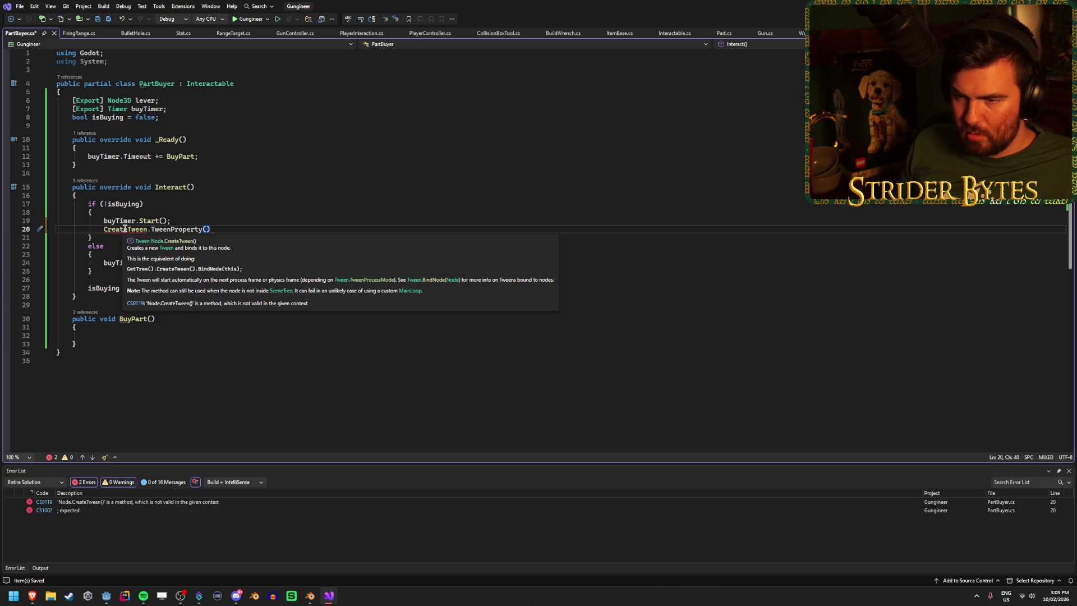
key("shift+Home")
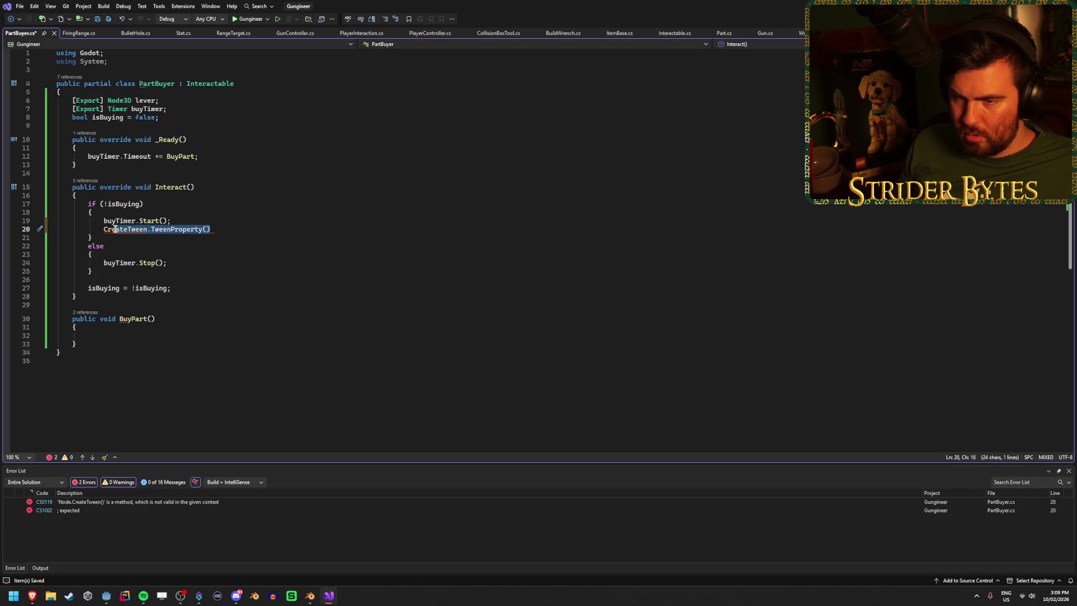
key("BackSpace")
Step: Write CreateTween().TweenProperty(lever, "rotation", on line 20 and save
type("Create")
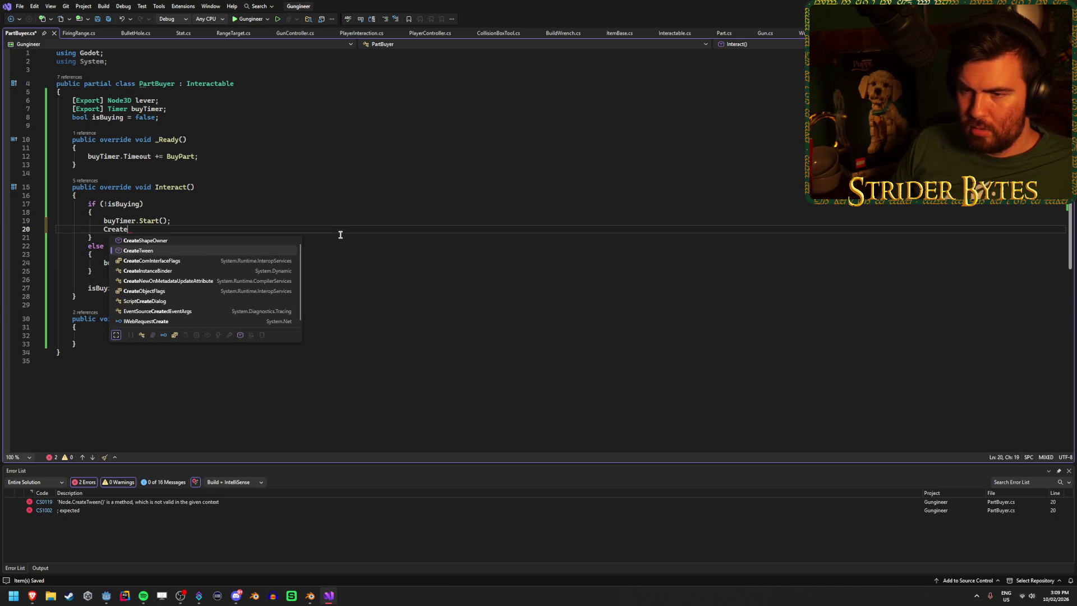
key("Tab")
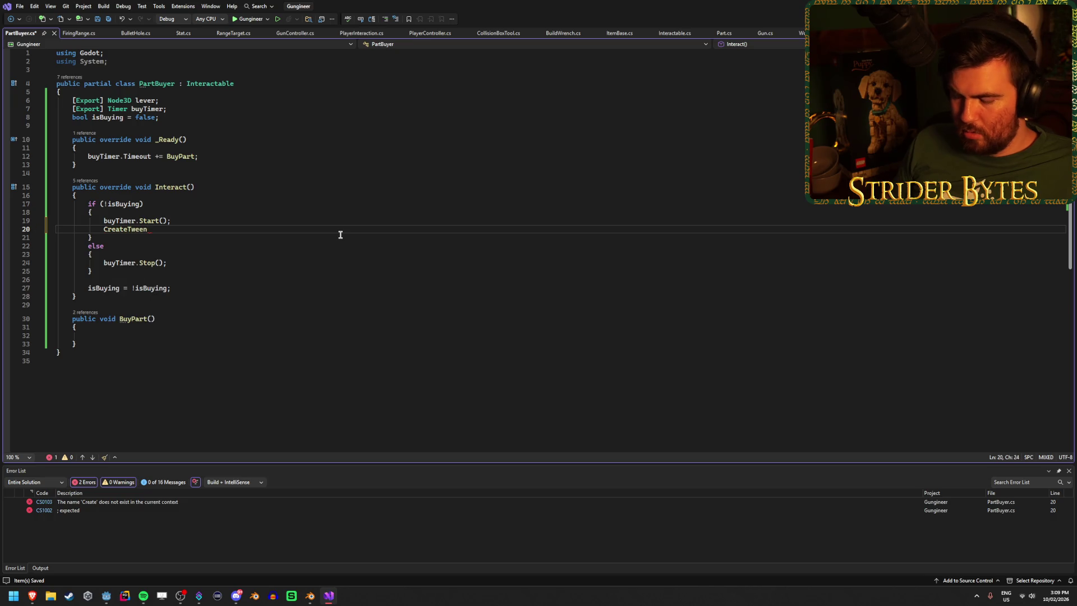
type("().")
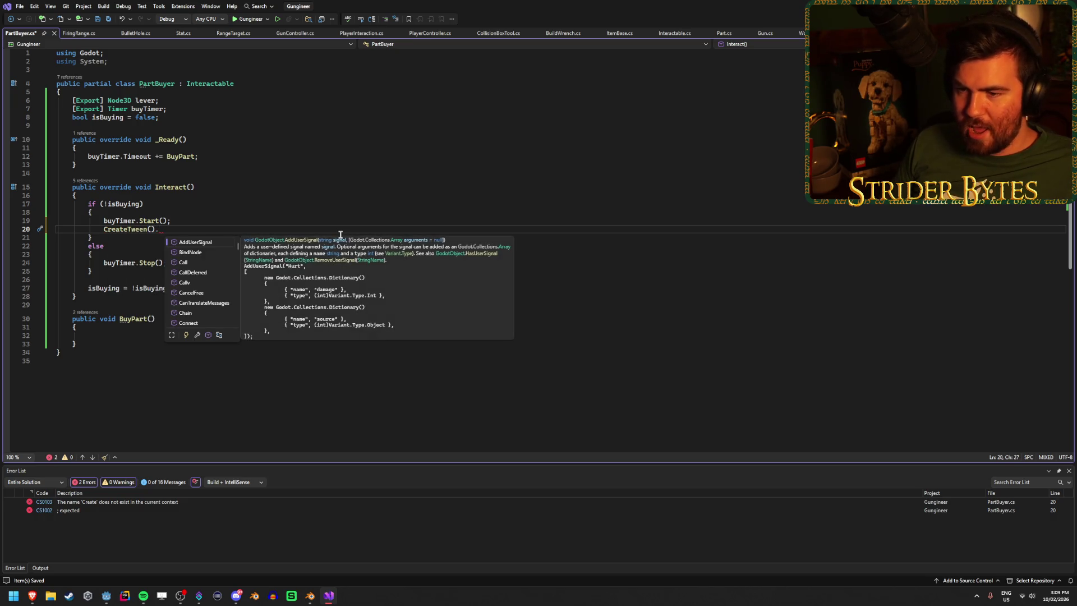
type("Tw")
key("Down")
key("Down")
key("Down")
key("Tab")
type("(")
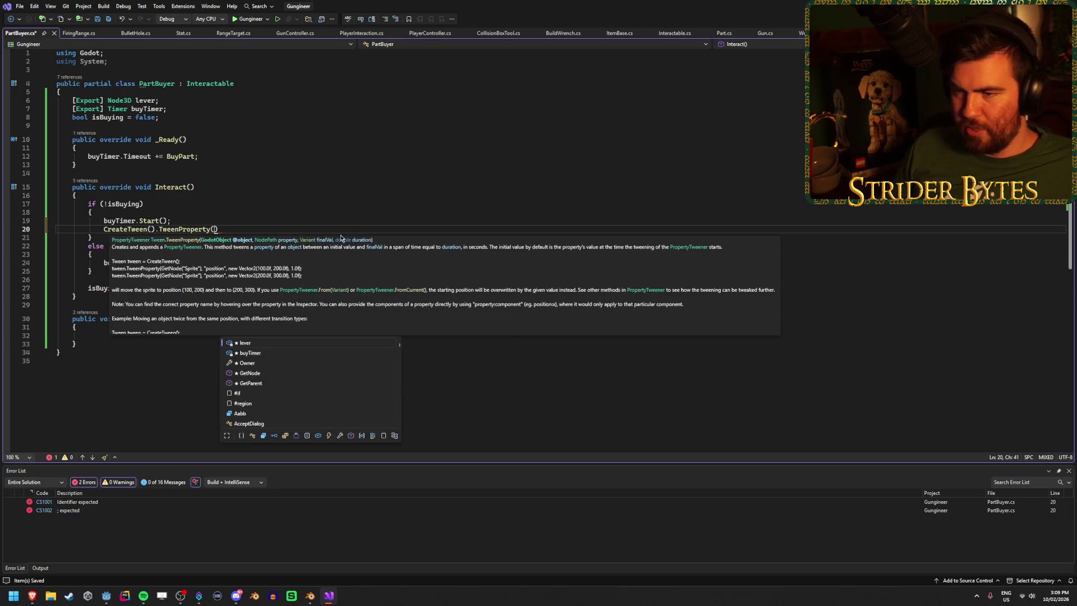
type("TopLevel,")
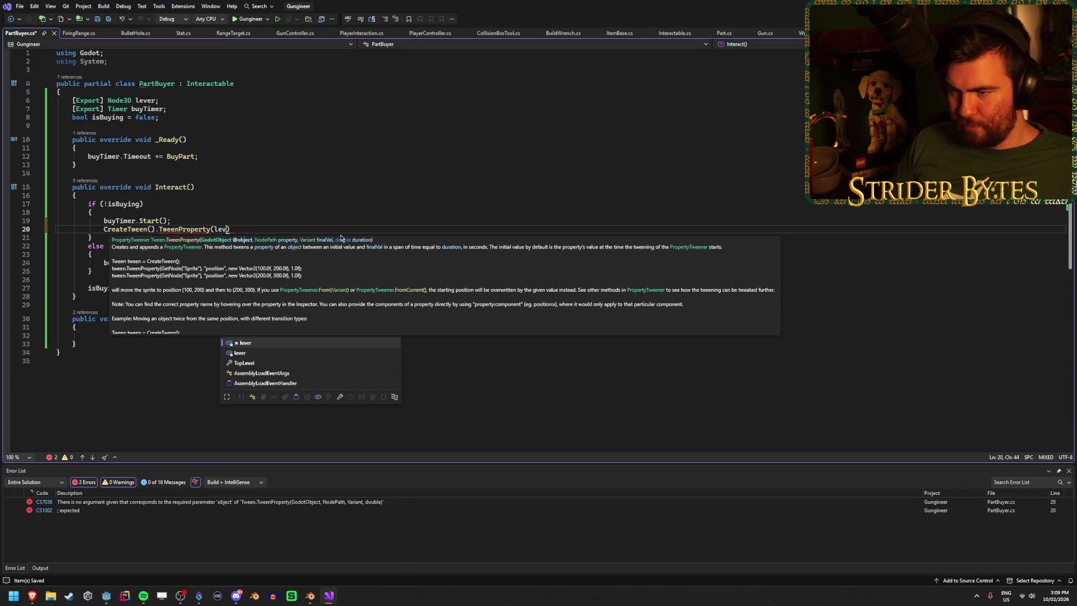
key("BackSpace")
key("BackSpace")
key("BackSpace")
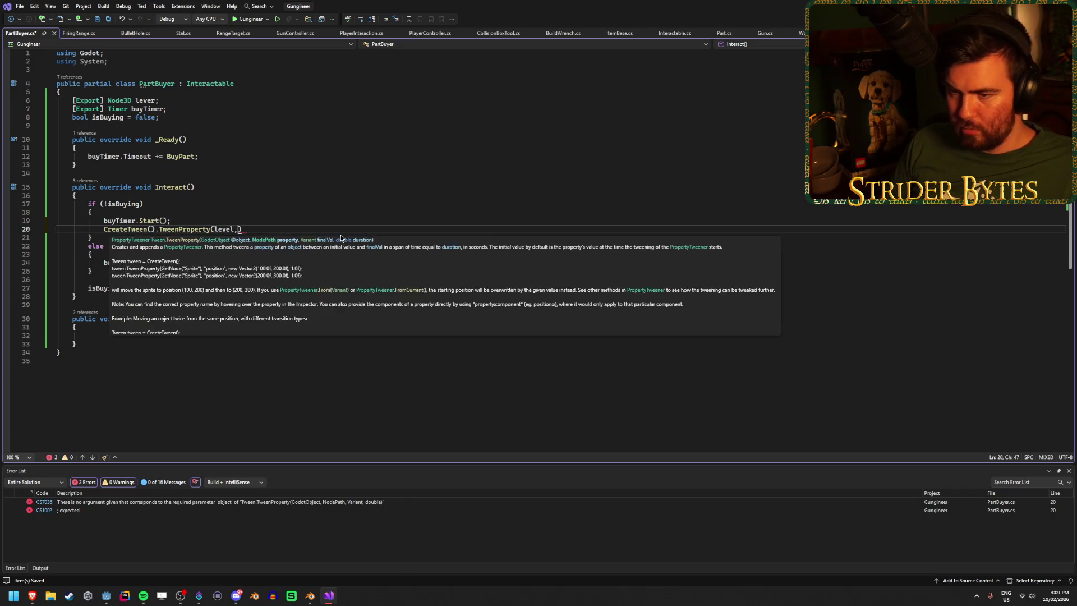
type("lever, ")
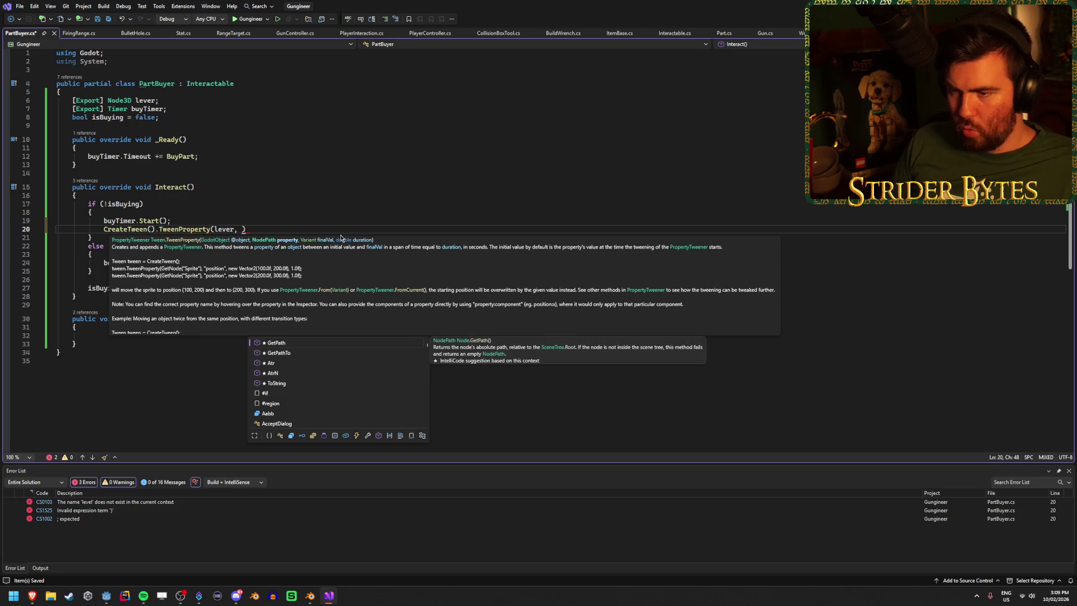
type("\"rotation")
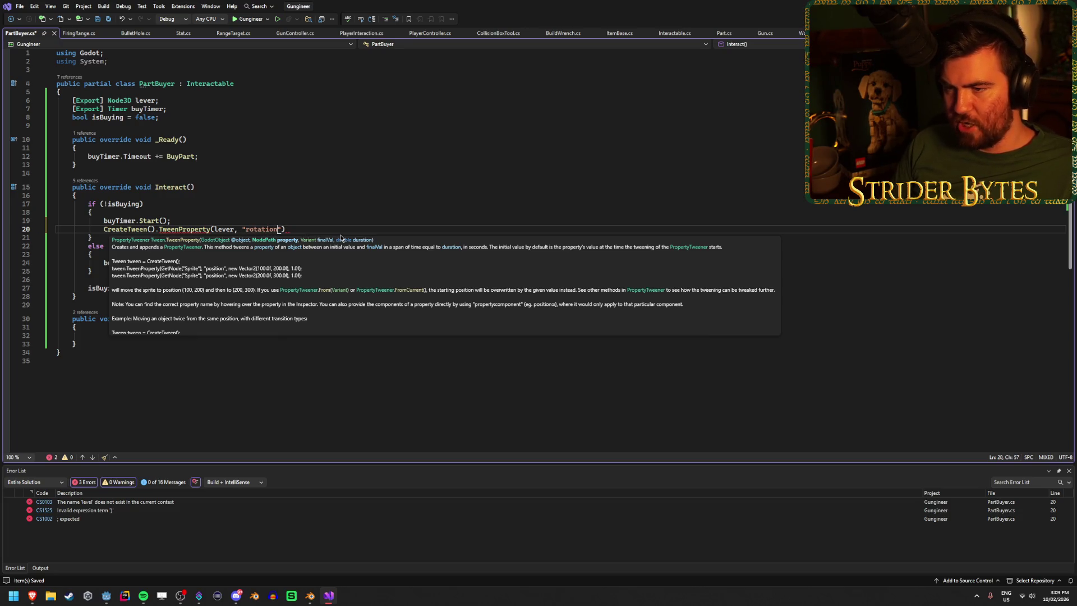
key("ctrl+s")
type(",")
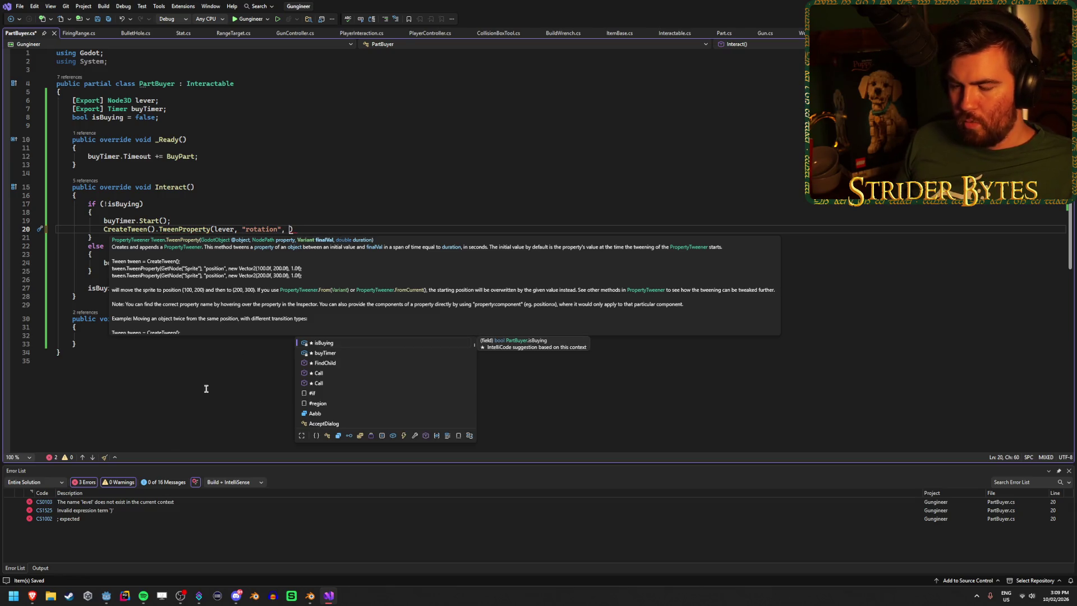
mouse_move(32, 595)
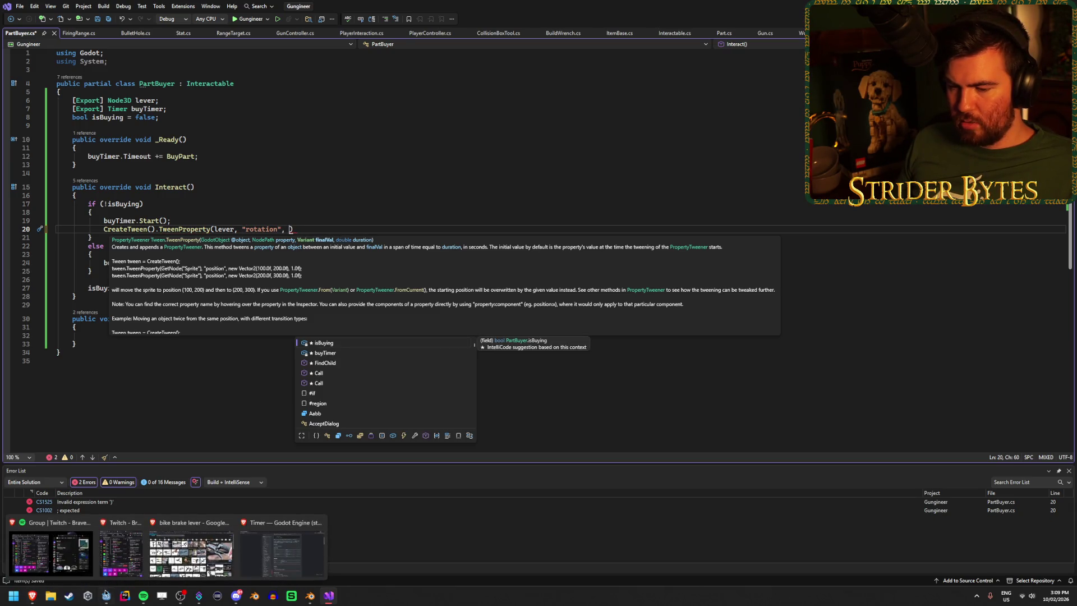
left_click(107, 597)
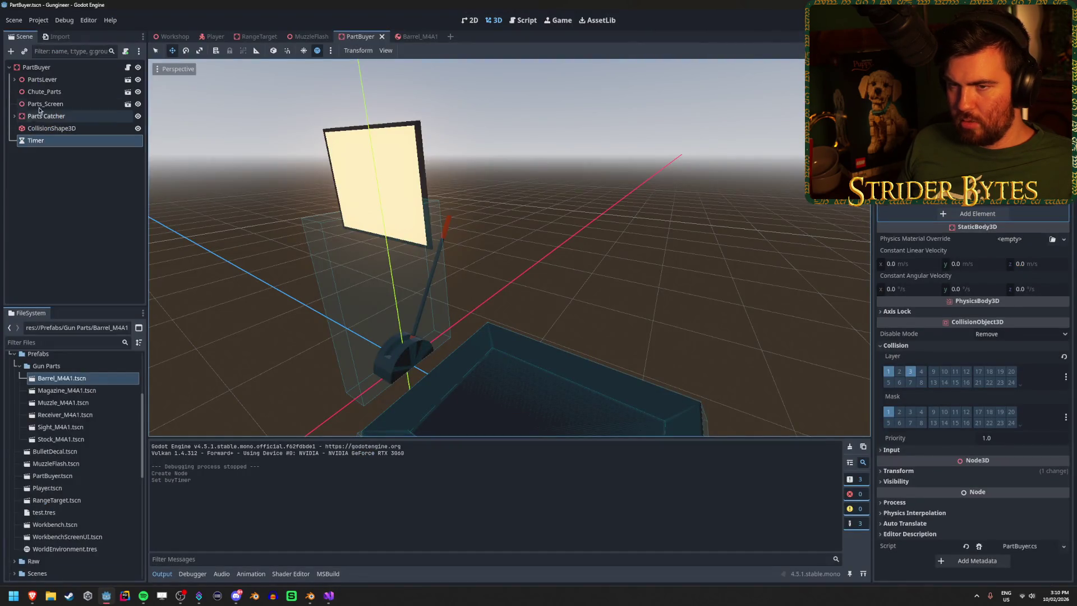
left_click(53, 91)
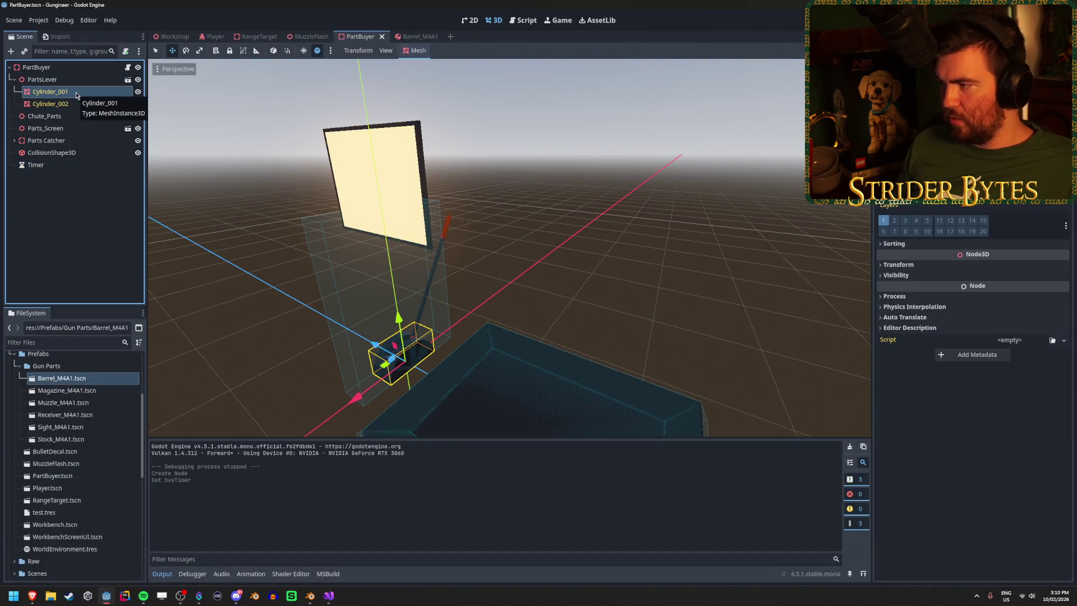
left_click(62, 104)
scroll(973, 393, "up", 3)
scroll(972, 392, "down", 3)
left_click(921, 263)
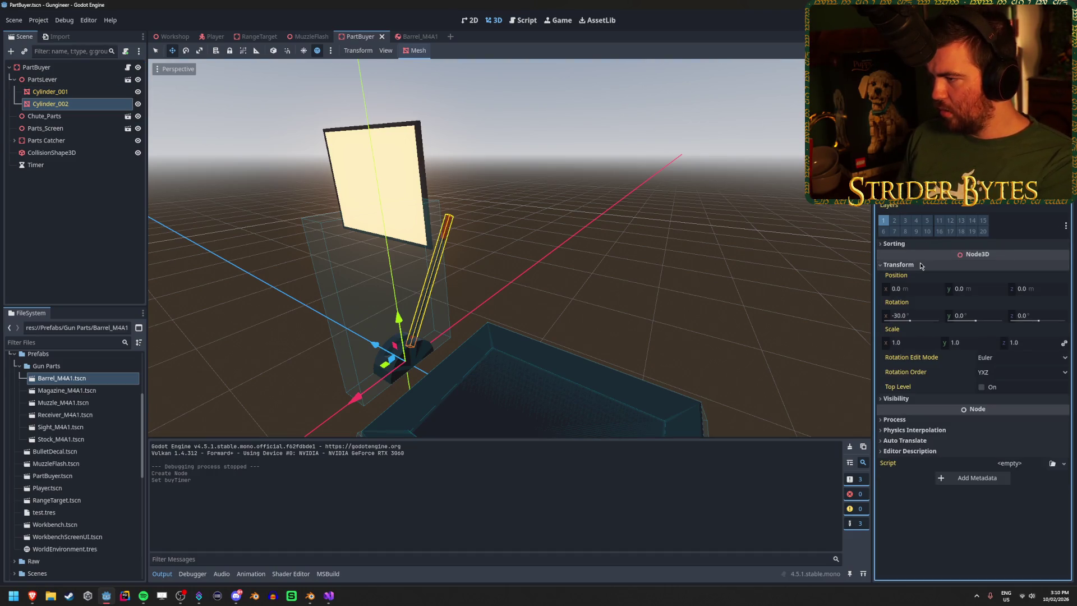
left_click_drag(911, 318, 965, 319)
key("ctrl+z")
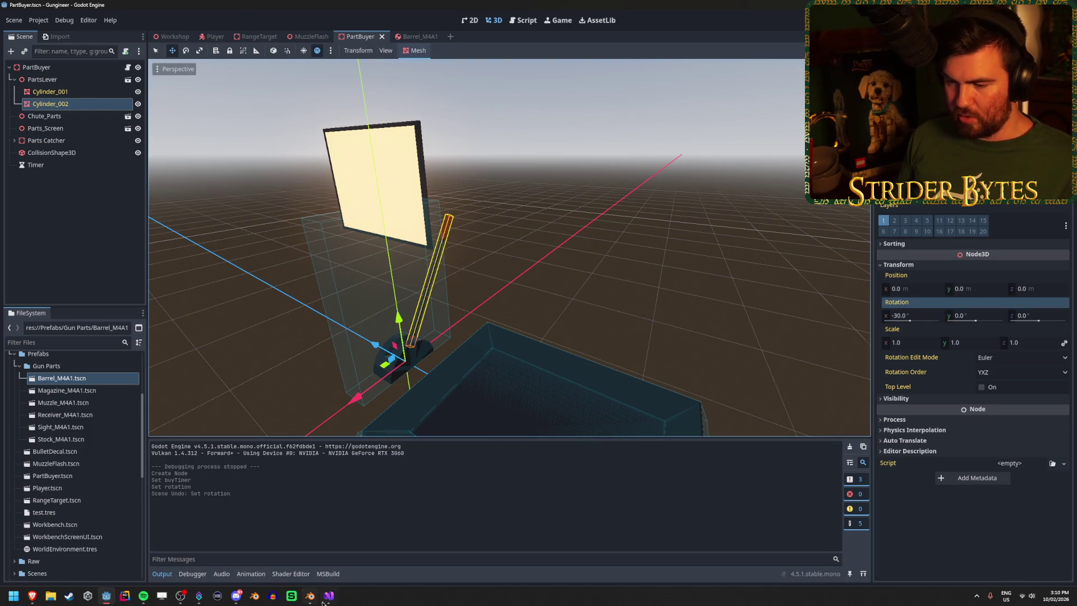
left_click(329, 596)
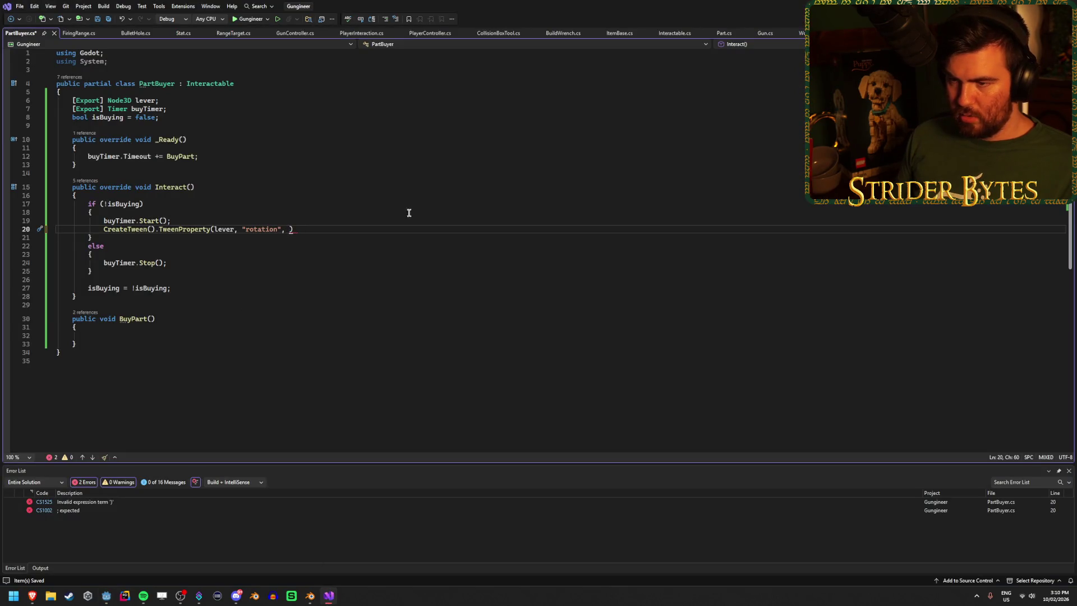
Step: Finish line 20 with Mathf.DegToRad(30f), 0.5f); and save
type("Mathf.")
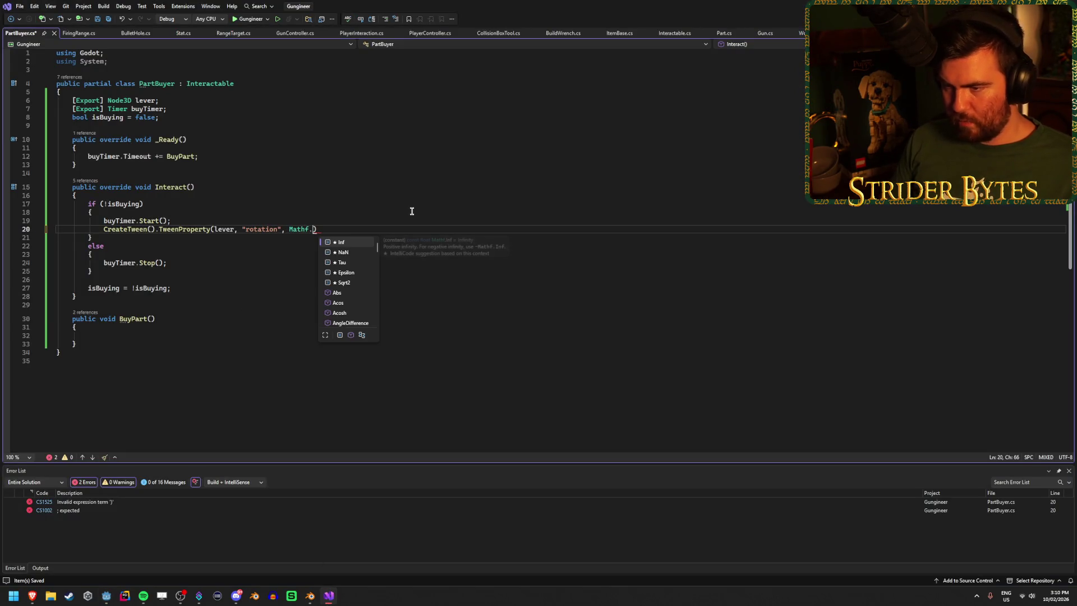
type("Deg")
key("Tab")
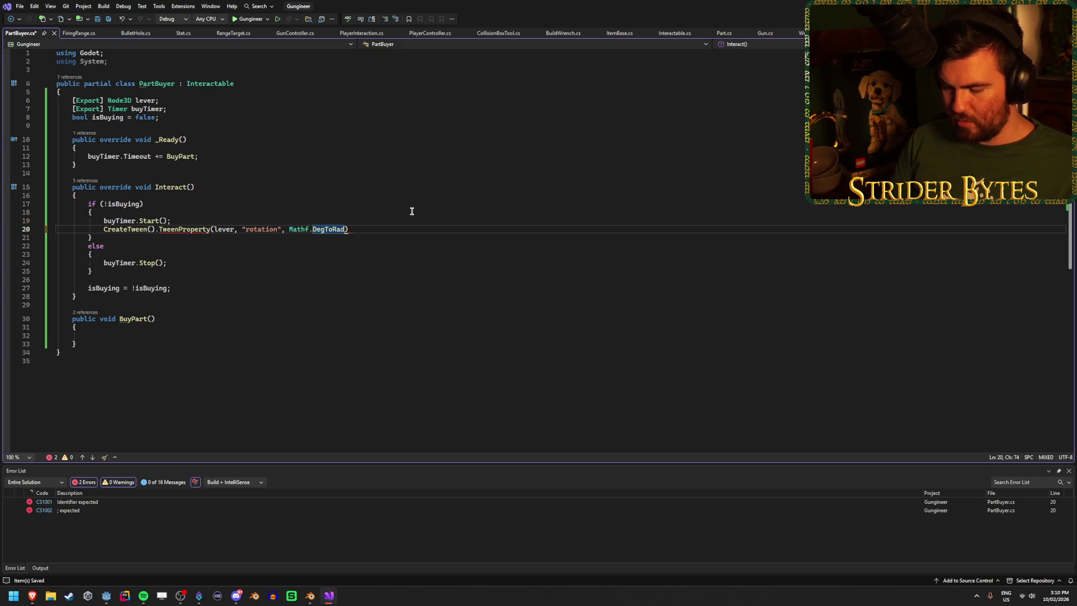
type("(")
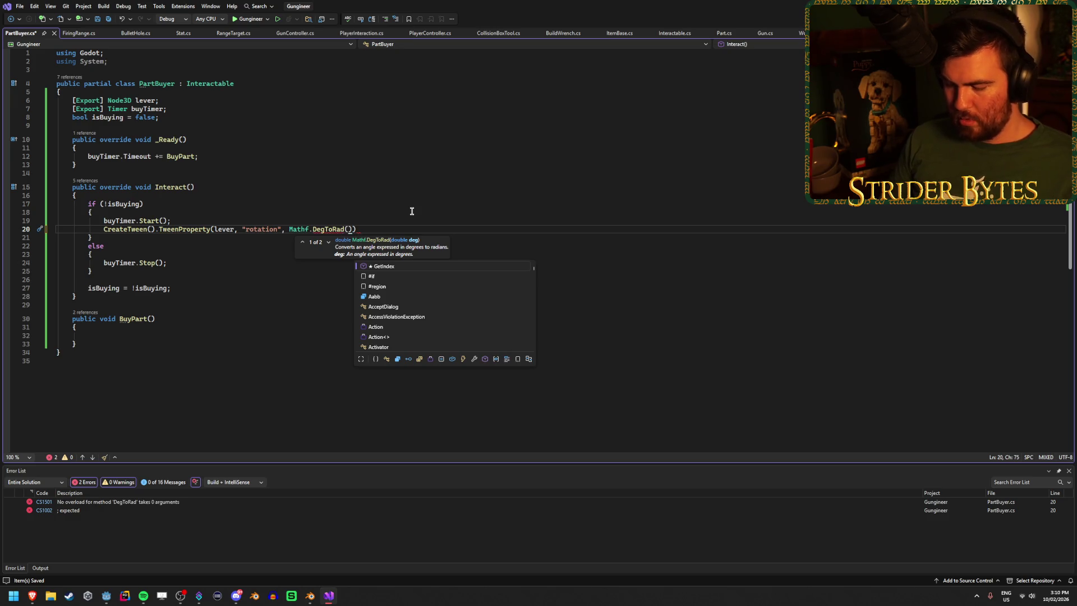
type("30f")
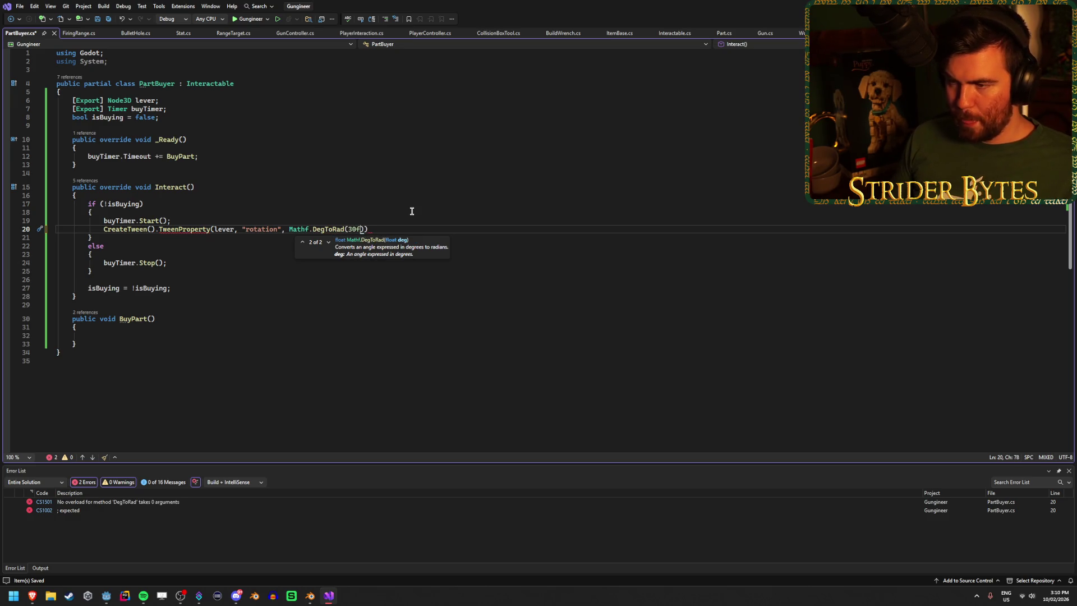
type("),")
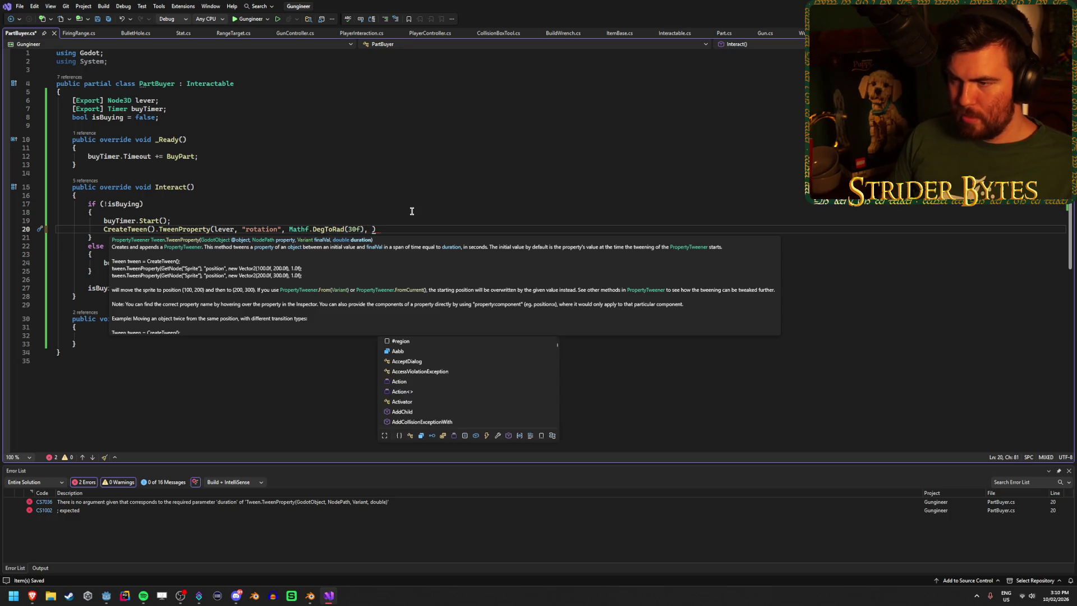
key("Escape")
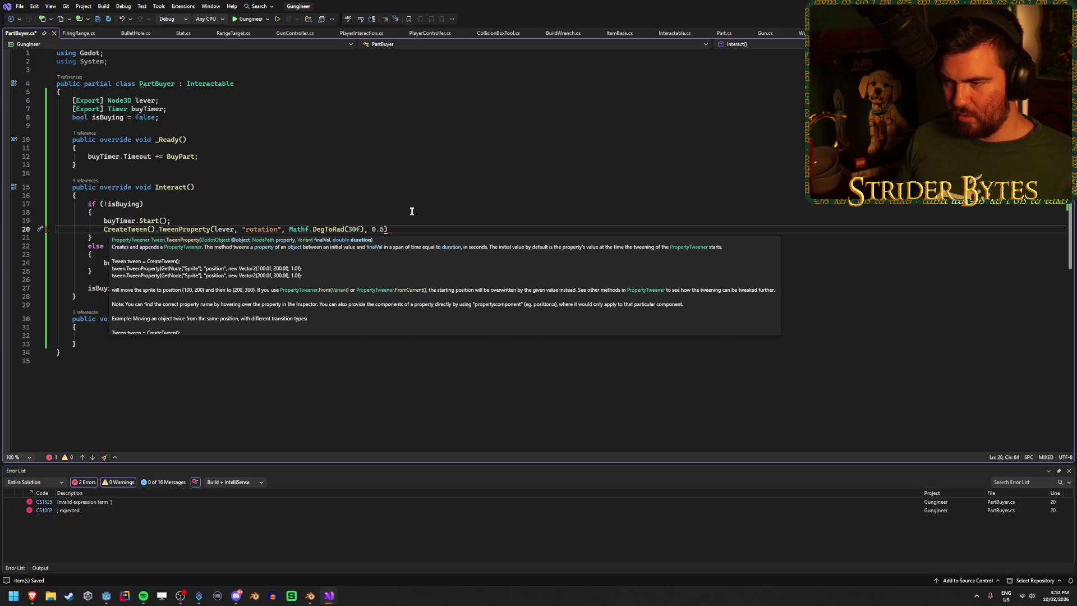
type("f)")
type(";")
key("ctrl+s")
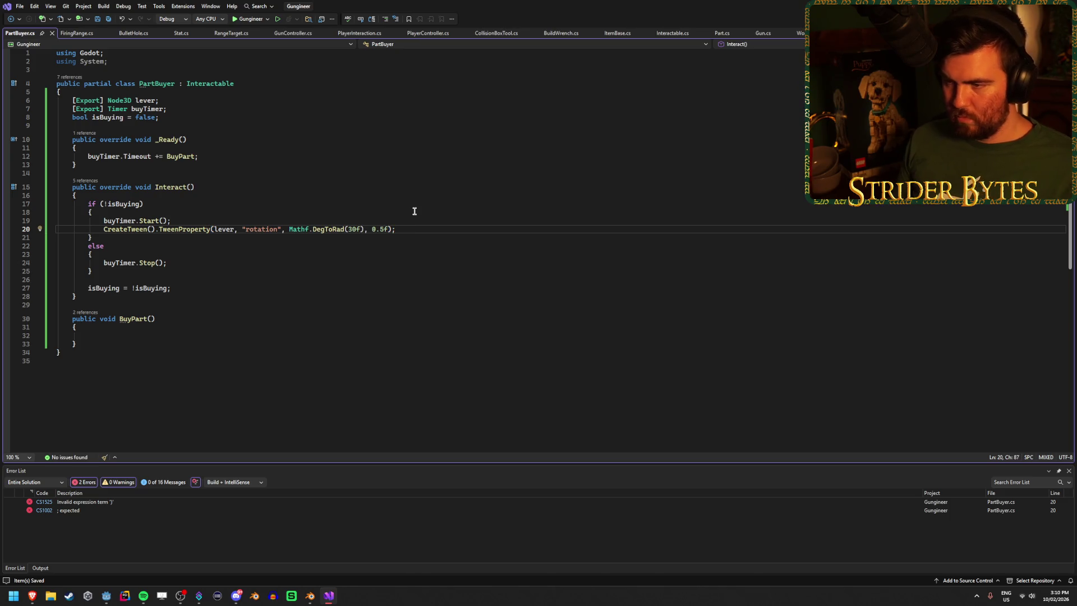
Step: Paste the lever tween into the else block and change its angle to -30f
left_click(196, 262)
key("Return")
type("CreateTween().TweenProperty(lever, \"rotation\", Mathf.DegToRad(30f), 0.5f);")
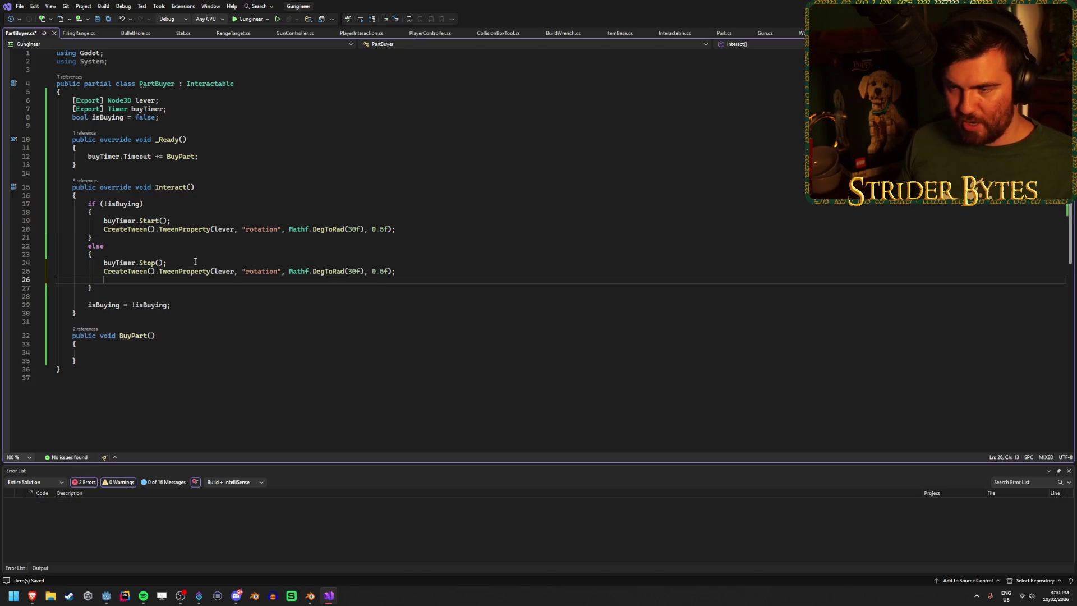
key("BackSpace")
key("ctrl+s")
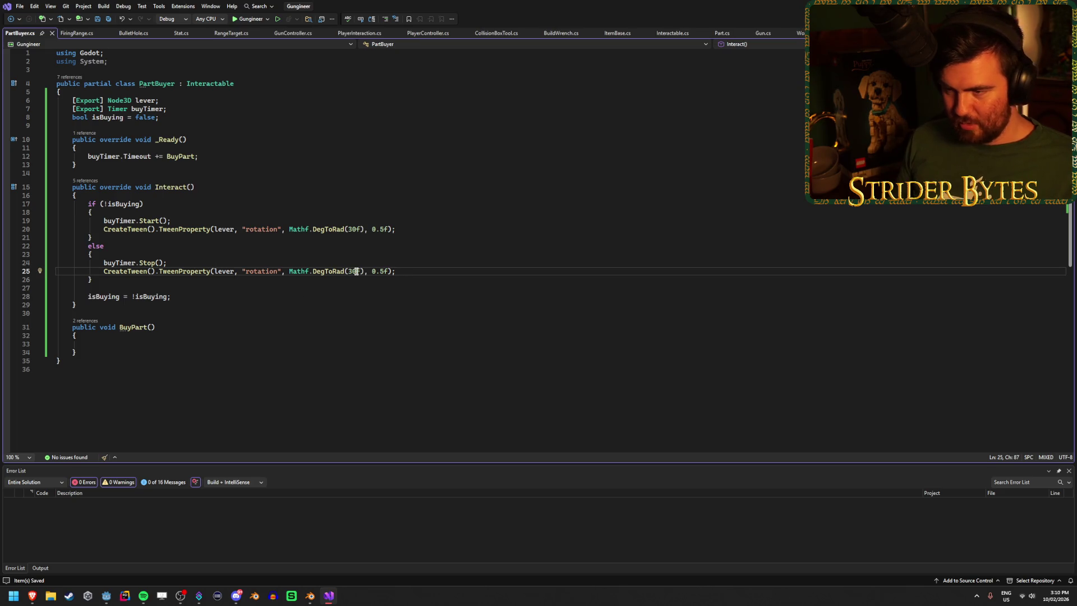
type("-")
key("ctrl+s")
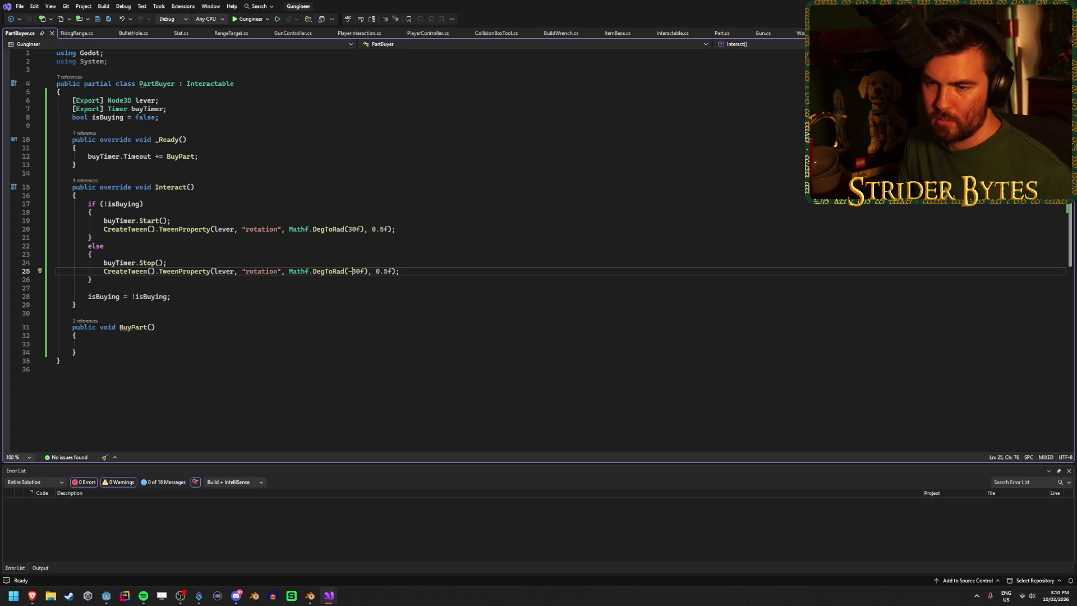
key("alt+Tab")
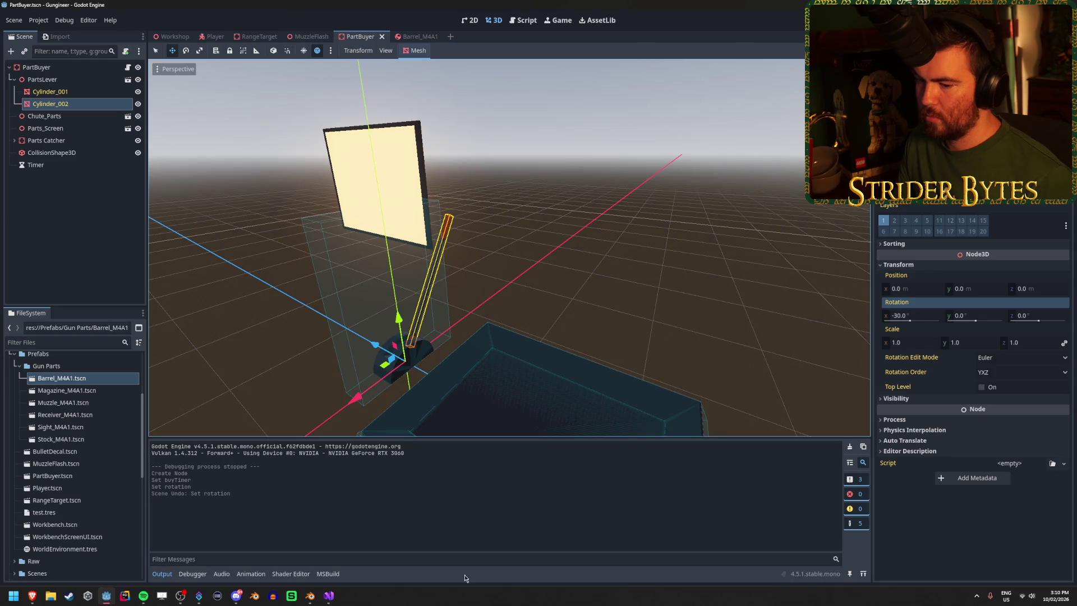
Step: Add GD.Print("buy pare") to the BuyPart method body
left_click(330, 596)
left_click(132, 345)
type("GD.Print(")
type("\"buy pa")
type("re")
type("\");")
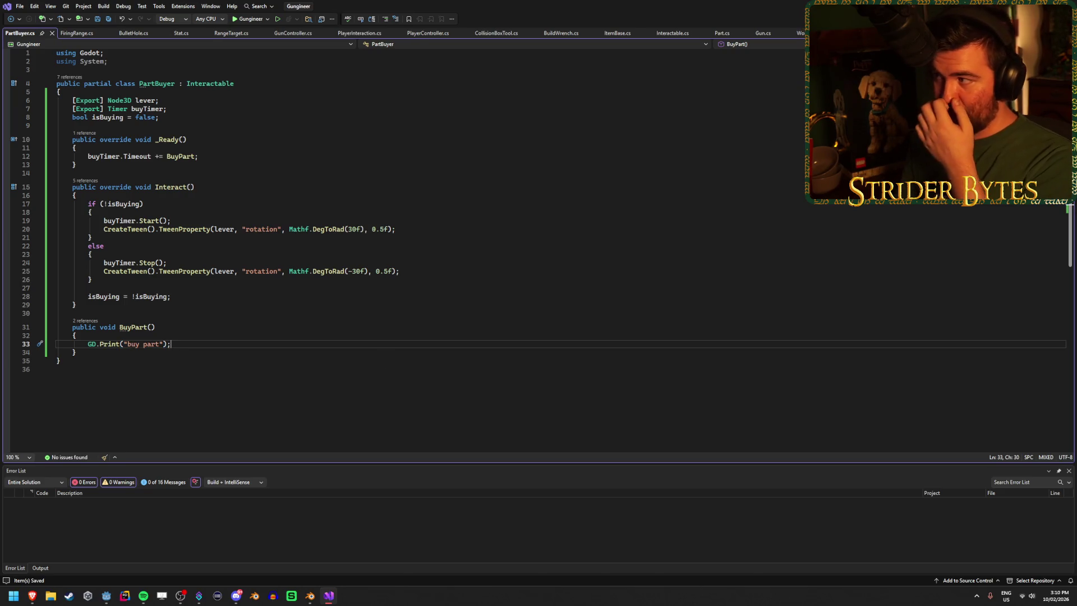
Step: In the running game, walk the player to the parts lever and interact with E
key("alt+Tab")
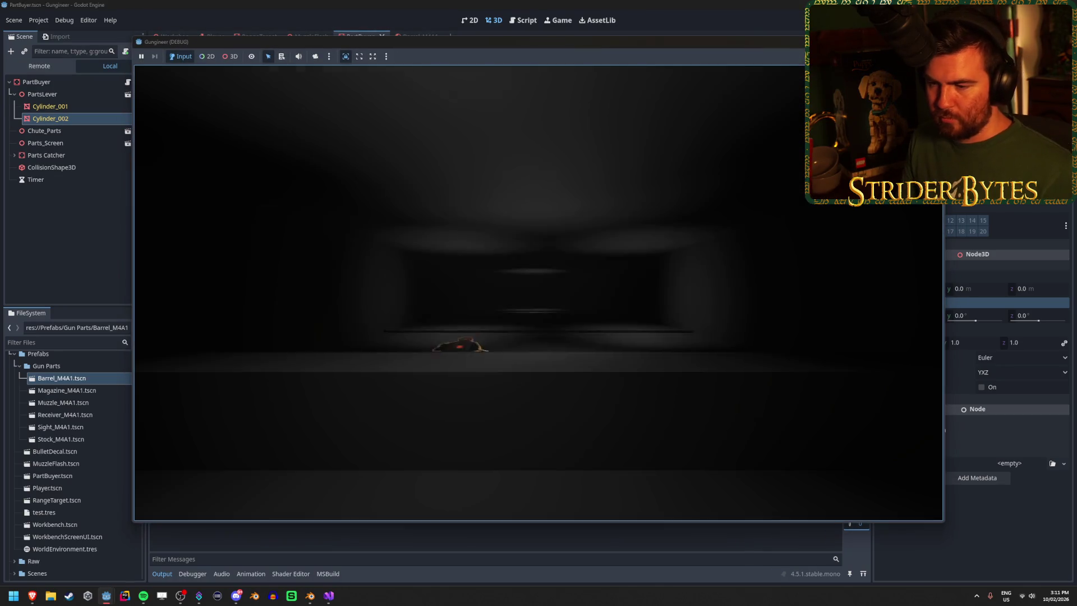
key("w")
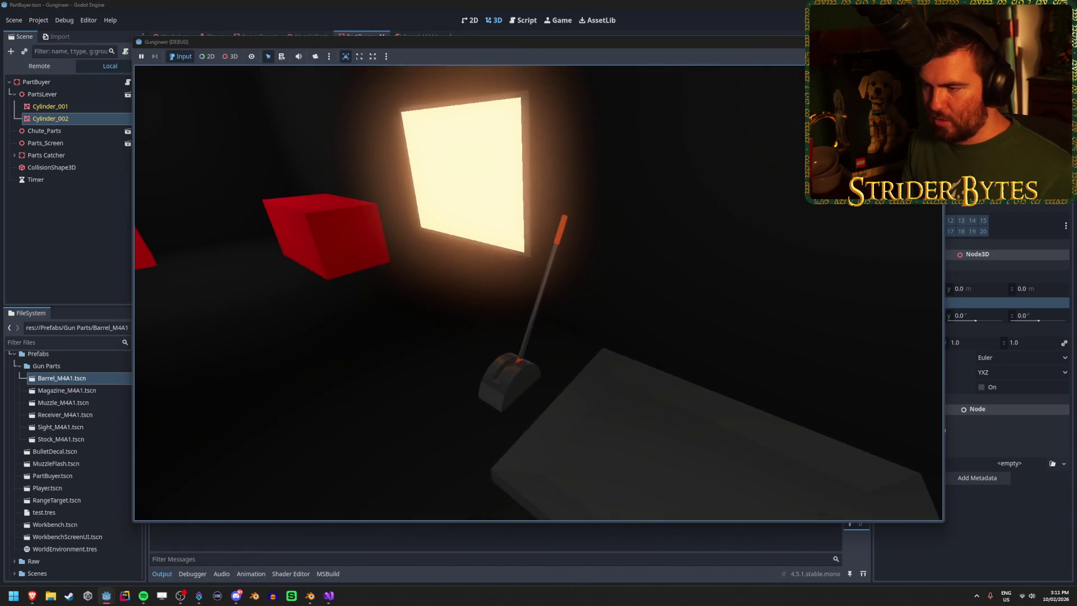
key("e")
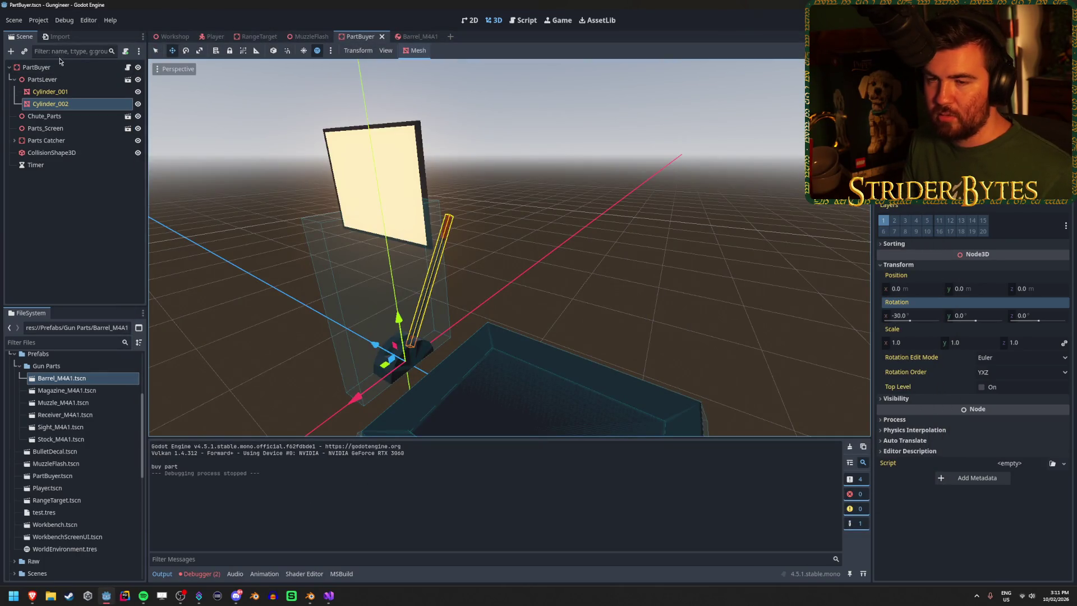
Step: Stop the game and expand the first error in the Debugger's Errors list
left_click(59, 67)
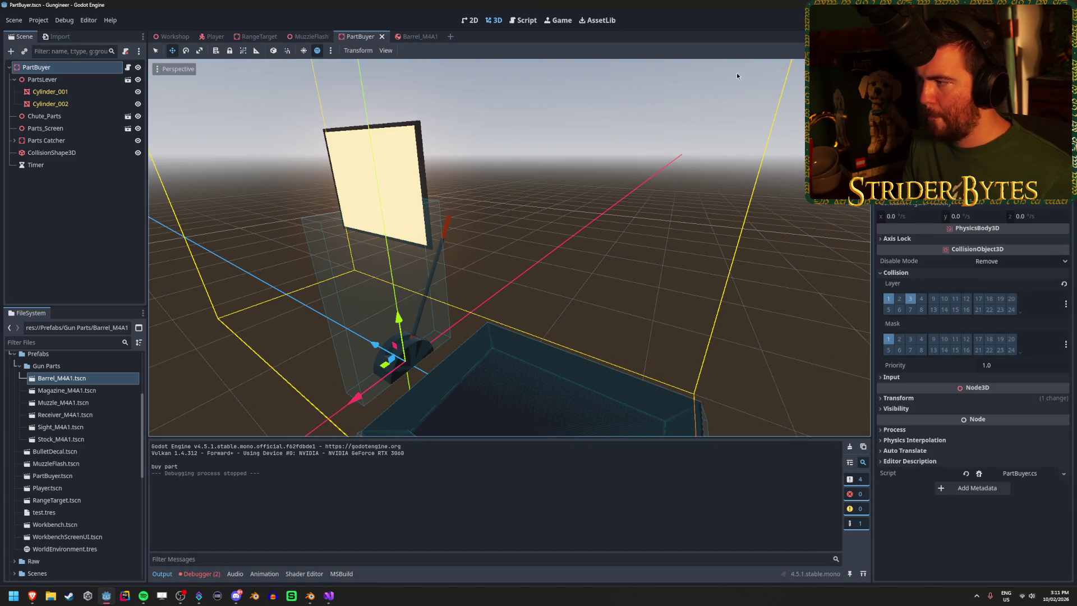
left_click(200, 573)
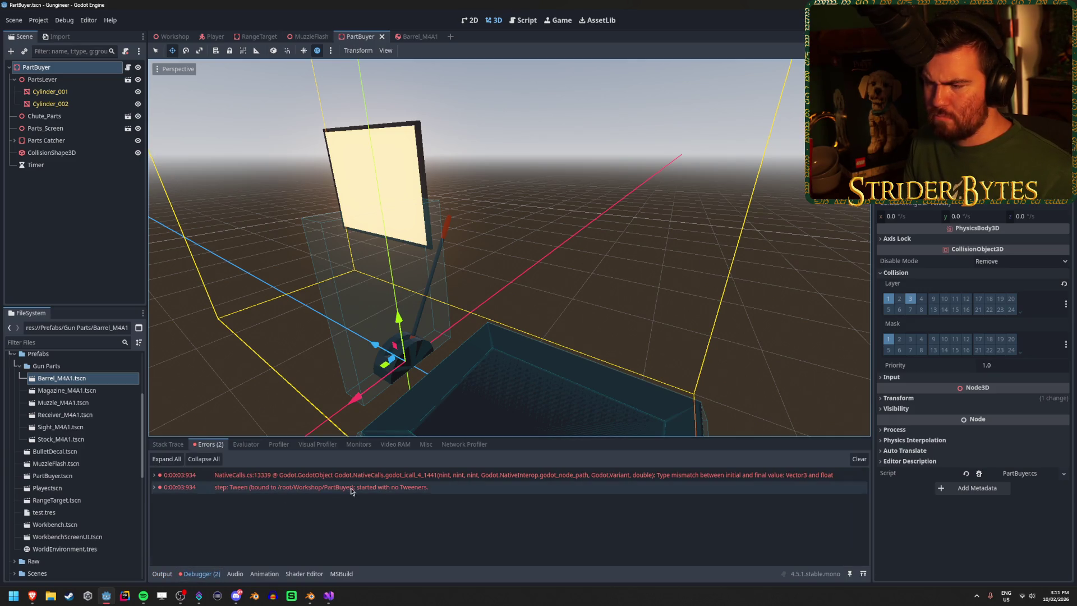
double_click(369, 475)
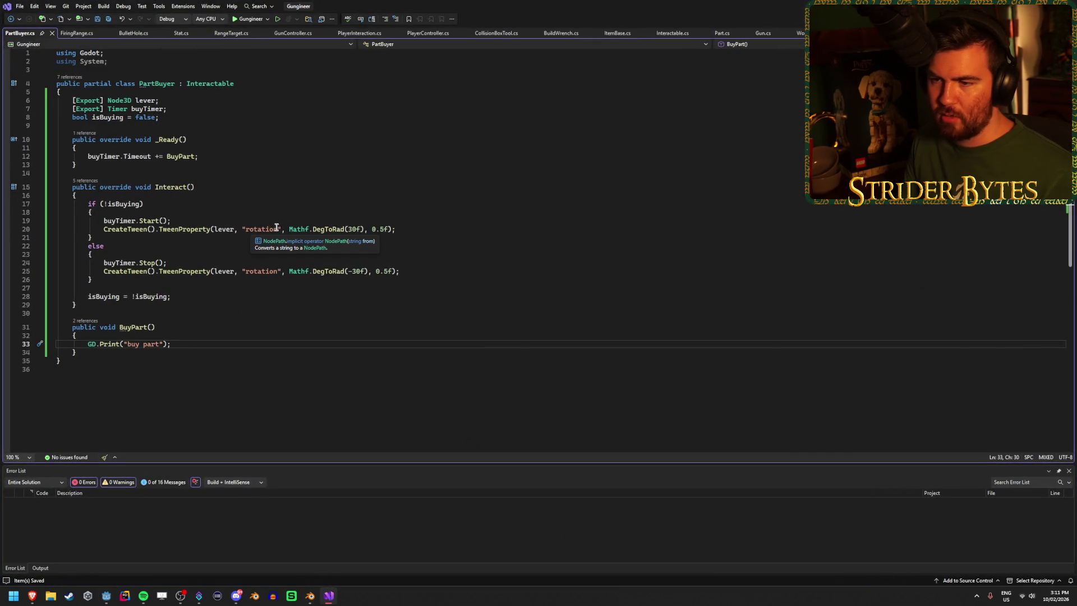
Step: Change both lever tweens on lines 20 and 25 to "rotation:x", save, and relaunch the game
left_click(278, 229)
type(":x")
key("ctrl+s")
left_click(280, 271)
type(":x")
key("ctrl+s")
key("alt+Tab")
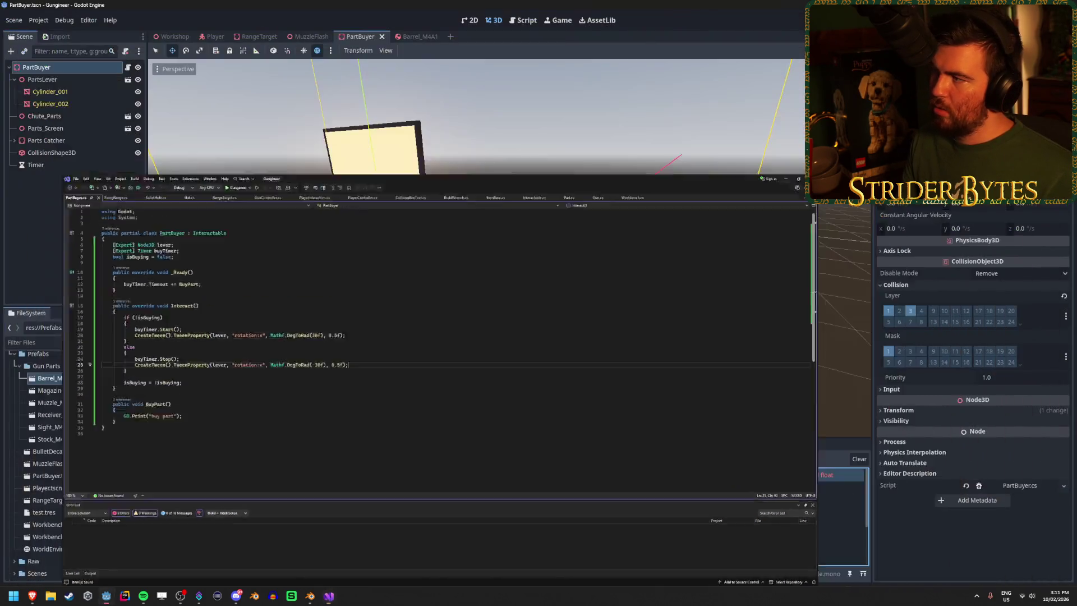
key("F5")
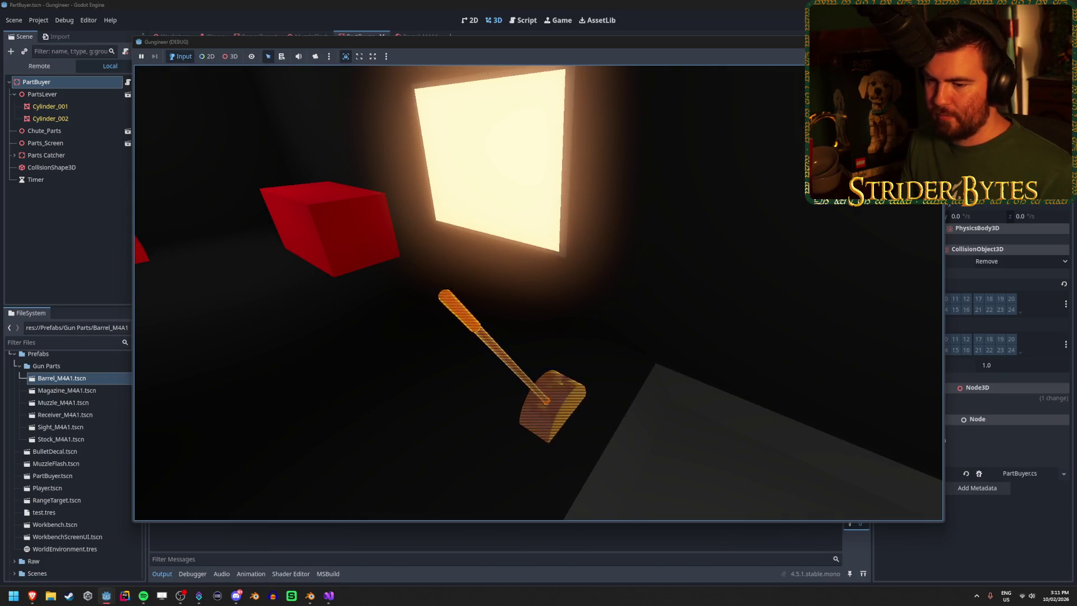
Step: Walk to the lever in-game, pull it to toggle buying, then stop and clear the output log
left_click_drag(332, 49, 395, 45)
left_click(490, 361)
left_click(490, 360)
left_click(490, 360)
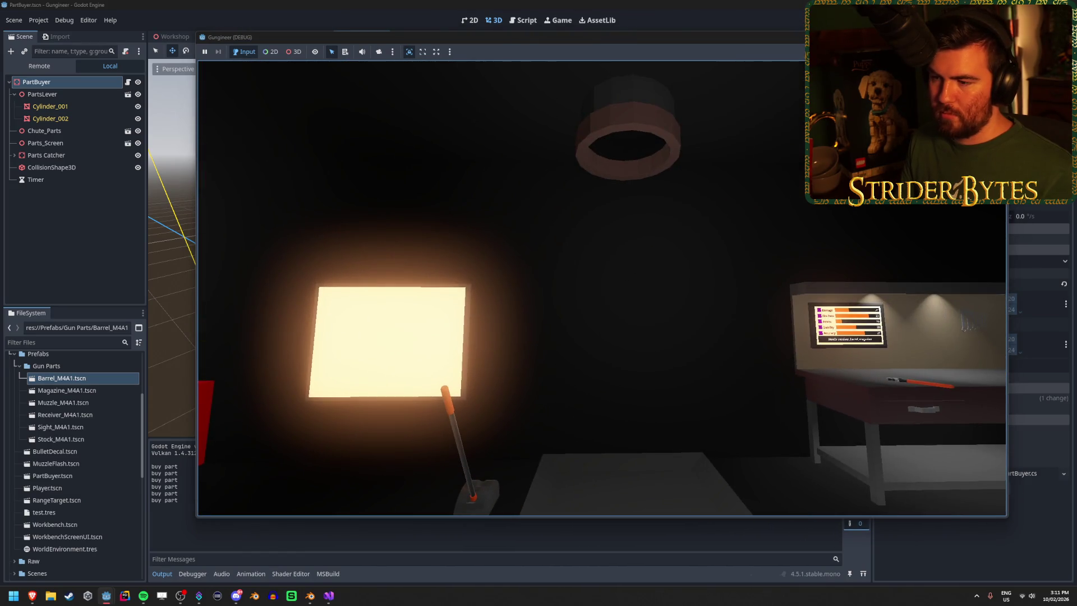
left_click(490, 361)
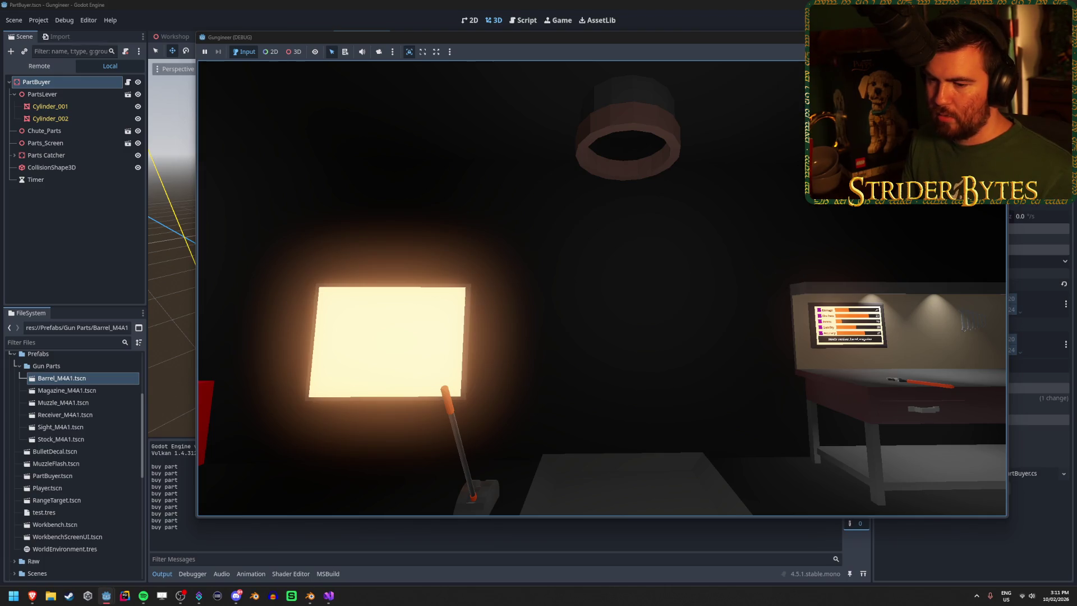
left_click(490, 361)
left_click(490, 360)
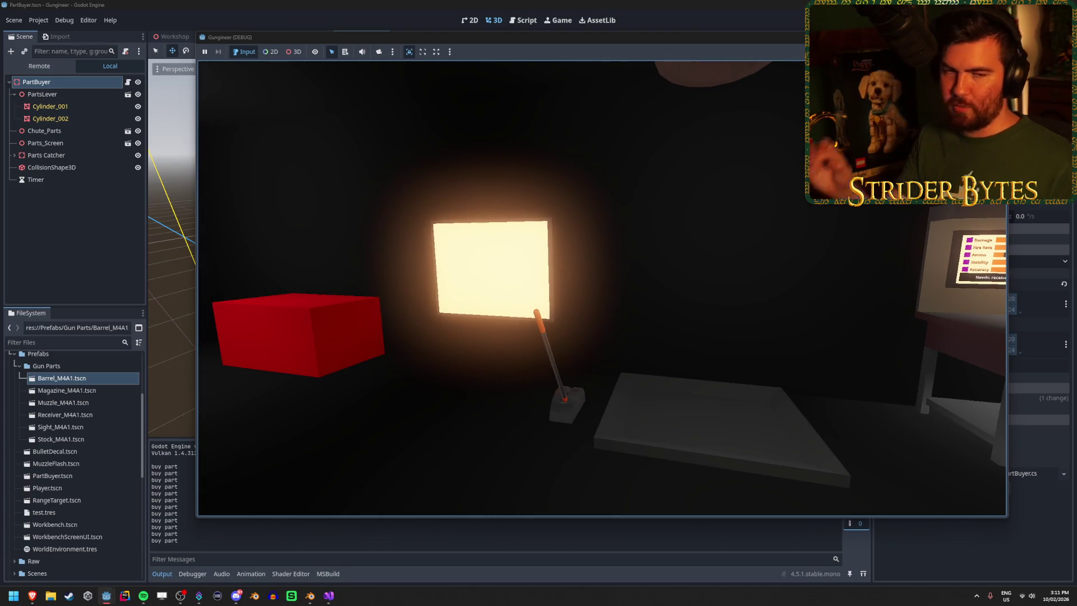
key("w")
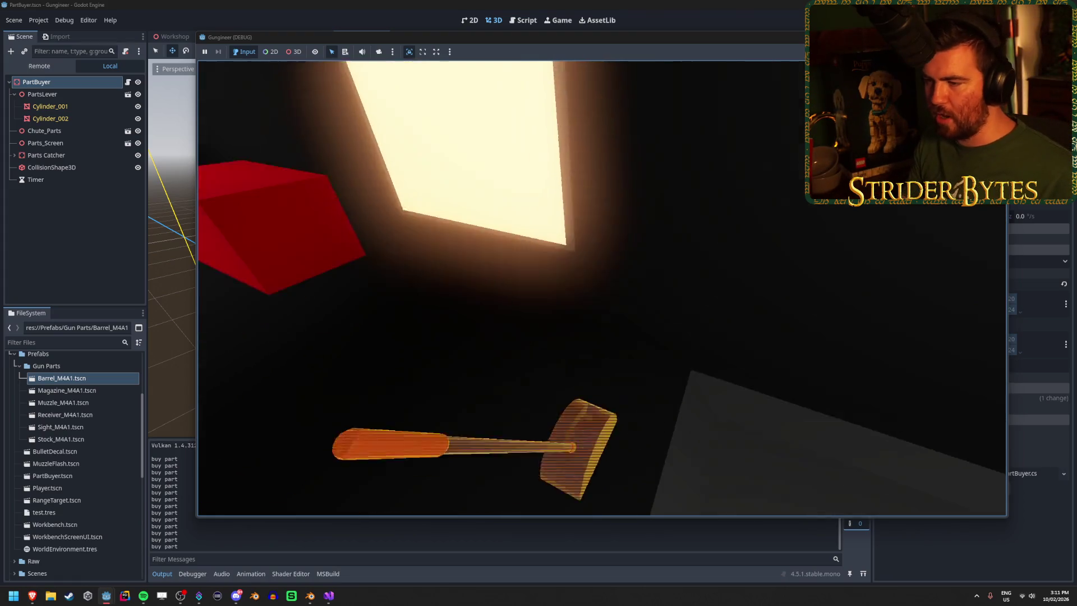
left_click(490, 361)
left_click(490, 361)
key("s")
key("F8")
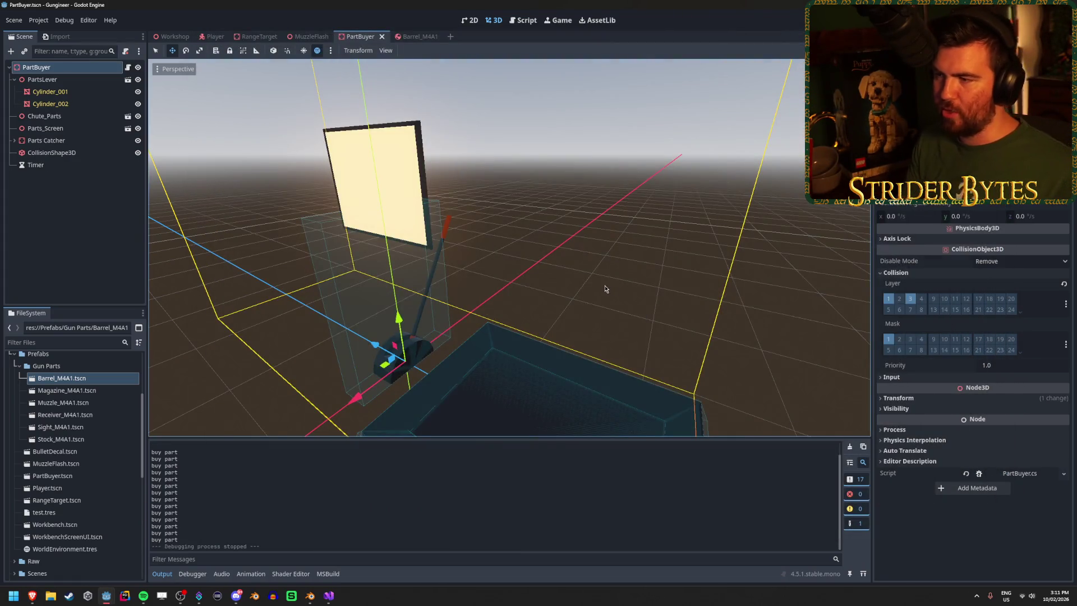
left_click(850, 447)
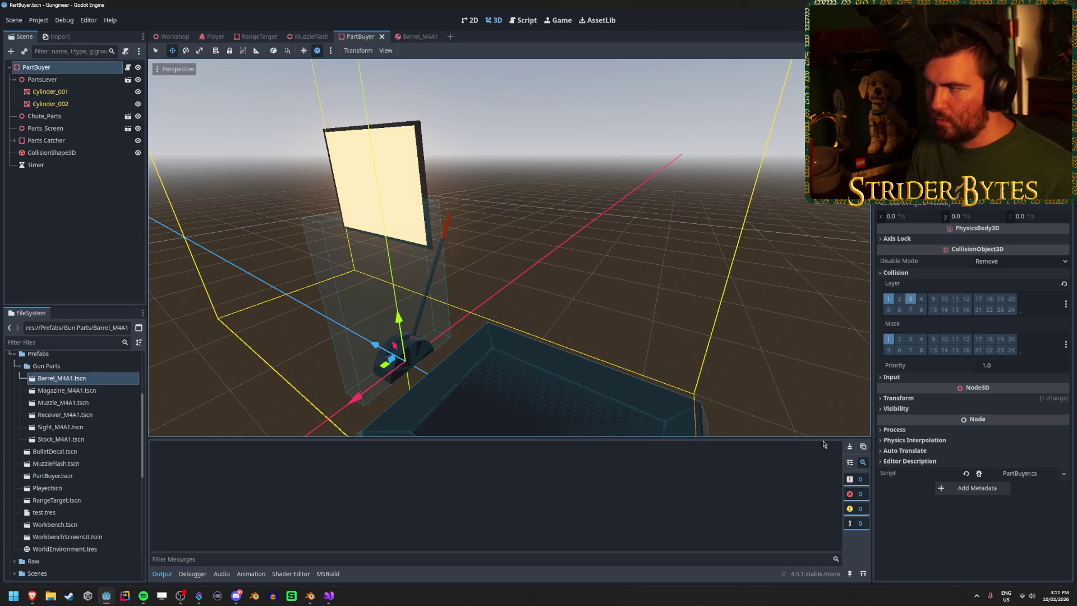
Step: Edit the Timer node's Wait Time in the Inspector and test the lever in-game
left_click(330, 595)
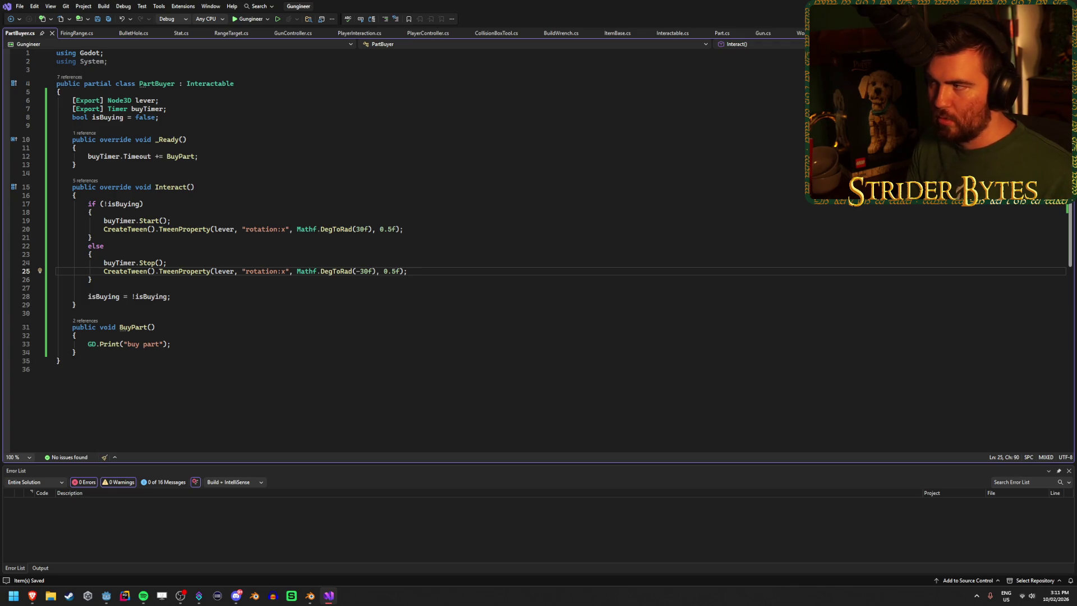
key("alt+Tab")
left_click(35, 165)
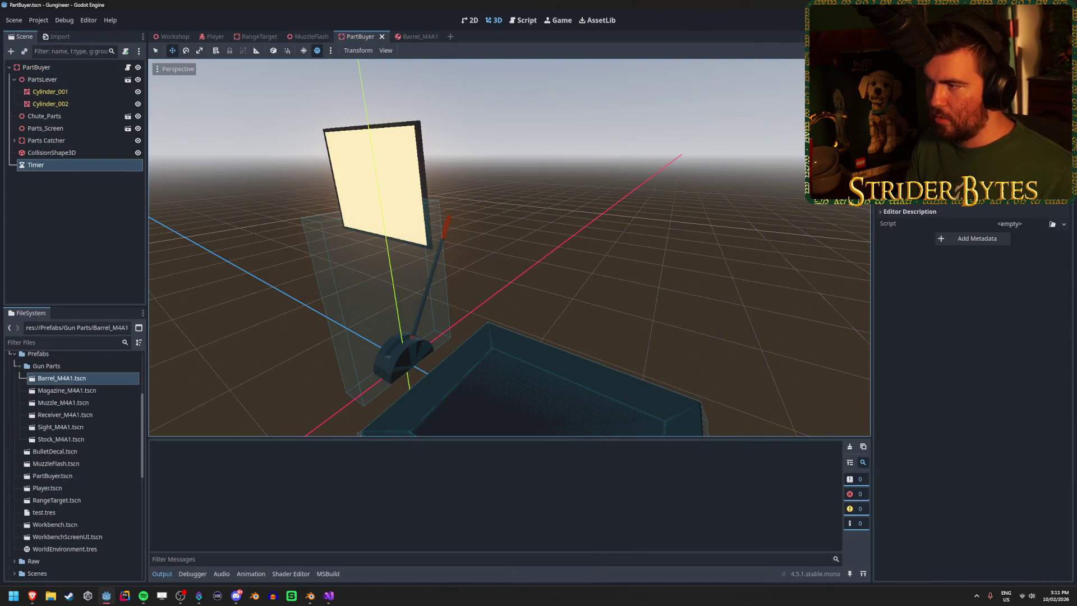
left_click(973, 393)
key("Return")
key("F5")
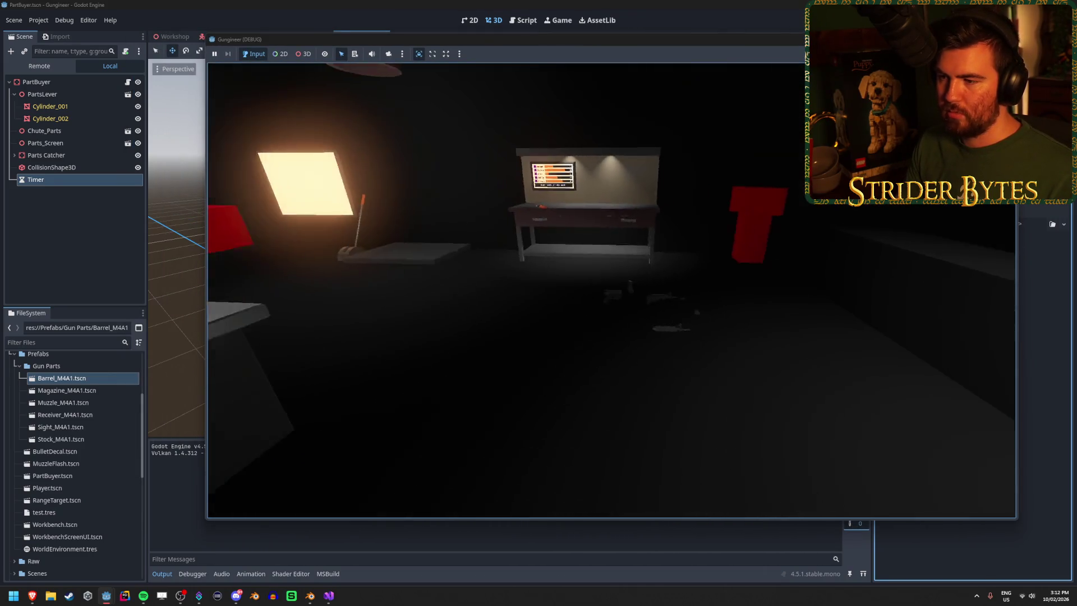
key("e")
key("e")
key("e")
key("e")
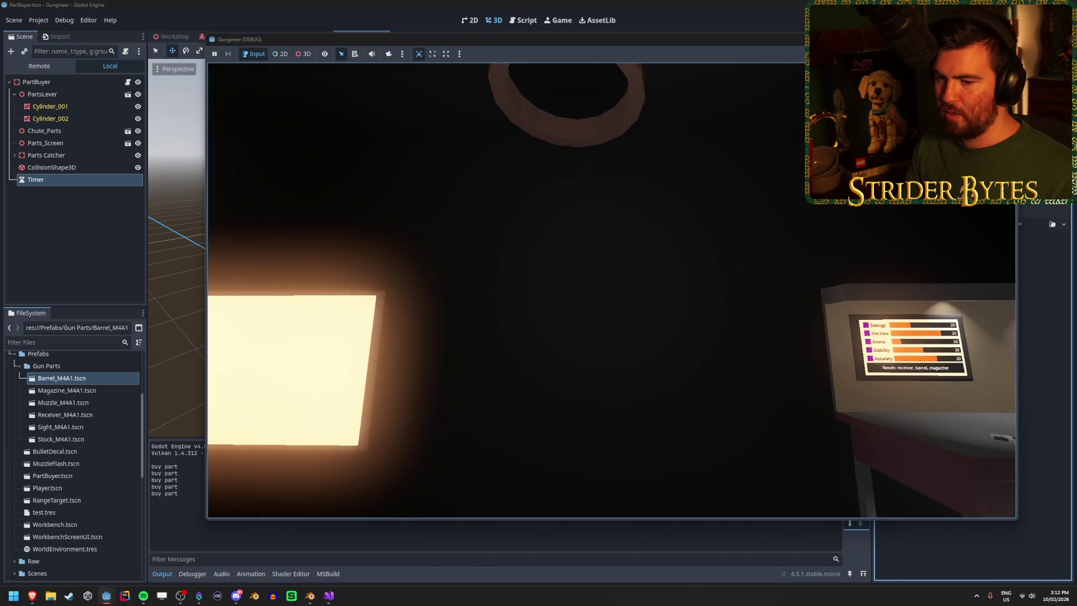
key("e")
key("e")
key("e")
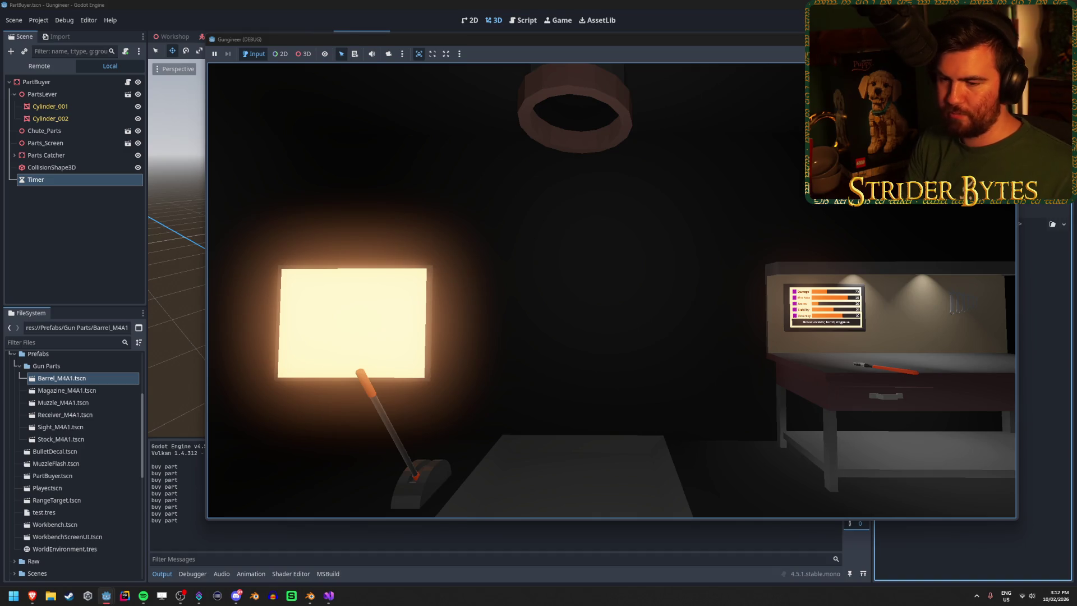
key("F8")
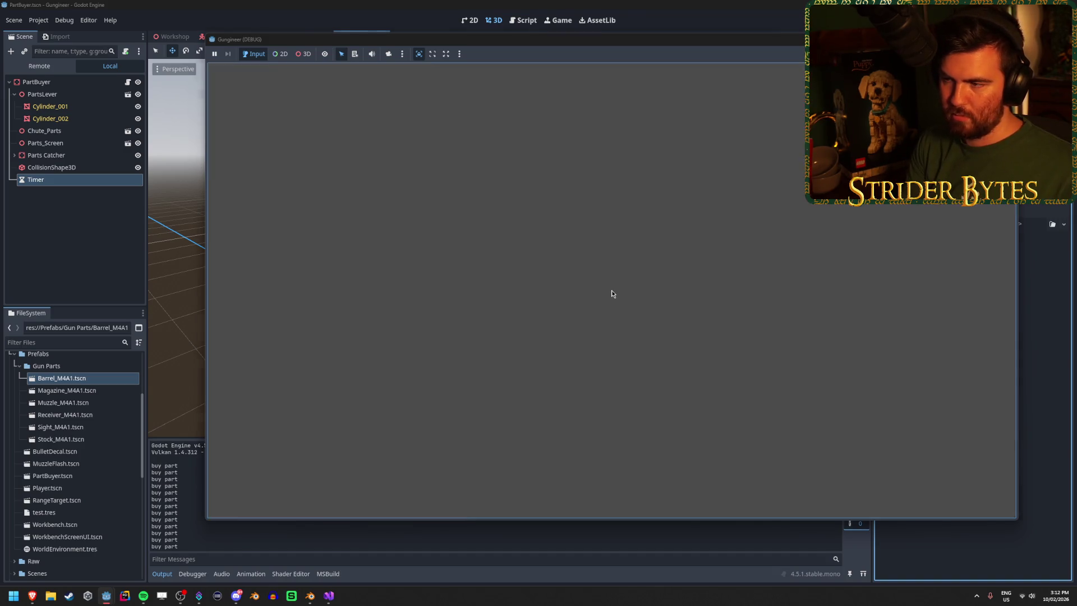
Step: Adjust the Timer's wait time again and retest pulling the lever
key("Return")
key("F5")
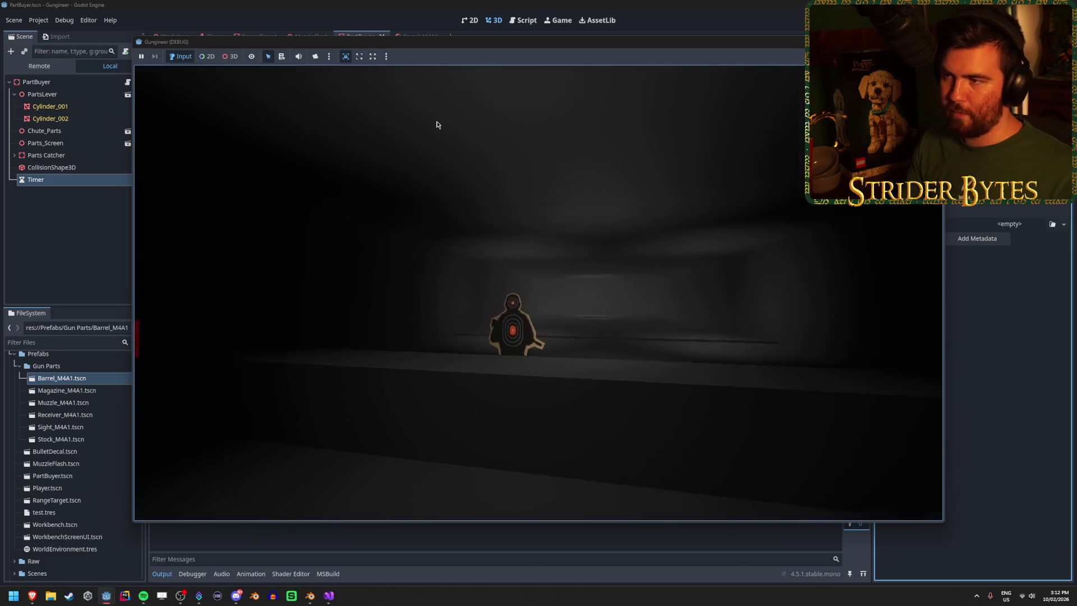
left_click_drag(428, 48, 488, 45)
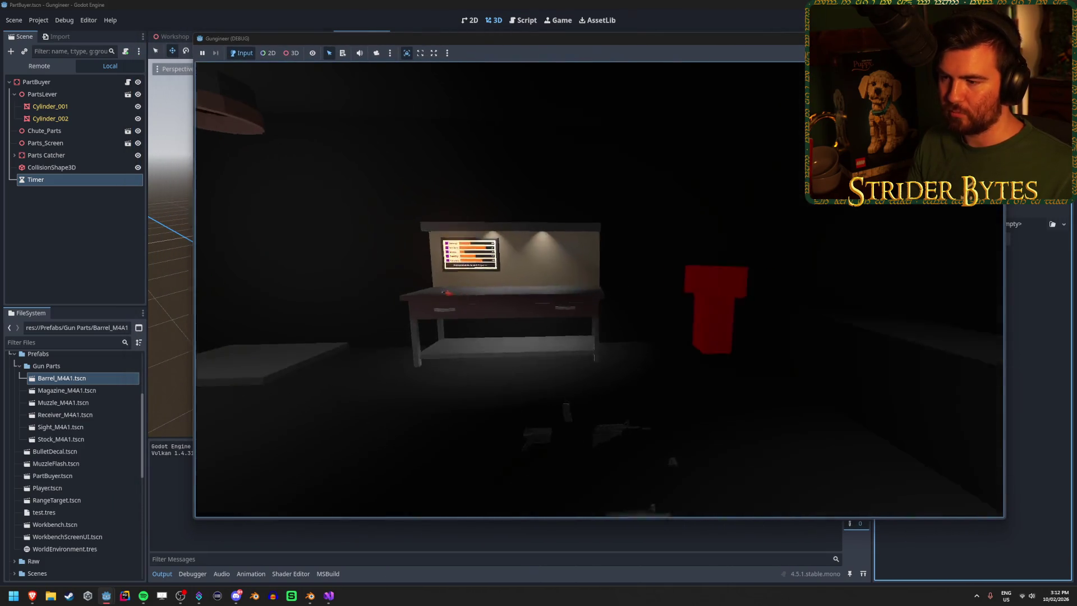
key("e")
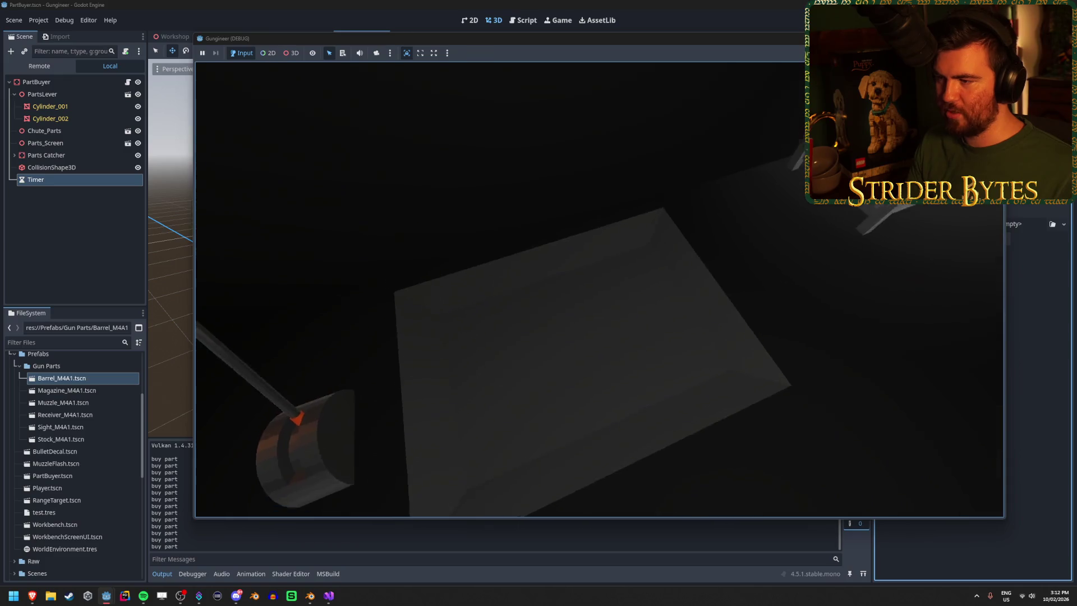
key("F8")
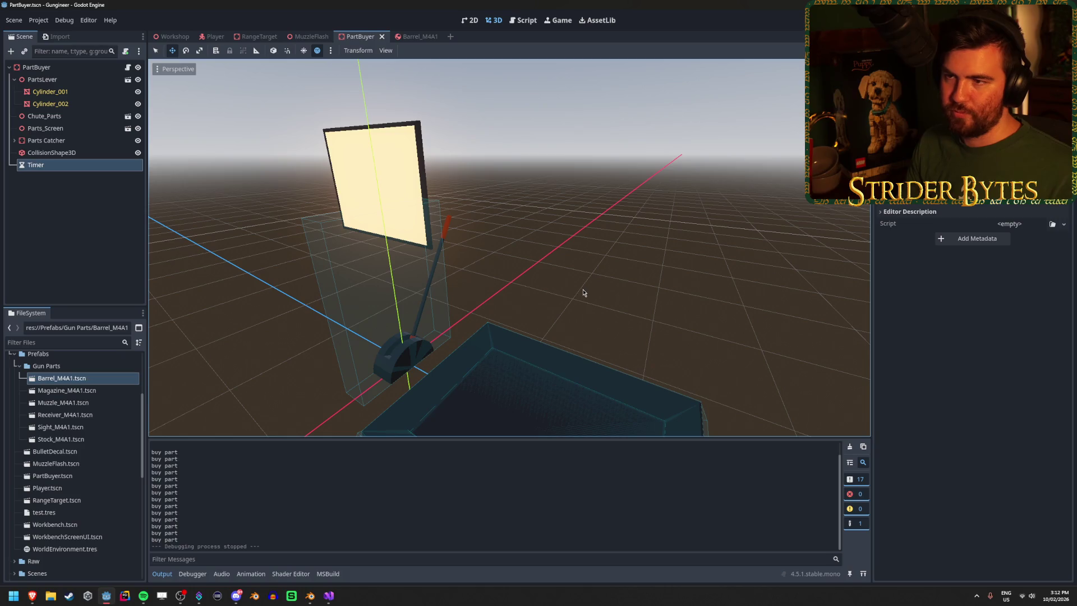
Step: Collapse the PartsLever children, check the PartBuyer root node, and return to the PartBuyer script
left_click(14, 79)
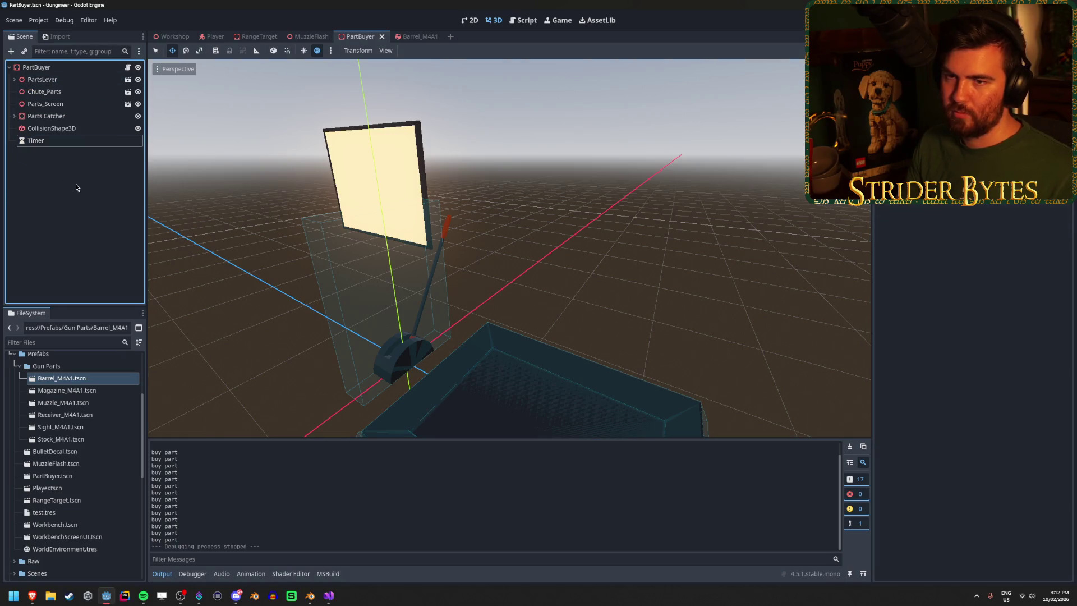
left_click(63, 68)
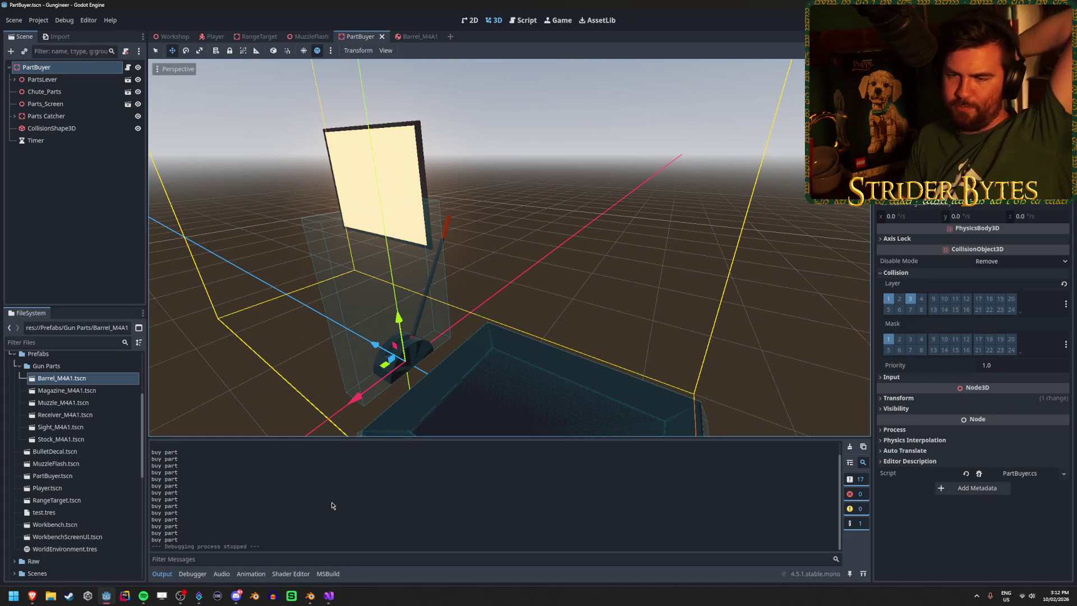
left_click(81, 256)
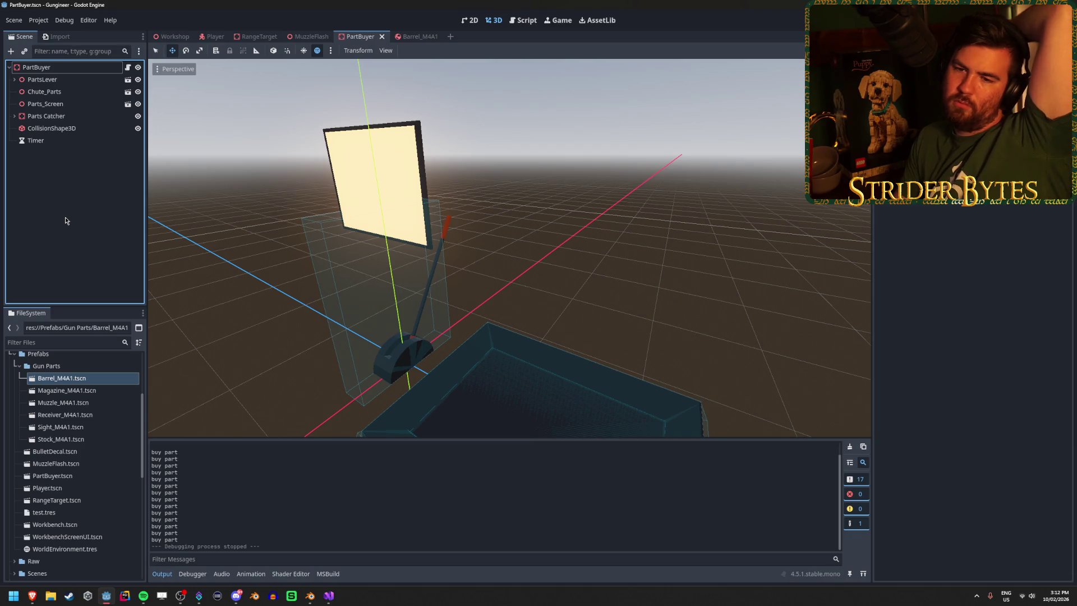
left_click(328, 596)
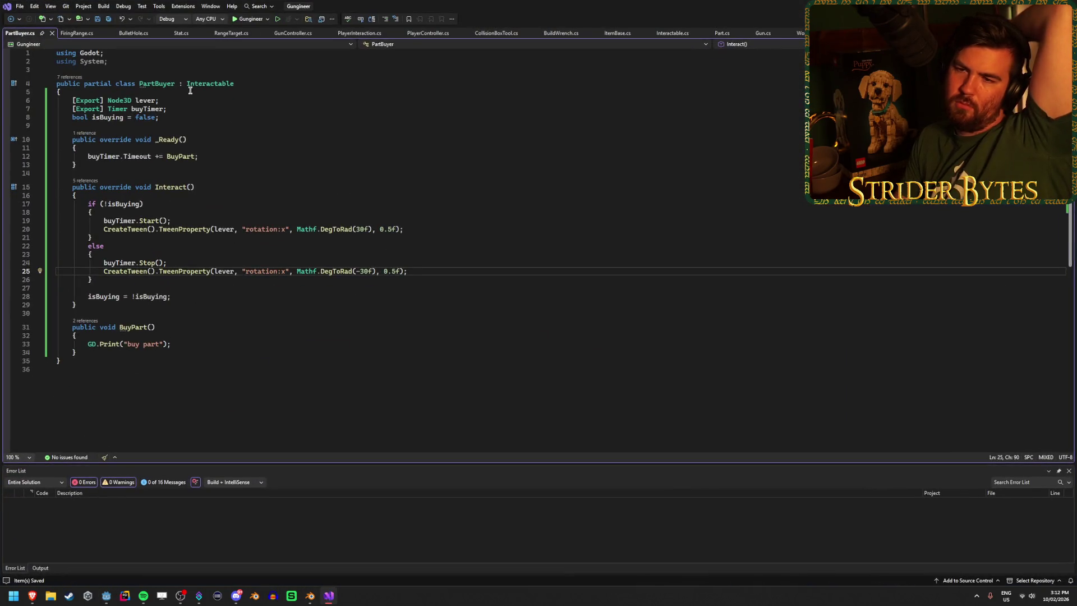
Step: Open blank lines at the start of the BuyPart method and save PartBuyer.cs
left_click(187, 128)
left_click(191, 101)
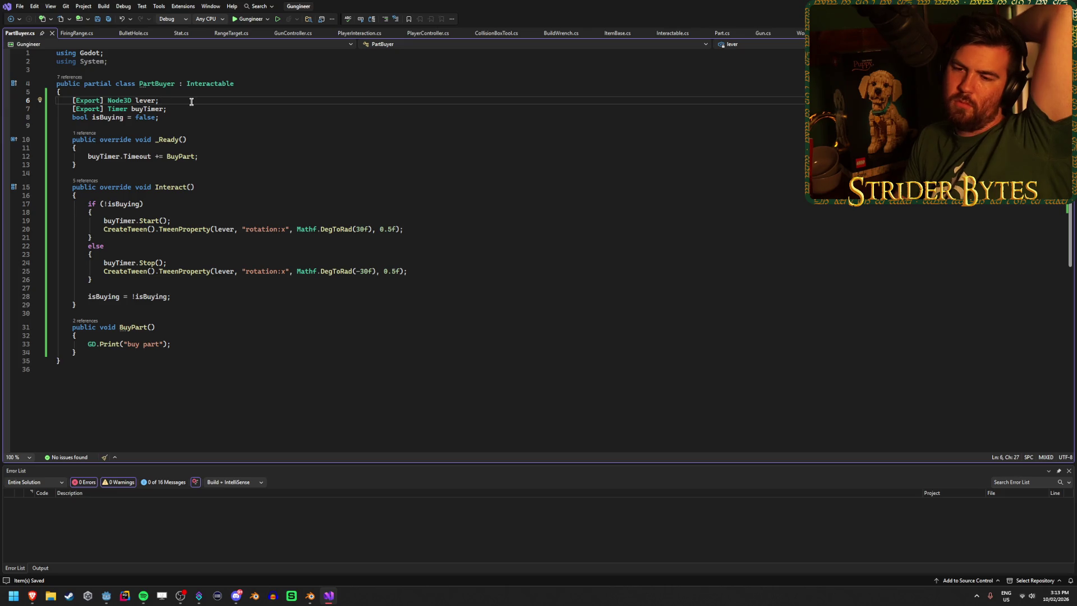
left_click(191, 109)
left_click(191, 115)
left_click(190, 100)
left_click(193, 116)
left_click(193, 108)
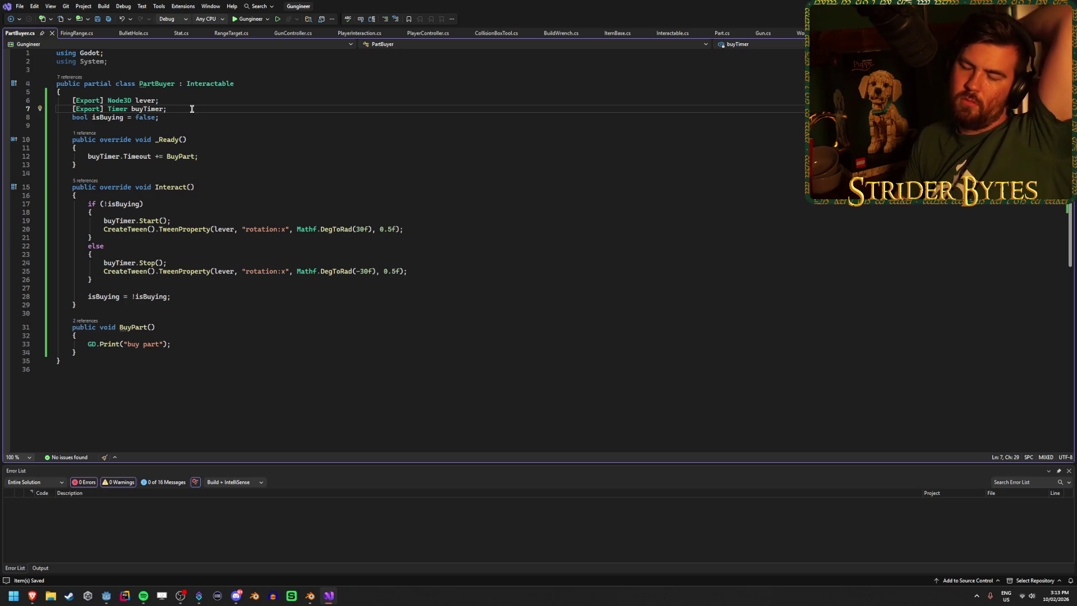
left_click(185, 342)
left_click(188, 335)
key("Return")
key("Return")
key("Up")
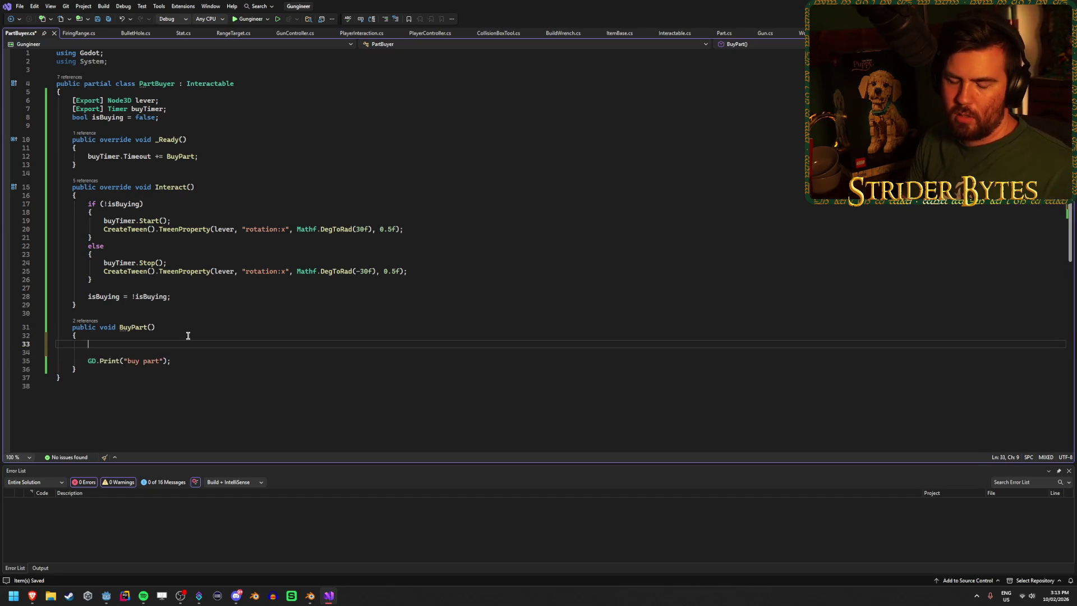
key("ctrl+s")
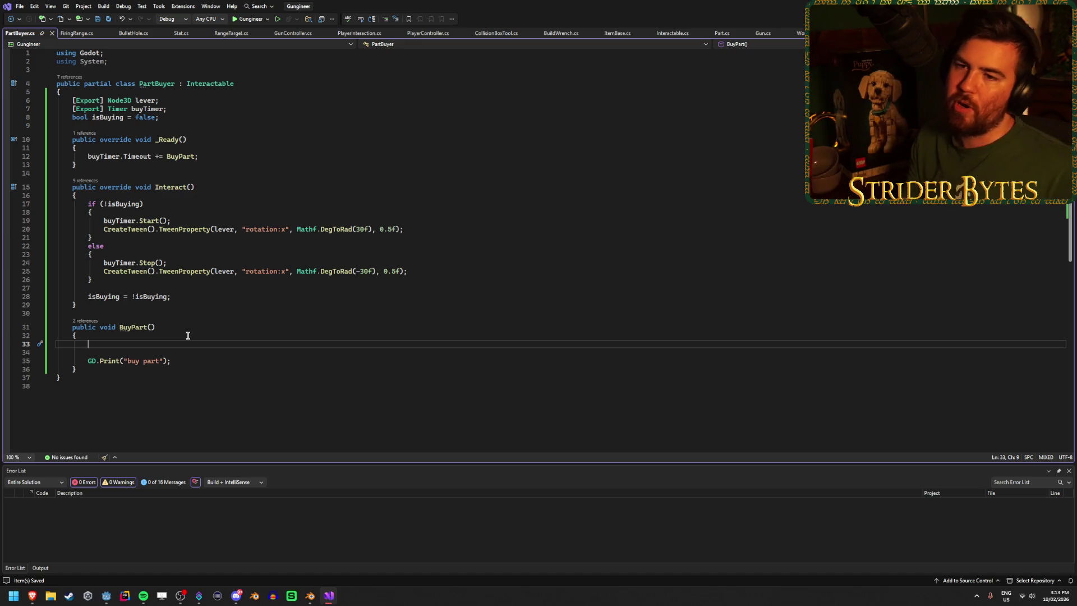
Step: Declare 'public int cost = 0;' below the isBuying field and save
left_click(195, 112)
left_click(197, 117)
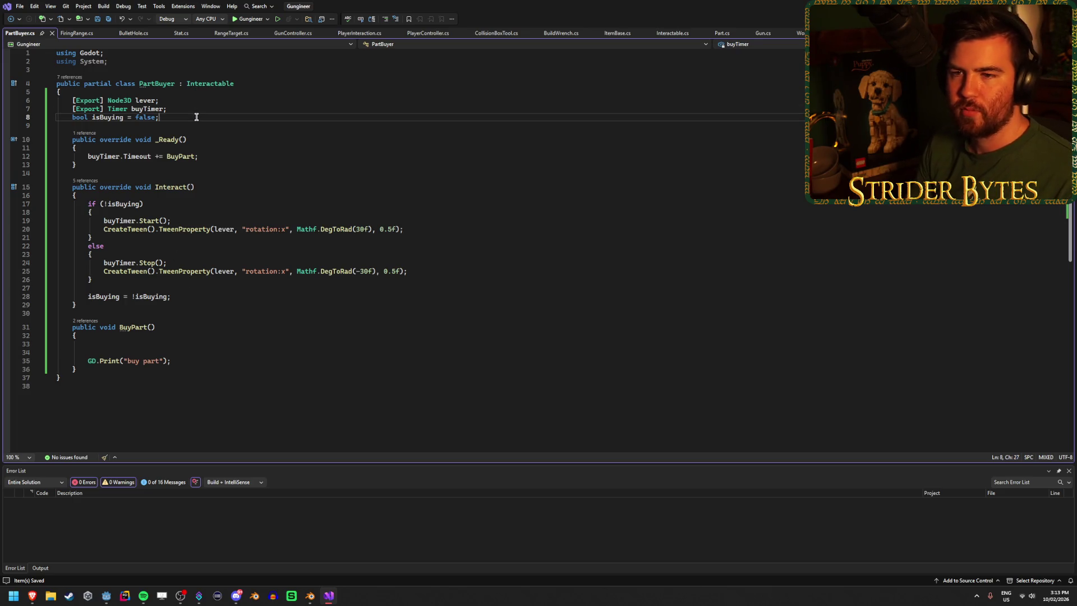
key("Return")
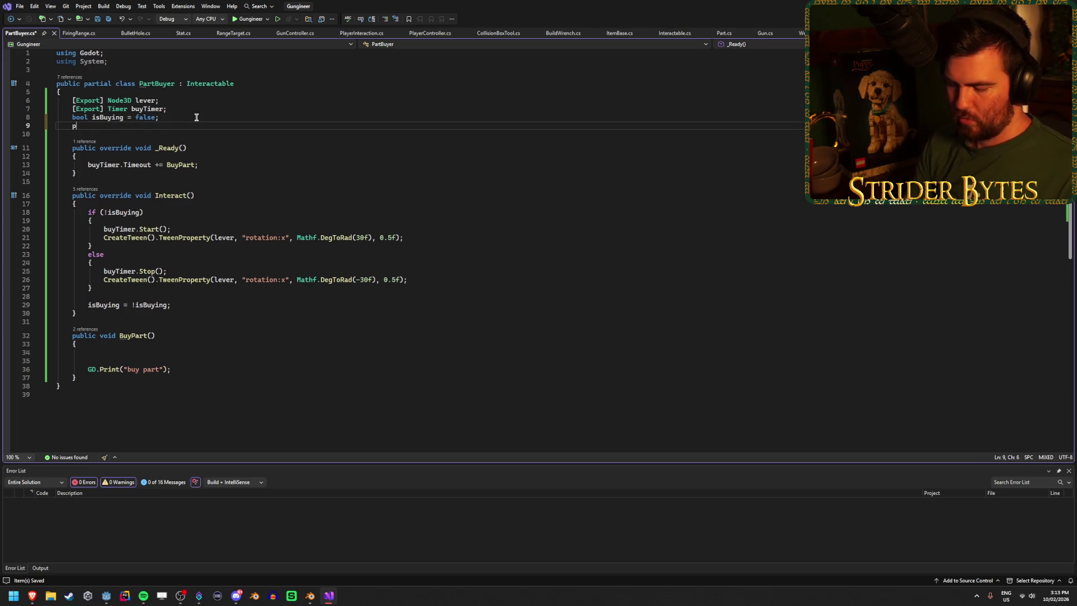
type("ublic int ")
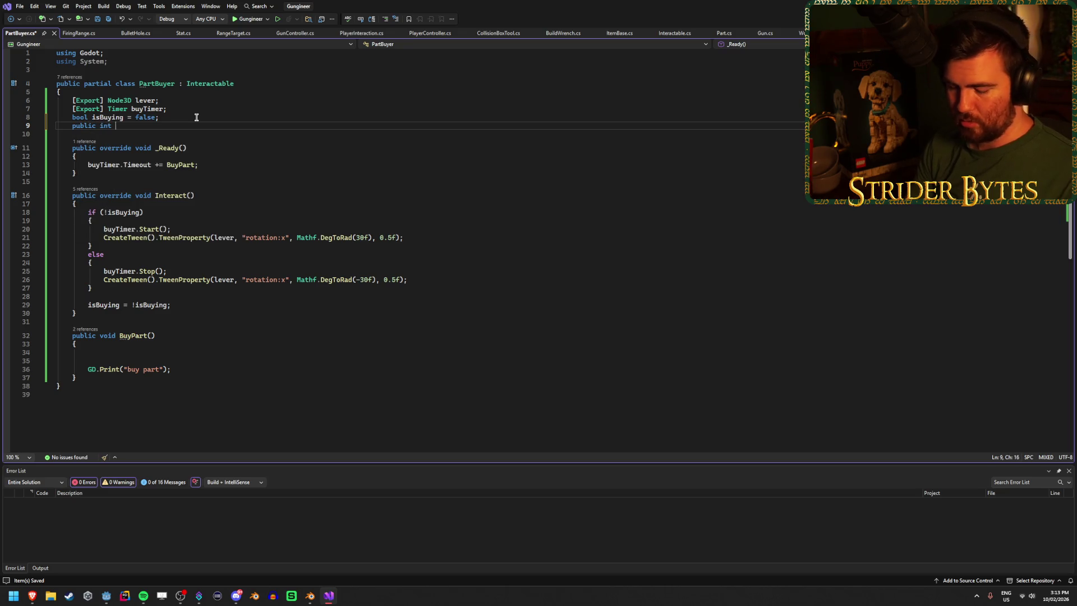
type("cost = 0;")
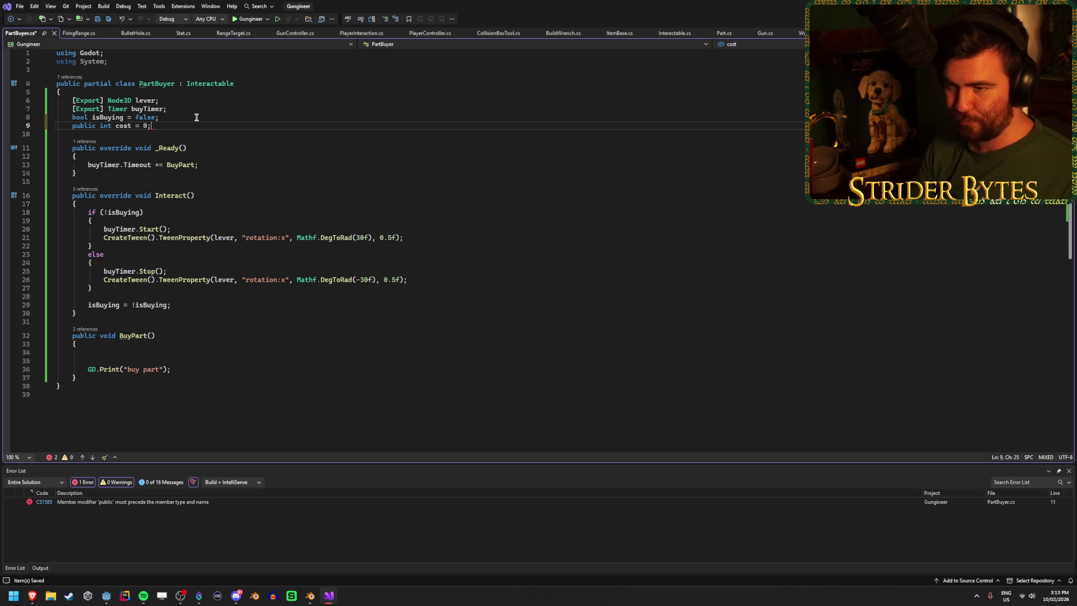
key("ctrl+s")
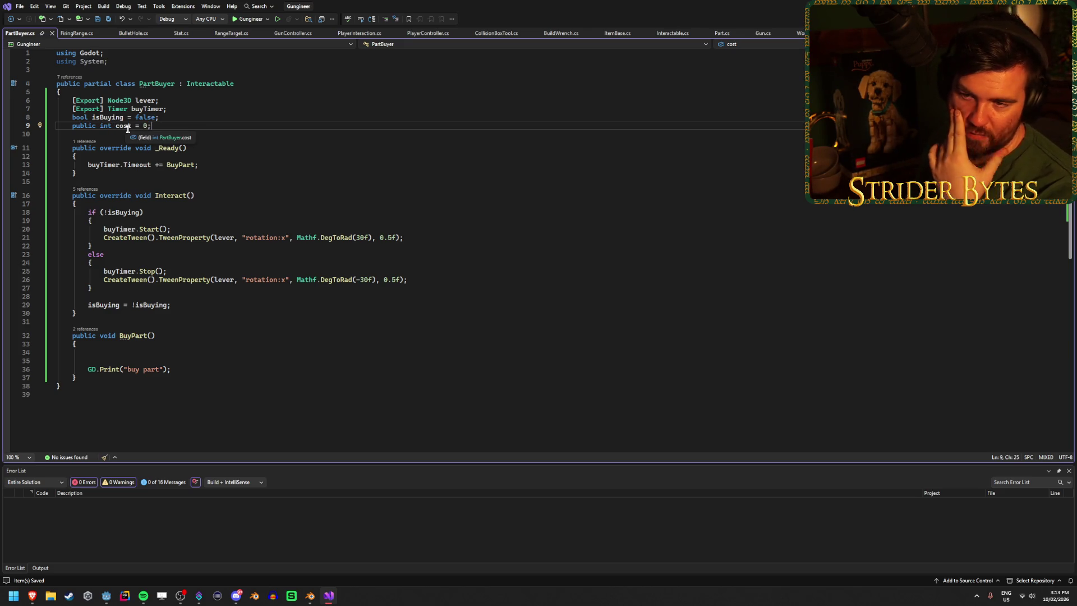
Step: Look over the fields and tween code, glance at Godot, then return to the cost line
left_click(176, 116)
left_click(176, 124)
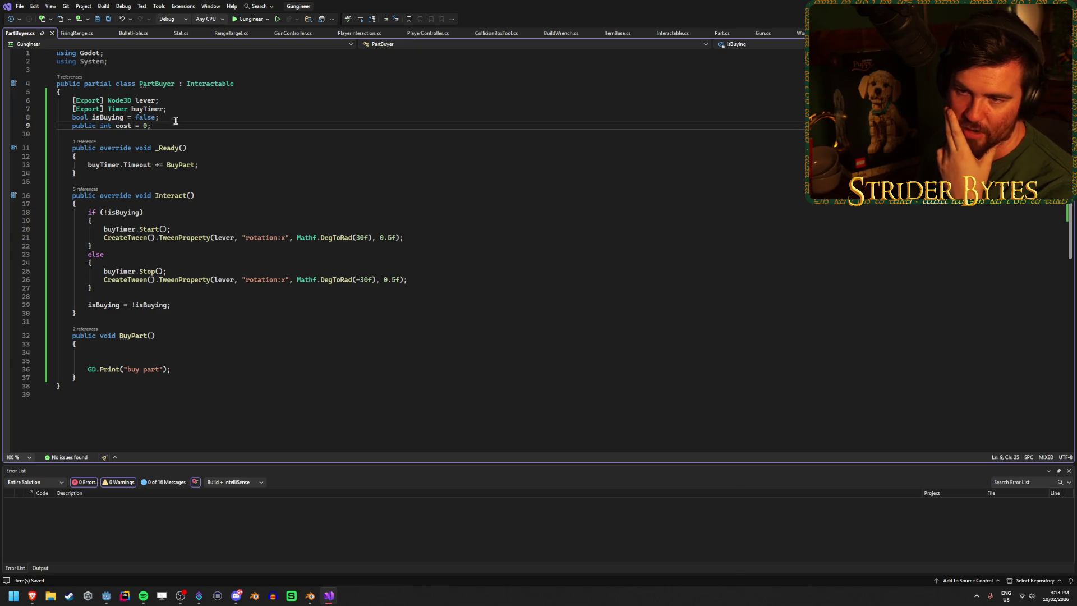
left_click(168, 118)
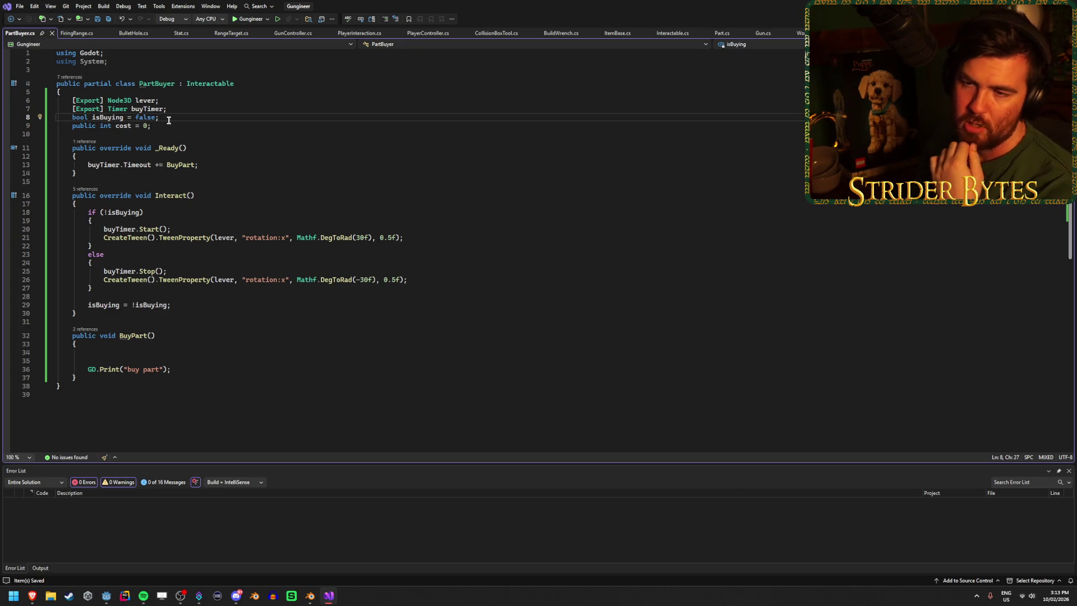
left_click(160, 103)
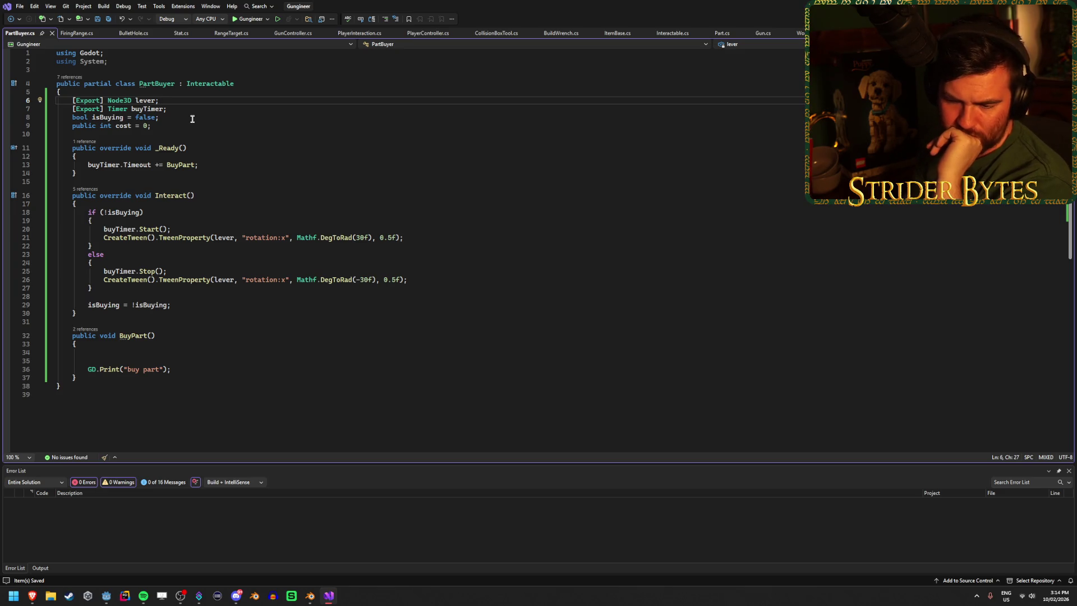
left_click(208, 269)
left_click(434, 283)
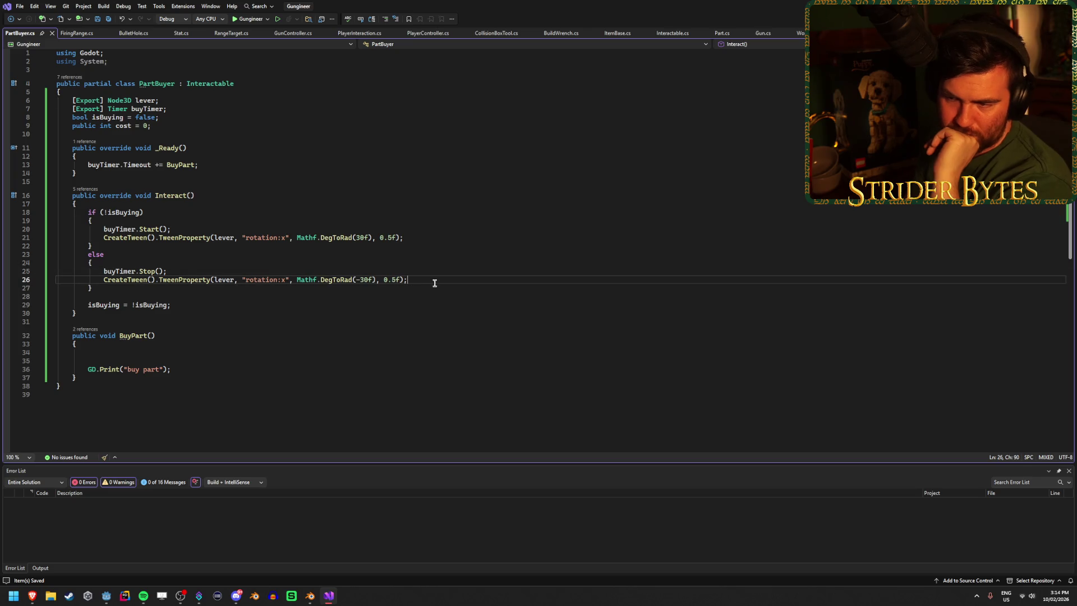
left_click(103, 596)
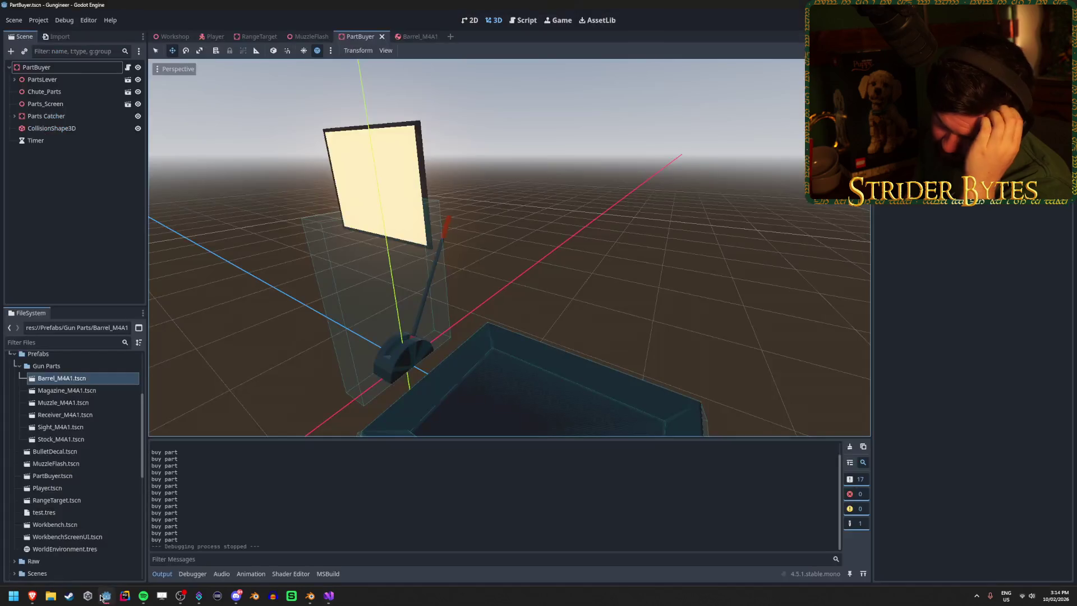
key("alt+Tab")
left_click(186, 124)
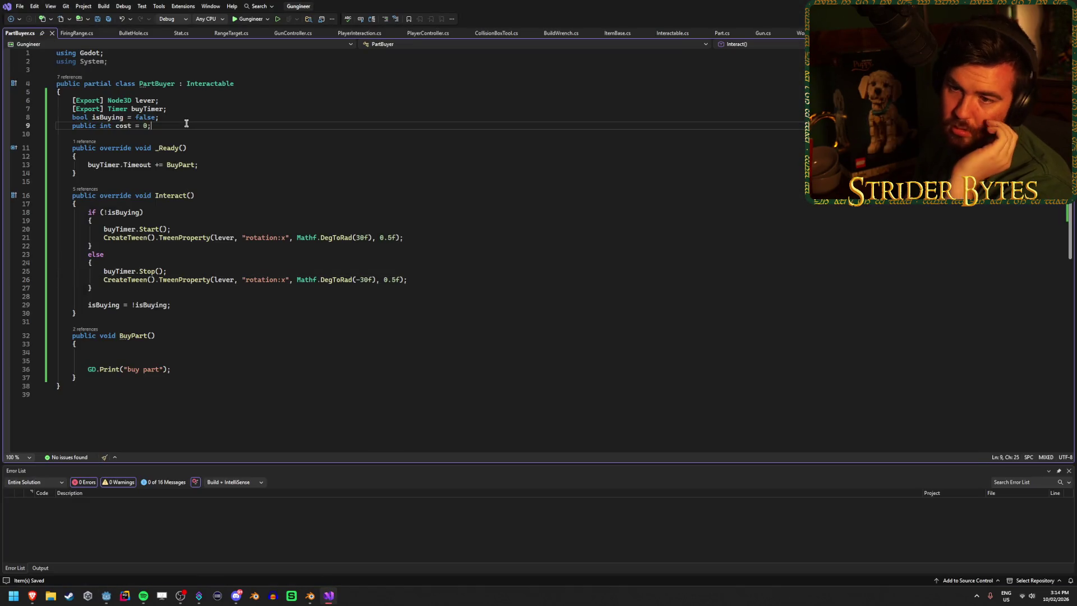
Step: Declare 'public List<Part> partList = new List<Part>();' below the cost field and save
key("Return")
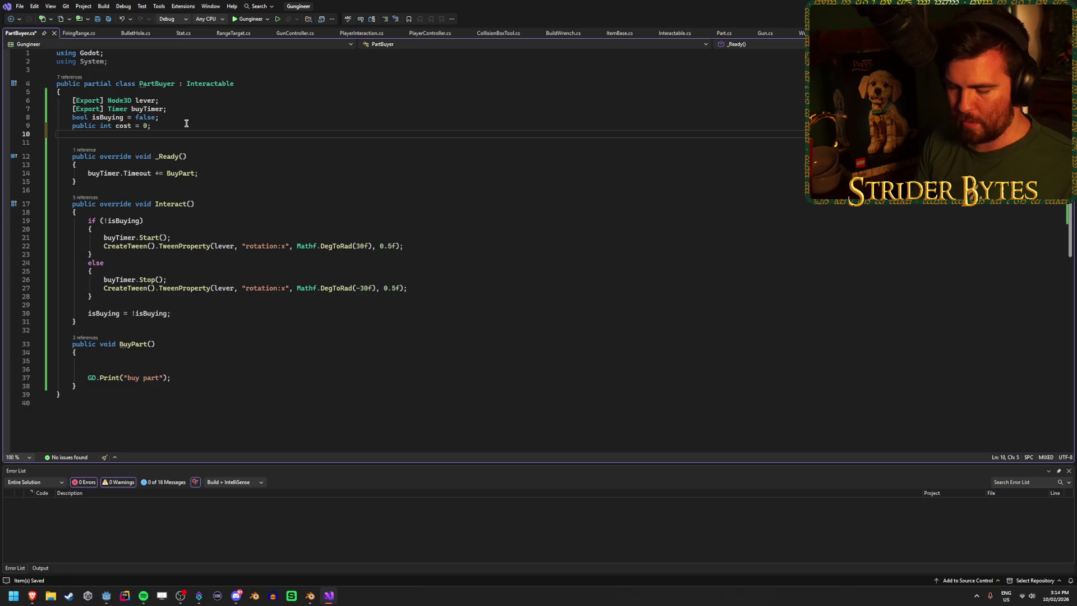
type("puyb")
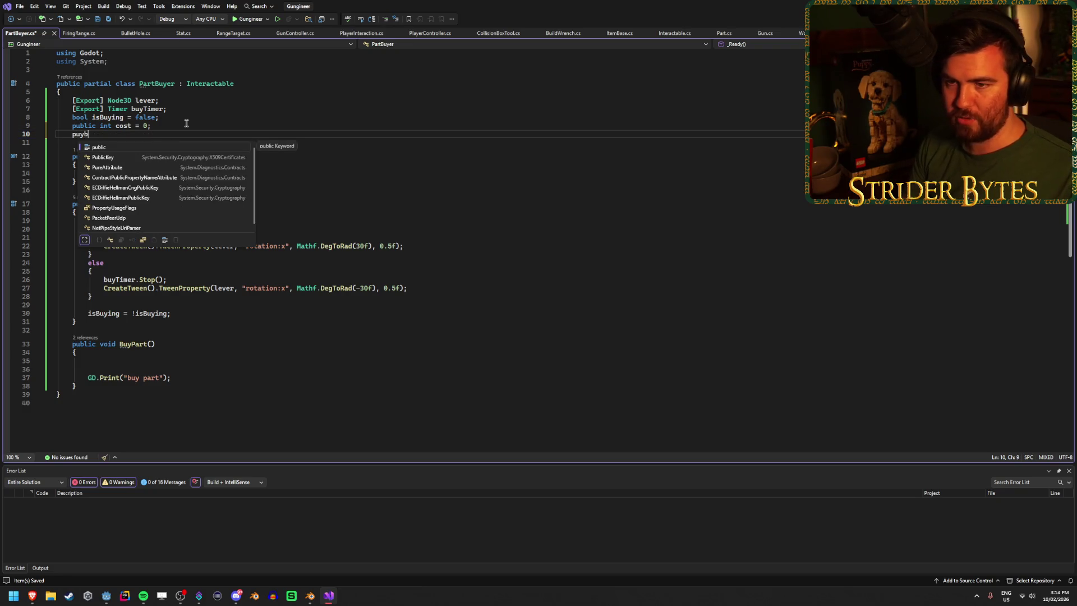
key("space")
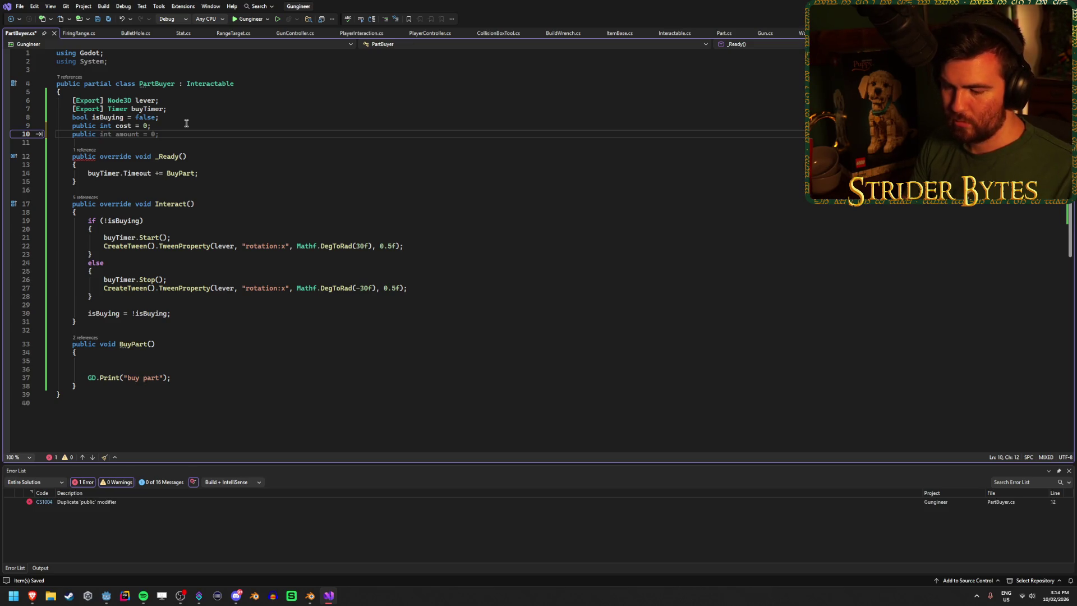
type("public List<")
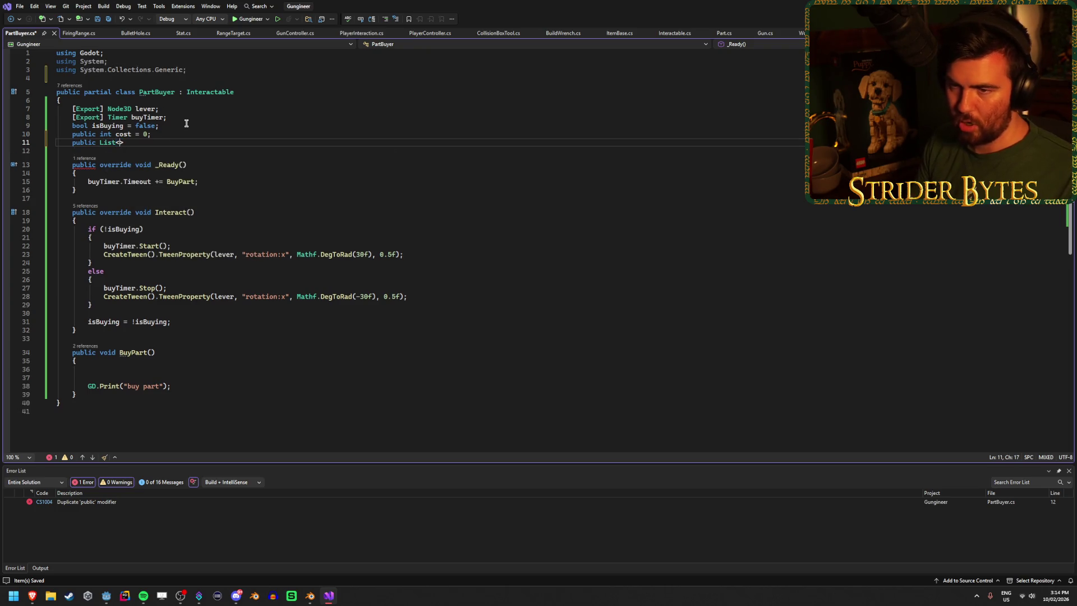
type("Part")
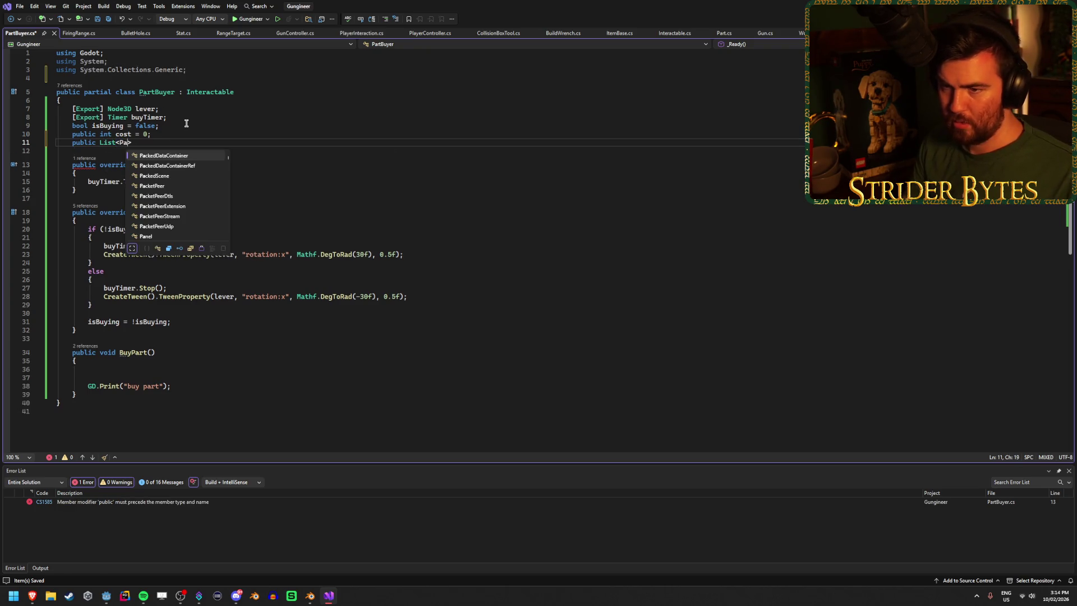
key("Escape")
key("ctrl+s")
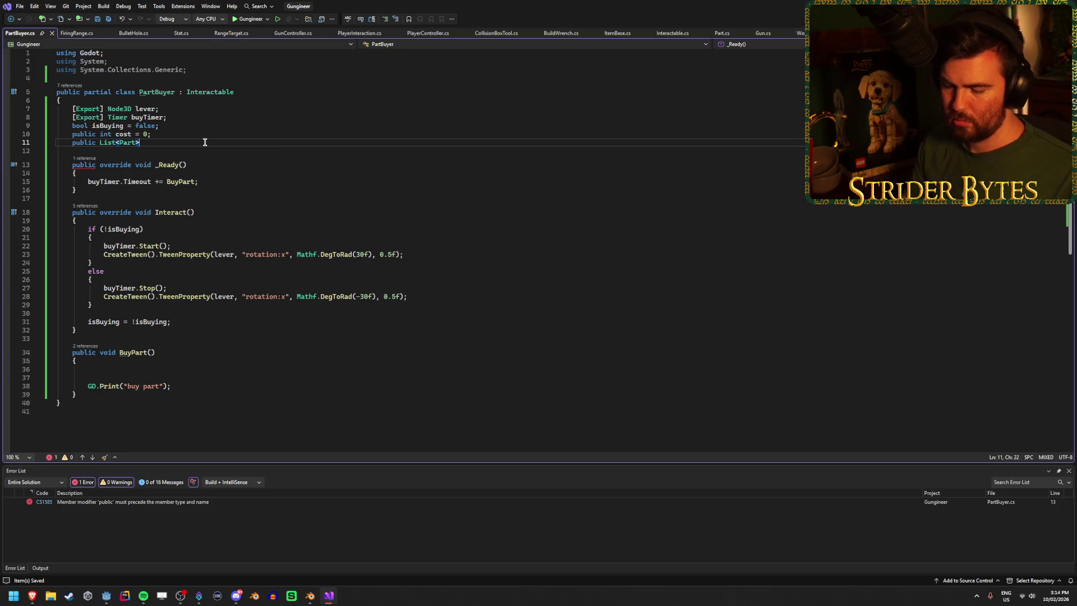
type("par")
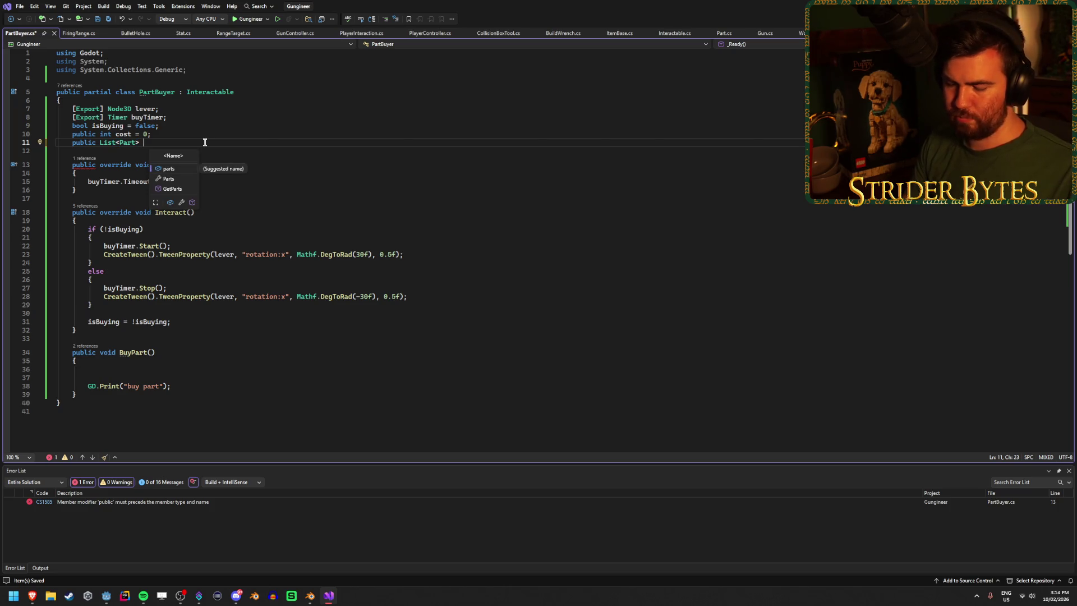
type("tList")
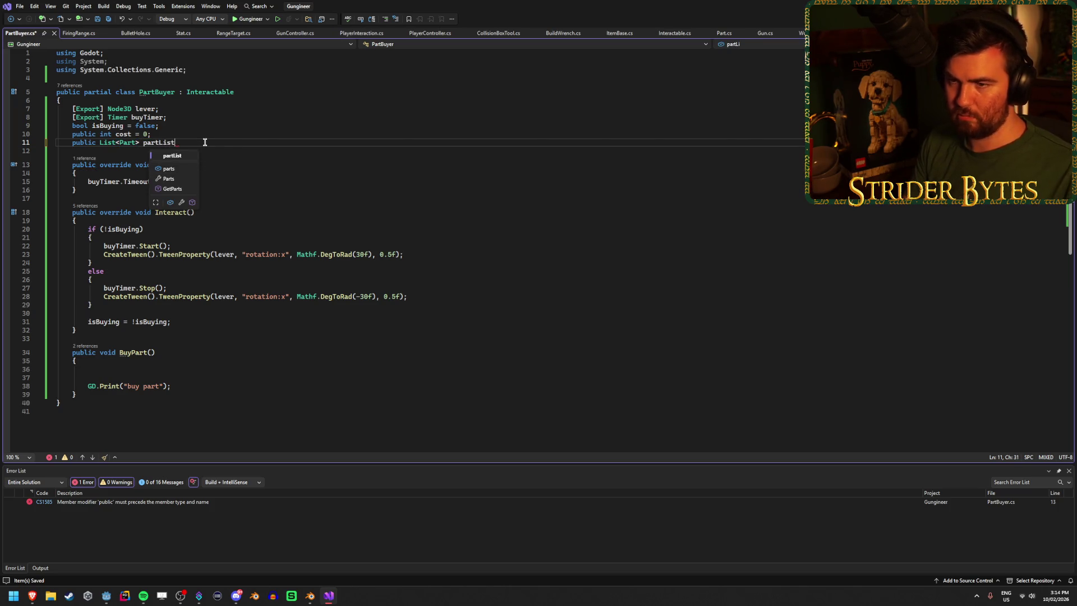
type(" = new")
key("Tab")
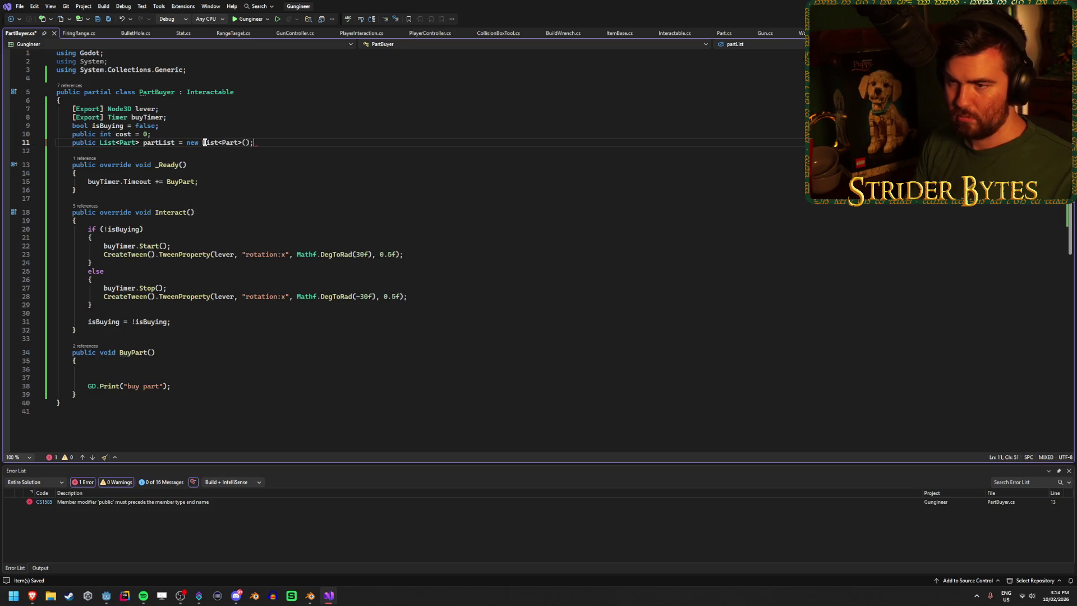
key("ctrl+s")
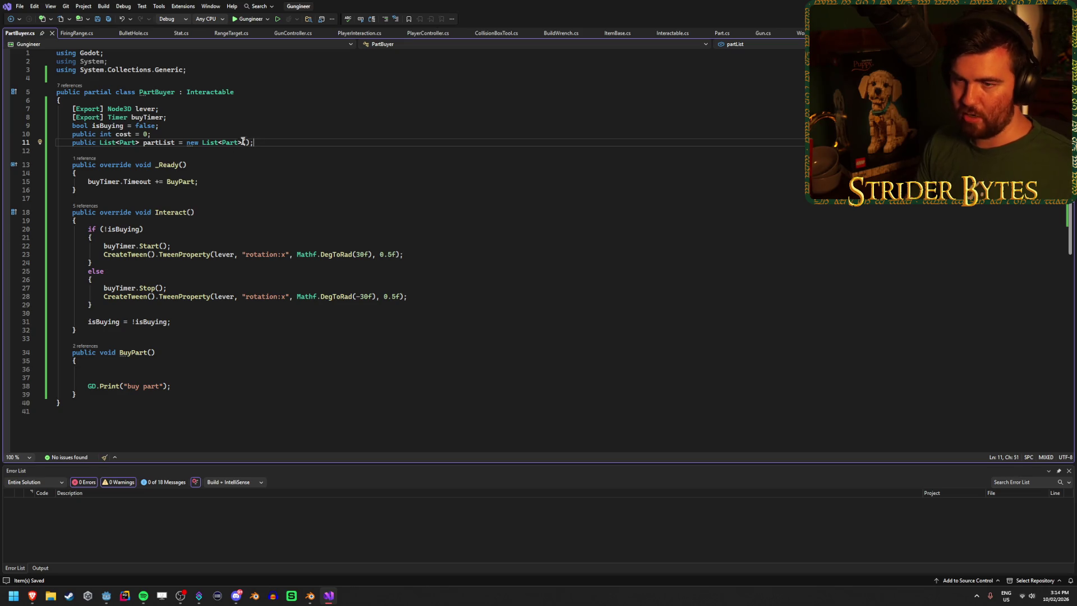
Step: Move the caret from the partList field into the BuyPart method
key("Up")
left_click(261, 142)
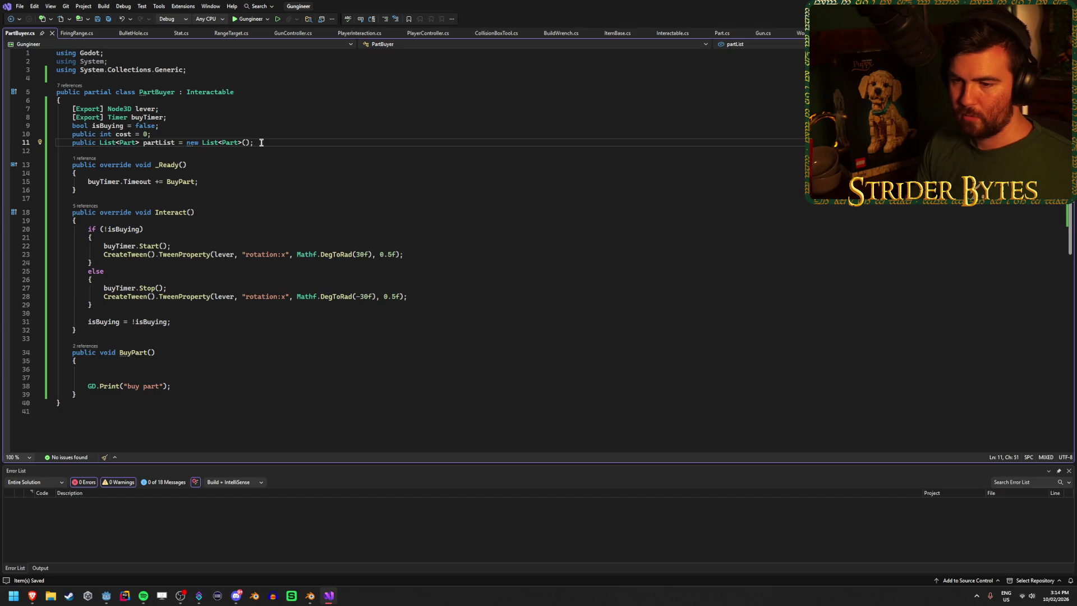
left_click(125, 369)
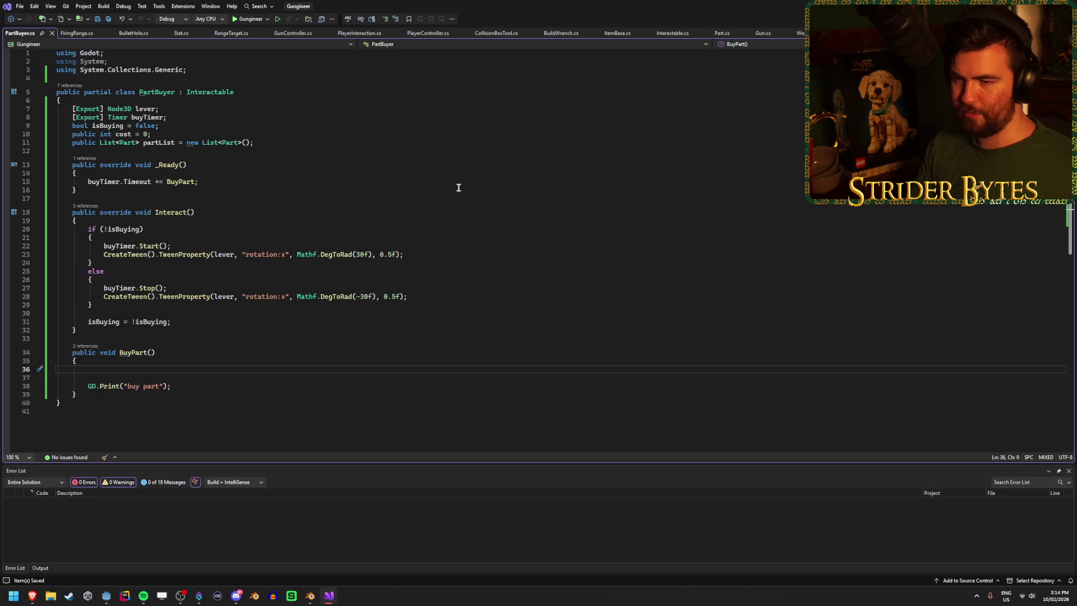
Step: Add a 'RandomNumberGenerator rng = new RandomNumberGenerator();' field below partList, then bring up PlayerInteraction.cs
left_click(260, 141)
key("Return")
type("Rand")
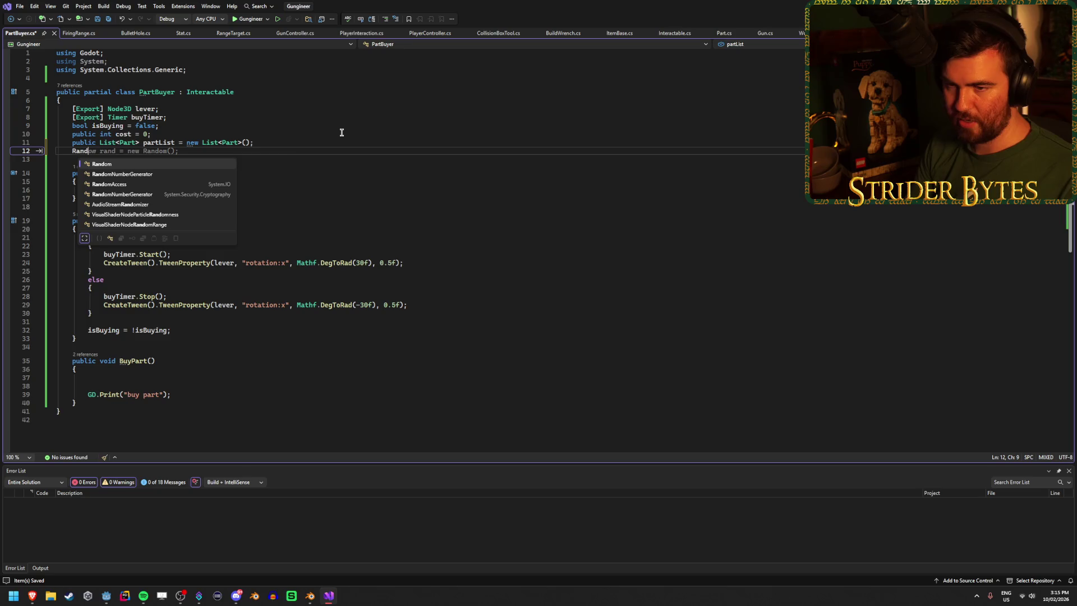
type("omN rng")
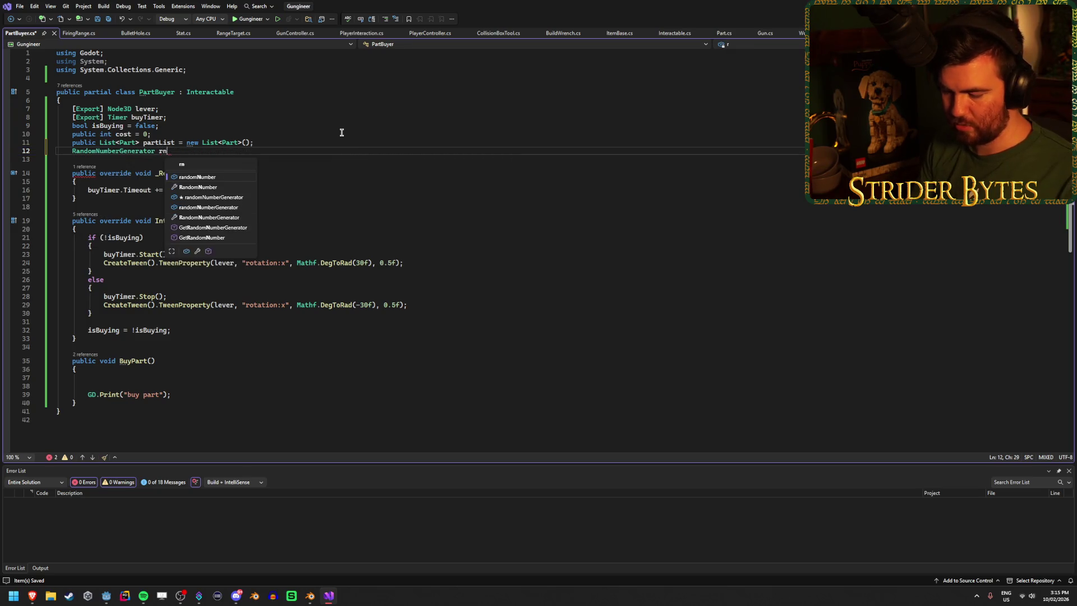
key("Tab")
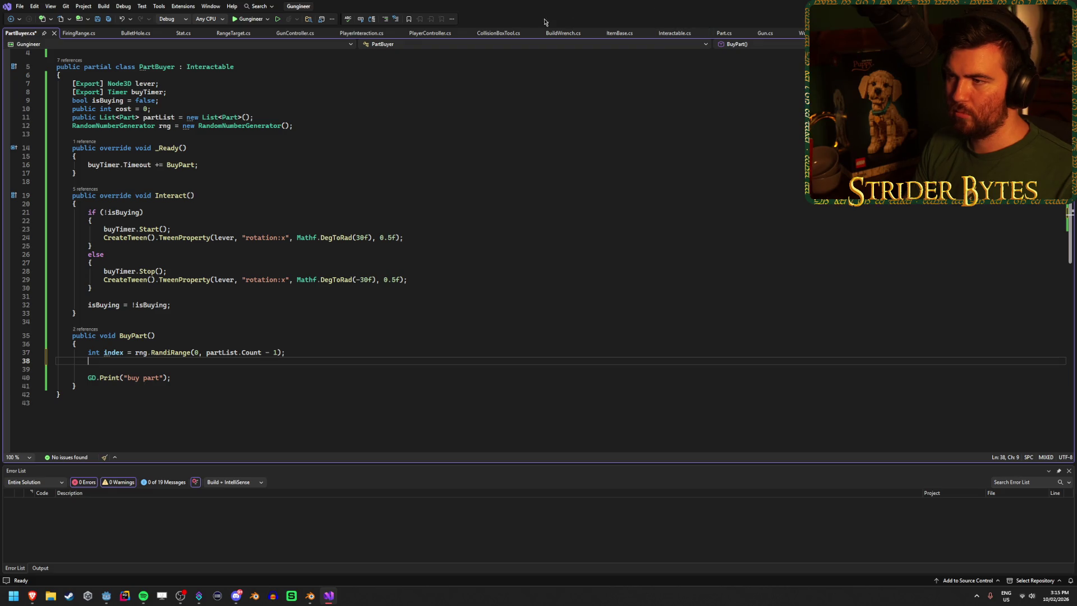
left_click(362, 33)
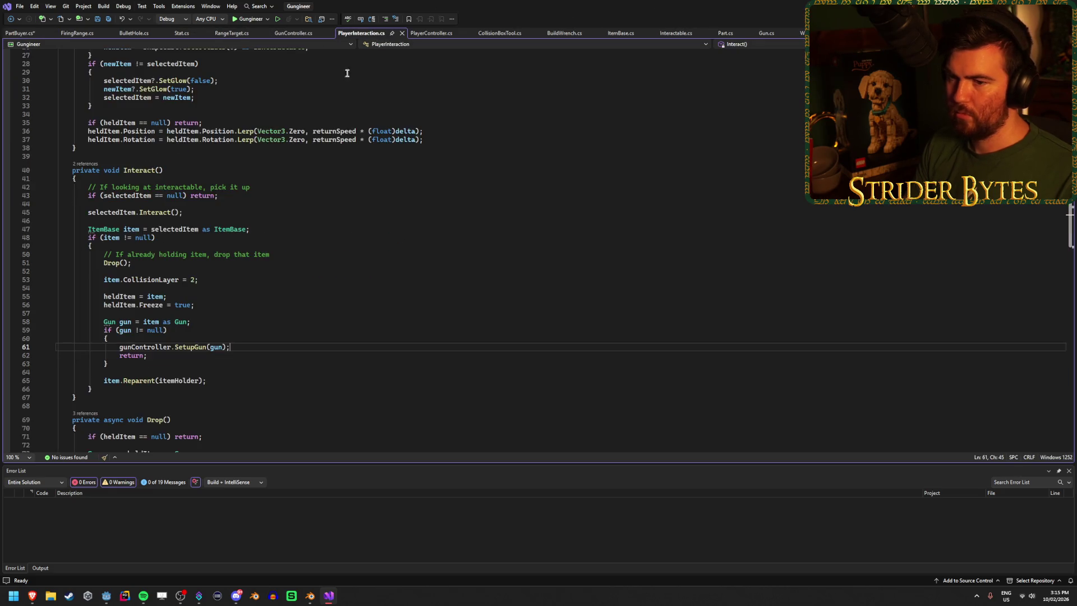
Step: Check the GetChild(0) reparent line in Drop(), then begin 'Part newPart = ' on BuyPart's line 38
scroll(274, 241, "down", 15)
scroll(274, 241, "up", 1)
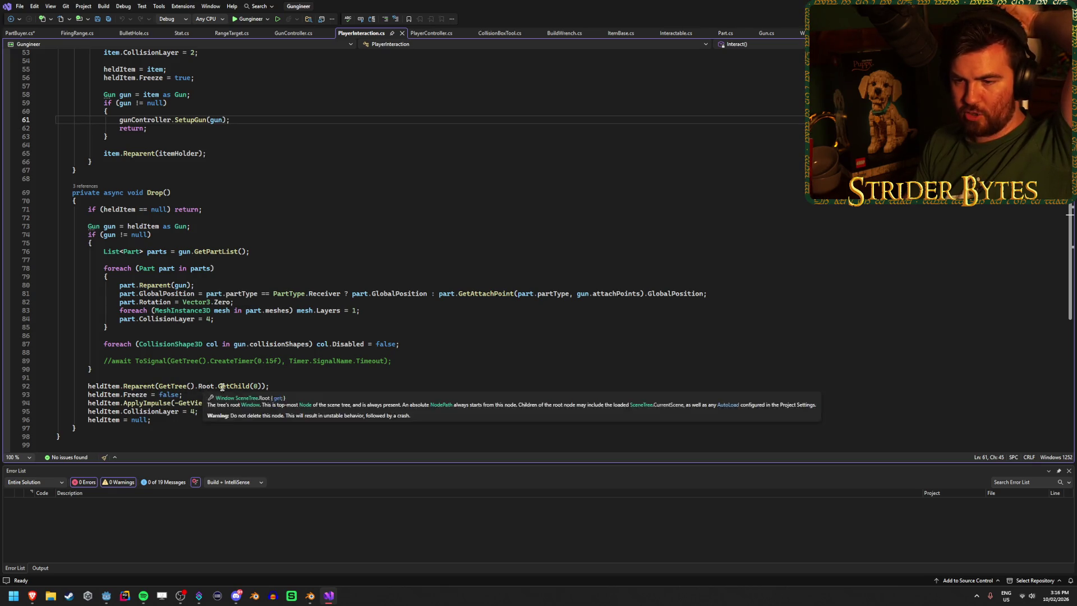
left_click(298, 383)
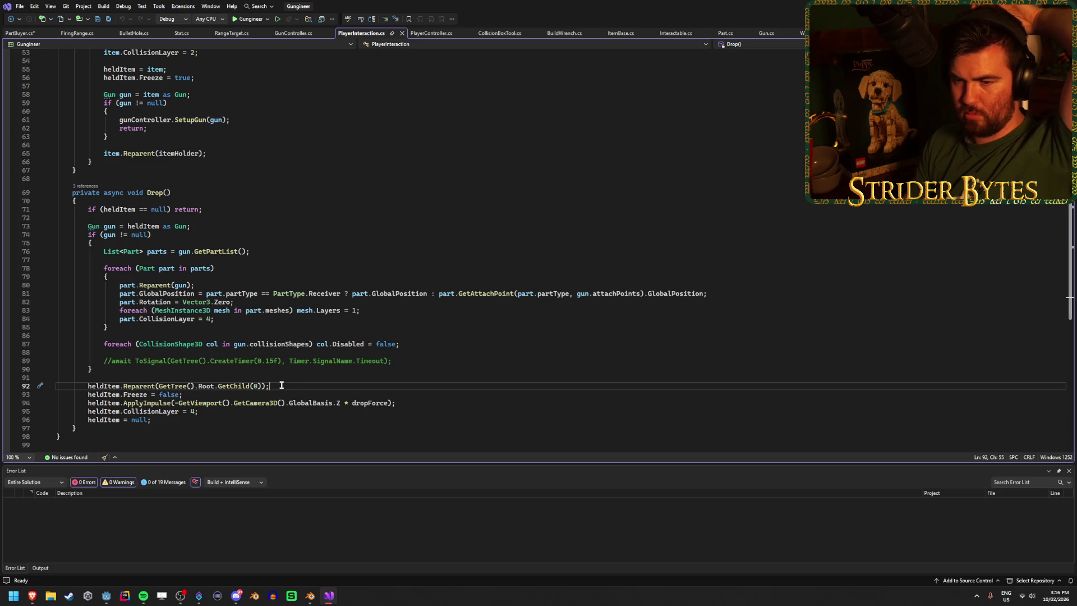
left_click(23, 35)
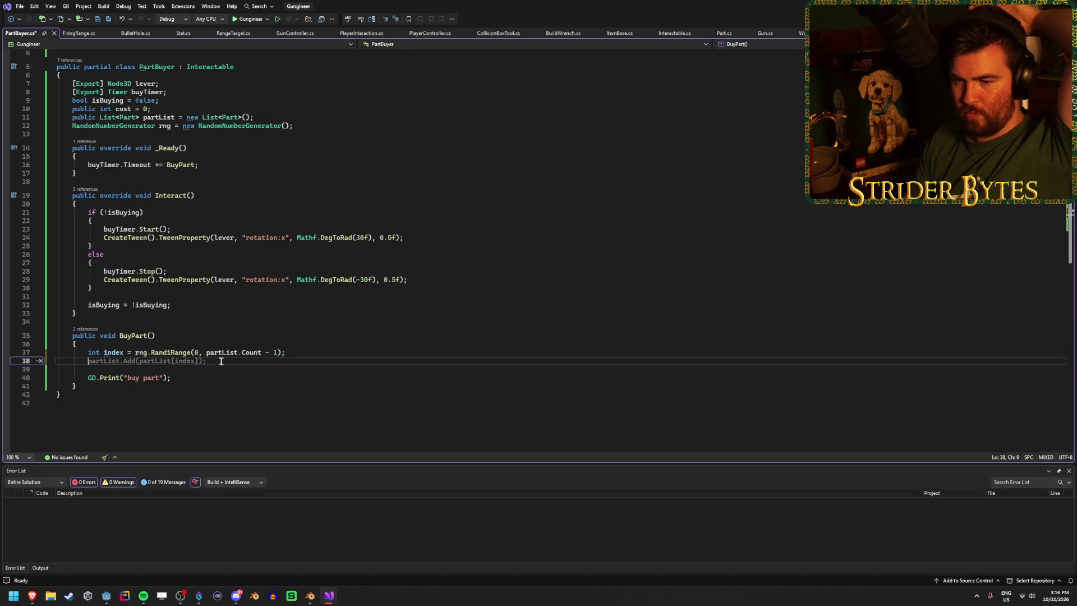
key("Escape")
type("Part new")
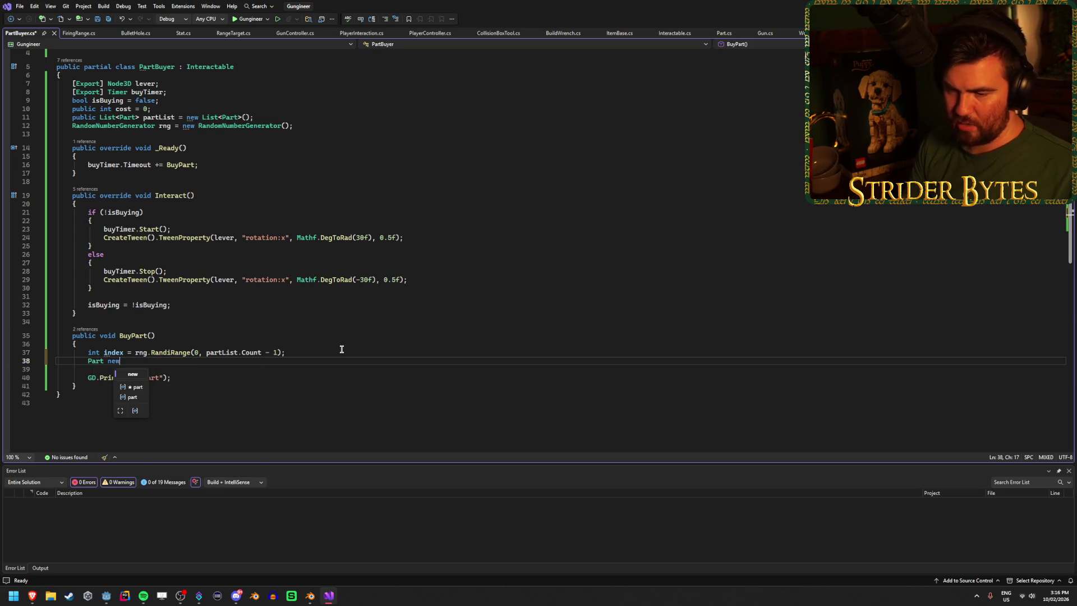
type("Part = ")
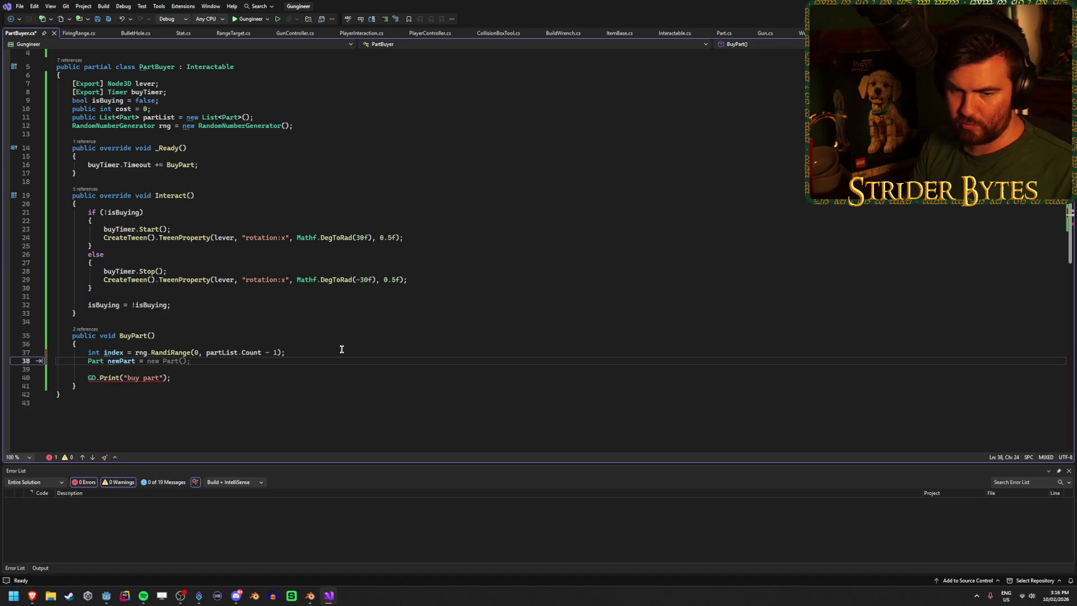
type("Insta")
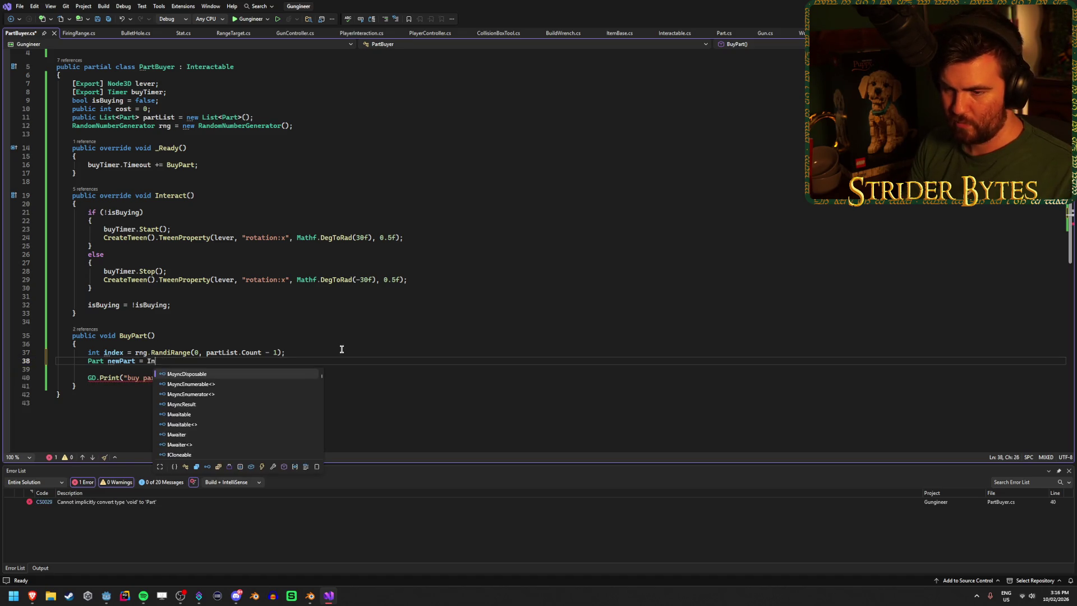
Step: Make line 38 read 'Part newPart = partList[index]' and save PartBuyer.cs
key("BackSpace")
key("BackSpace")
key("BackSpace")
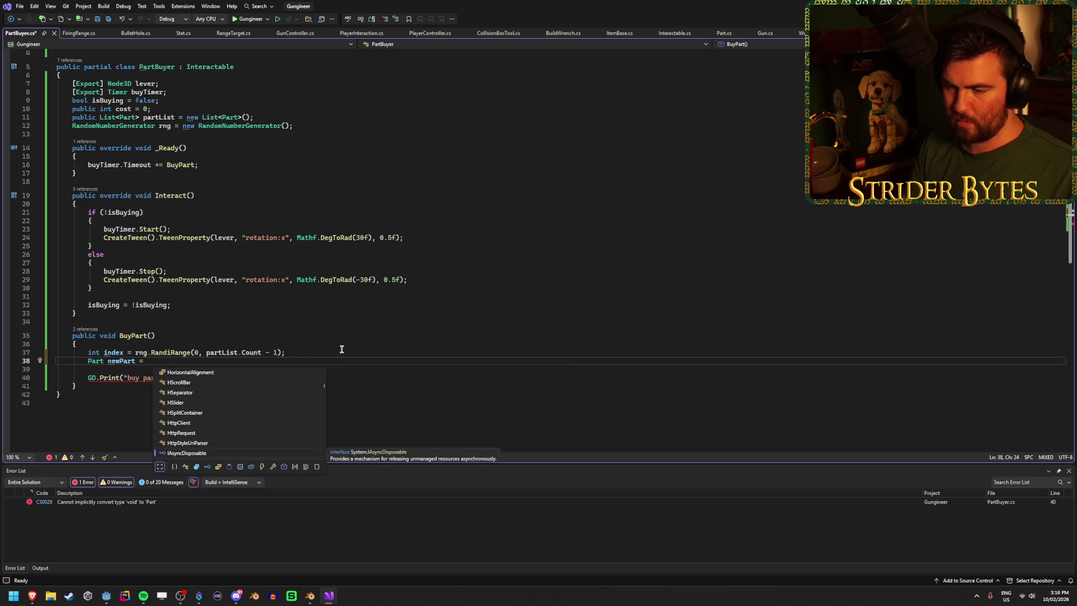
type("partLi")
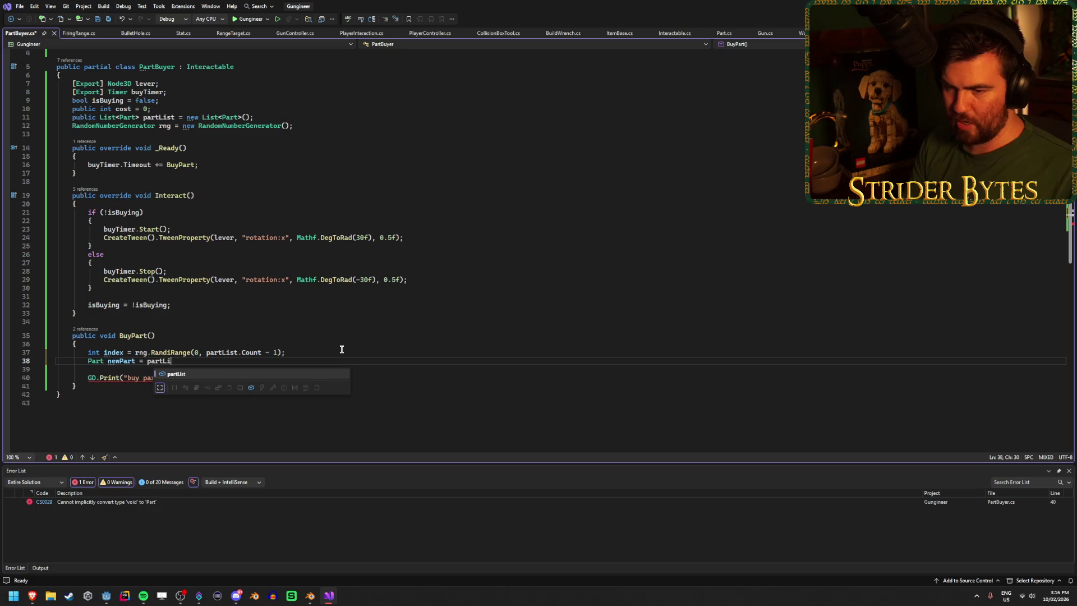
type("st[")
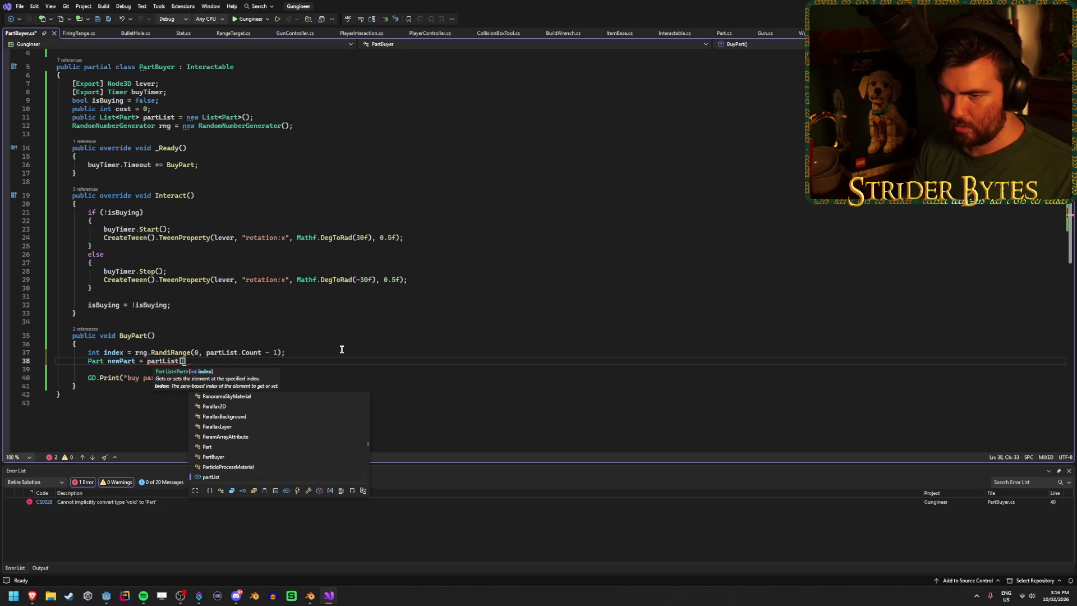
type("index].")
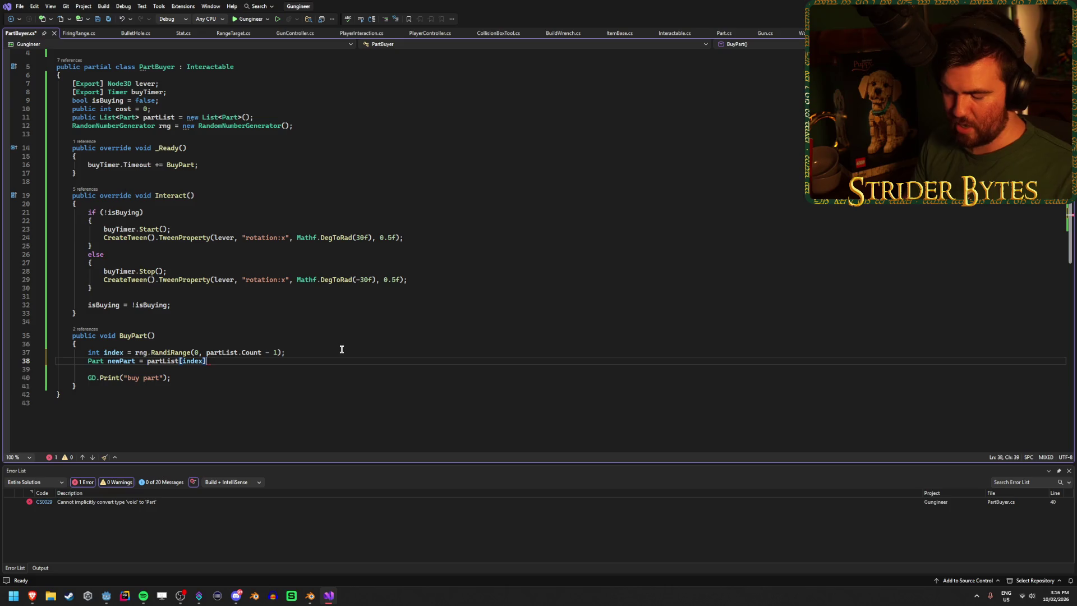
type("Inst")
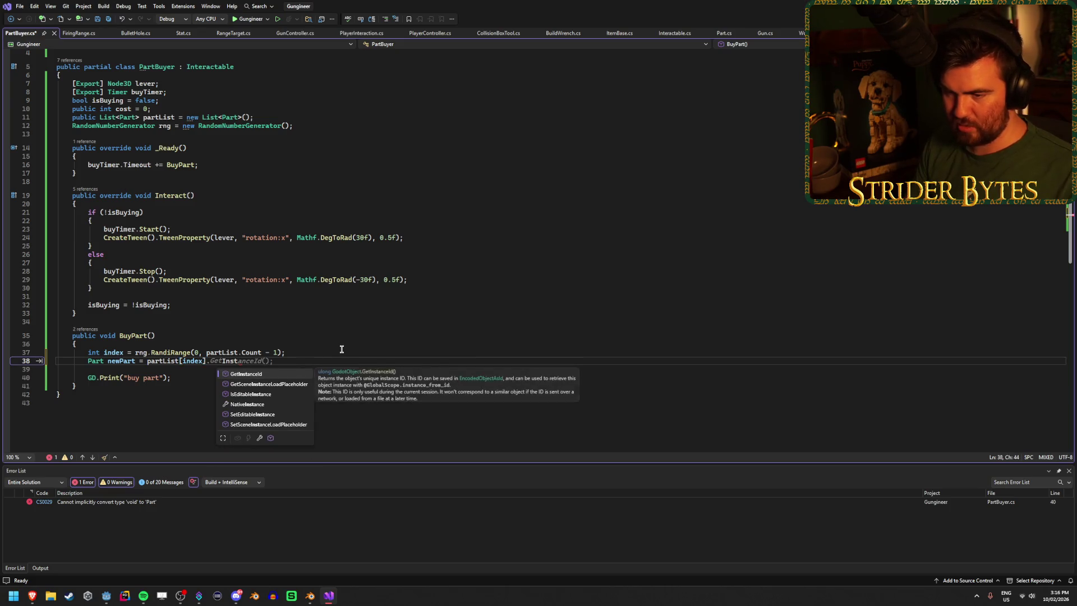
key("BackSpace")
key("BackSpace")
key("BackSpace")
key("ctrl+s")
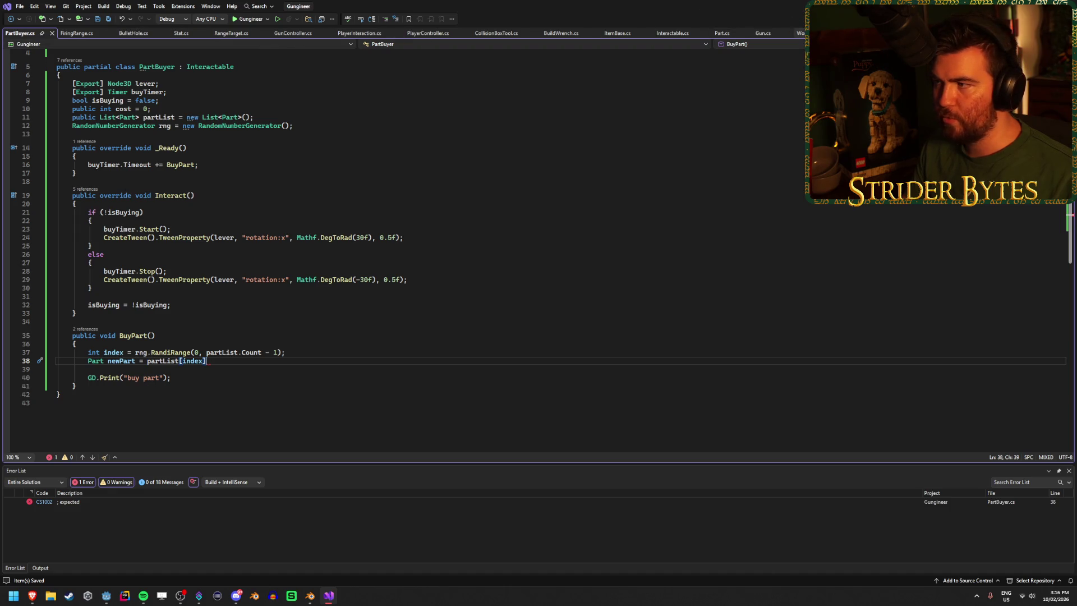
left_click(799, 33)
Step: Read through Workbench.cs AddGun and BuildGun around the new Gun line, then go to Godot
scroll(398, 181, "up", 12)
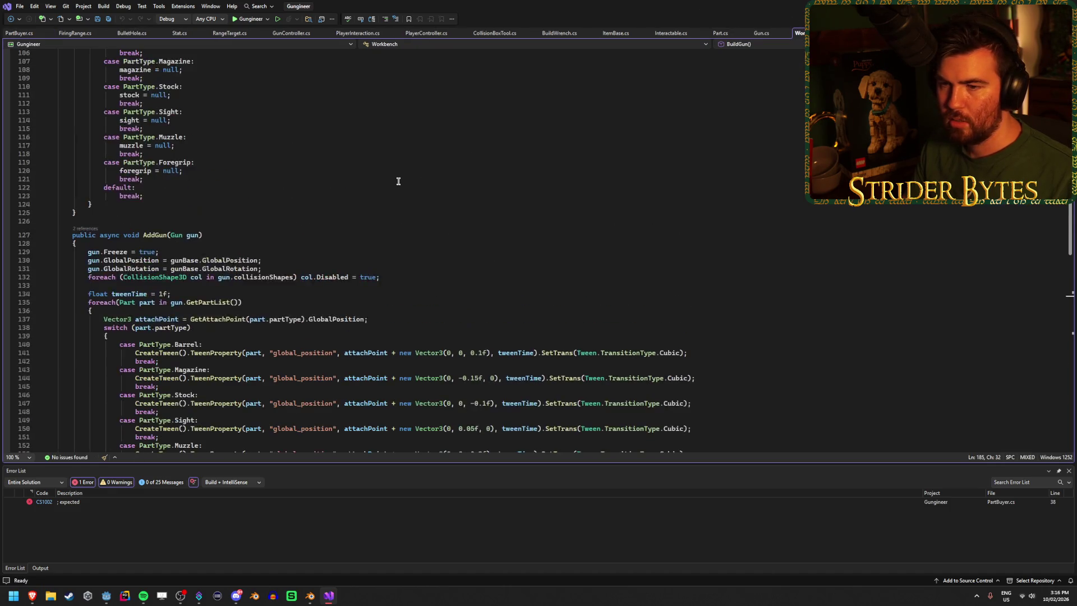
scroll(398, 182, "up", 20)
scroll(398, 181, "down", 5)
scroll(398, 181, "down", 15)
scroll(398, 181, "down", 13)
scroll(398, 181, "down", 6)
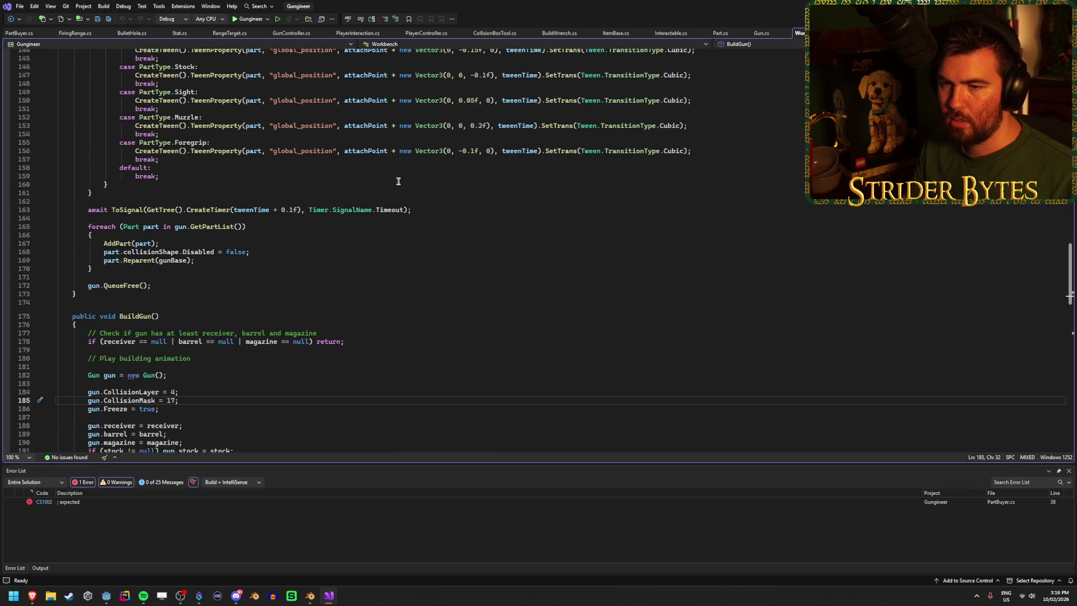
scroll(398, 181, "up", 7)
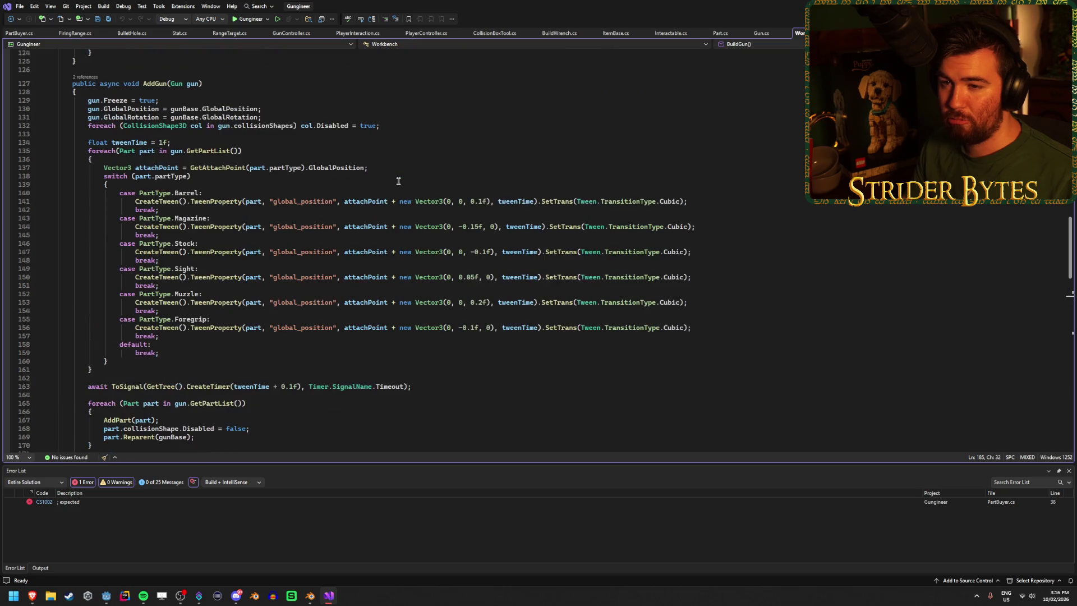
scroll(398, 181, "down", 19)
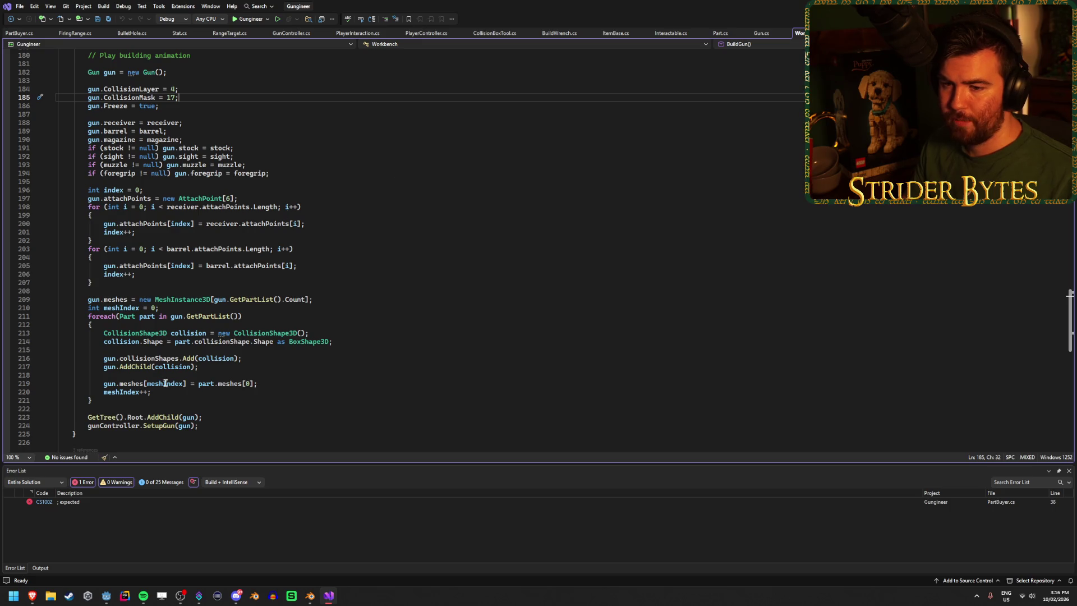
mouse_move(143, 93)
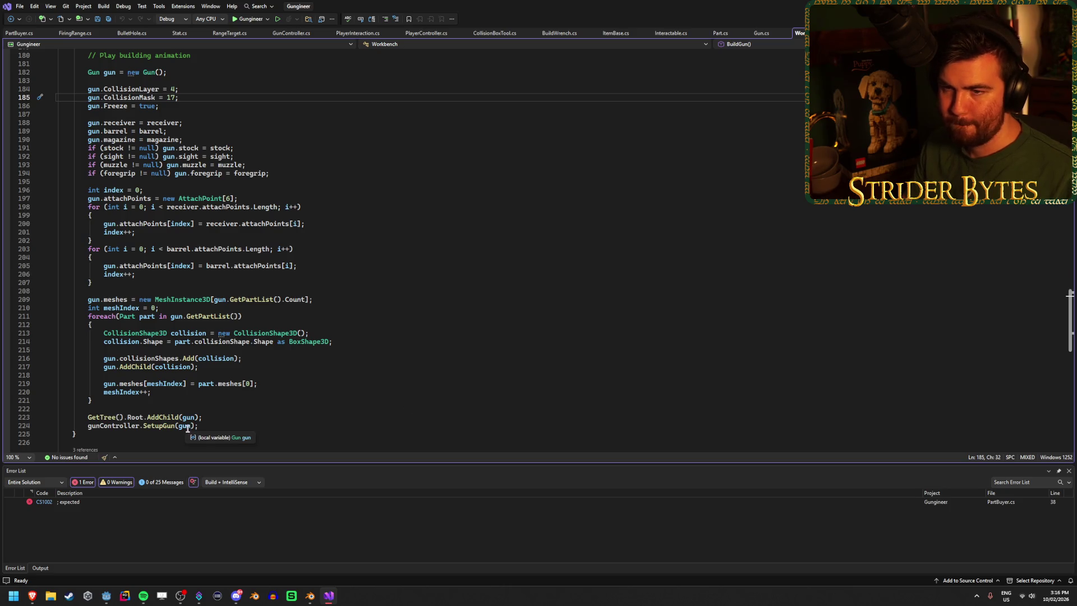
scroll(224, 429, "up", 4)
mouse_move(108, 174)
left_click(190, 174)
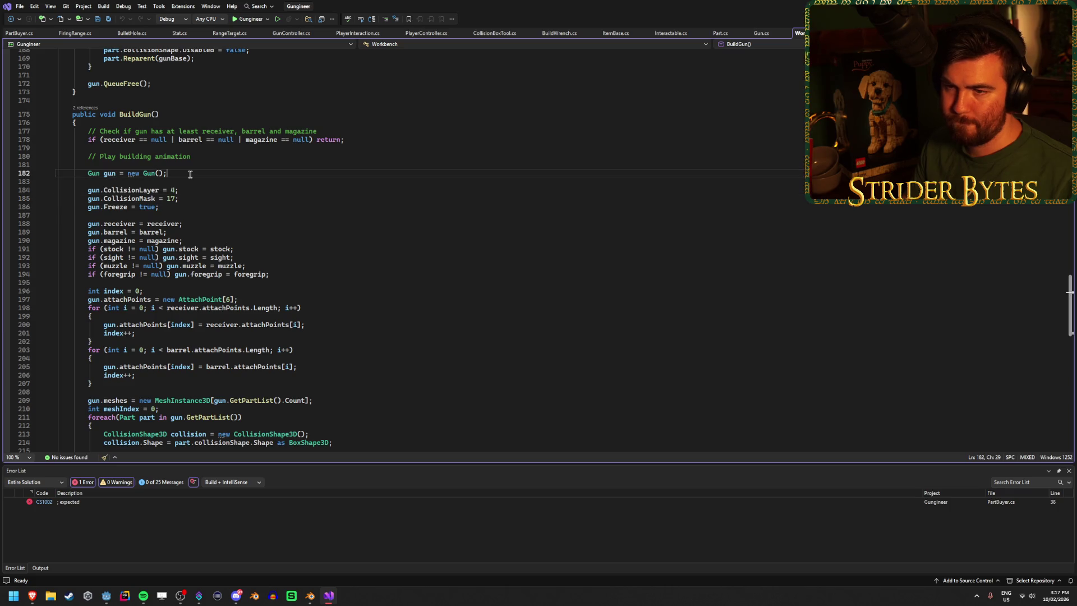
scroll(190, 174, "down", 8)
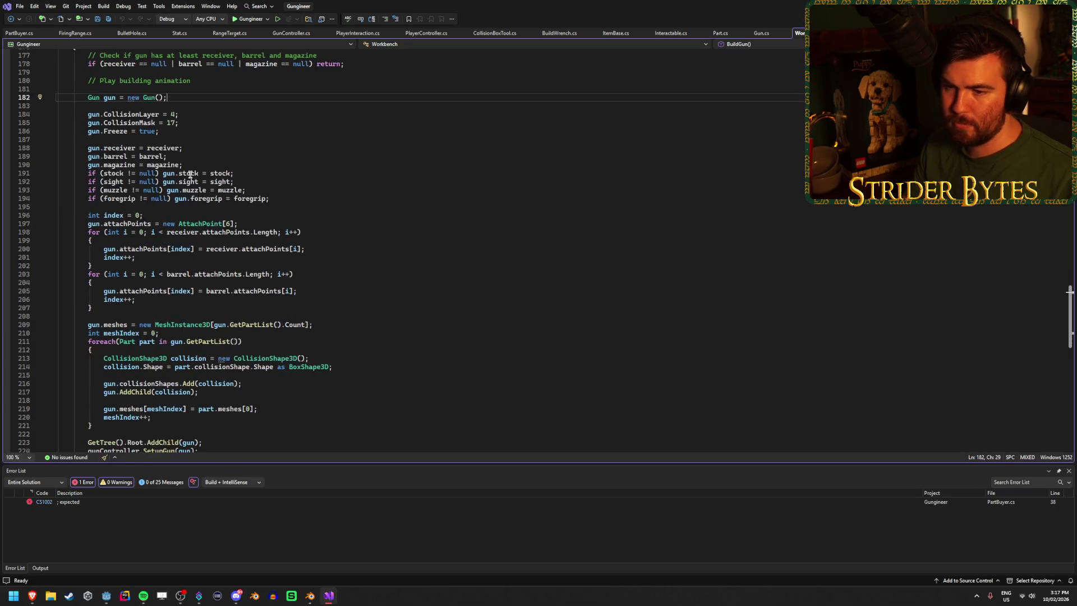
scroll(190, 174, "up", 4)
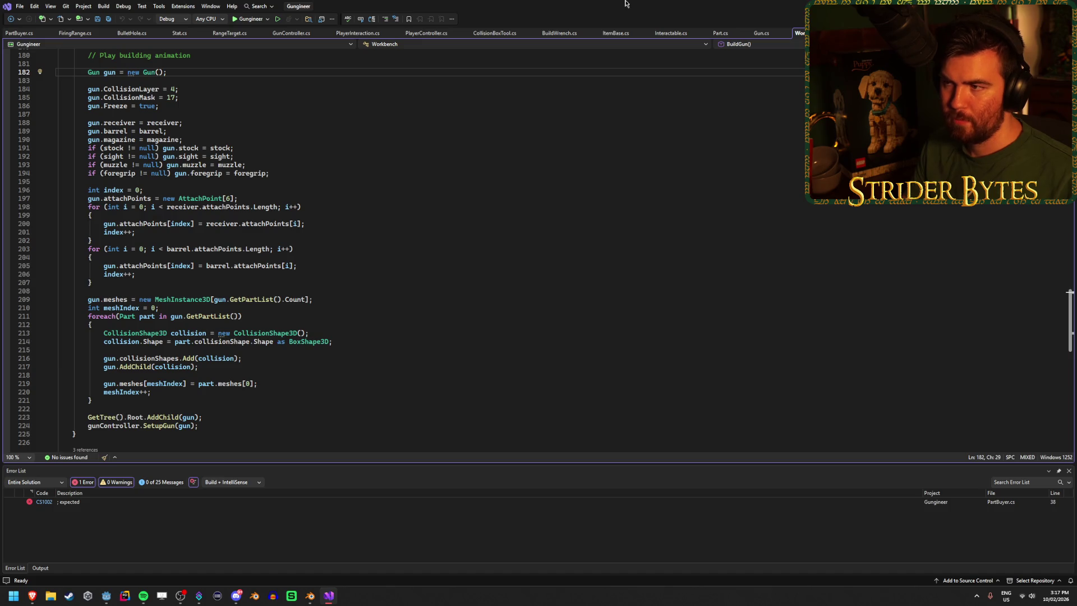
key("alt+Tab")
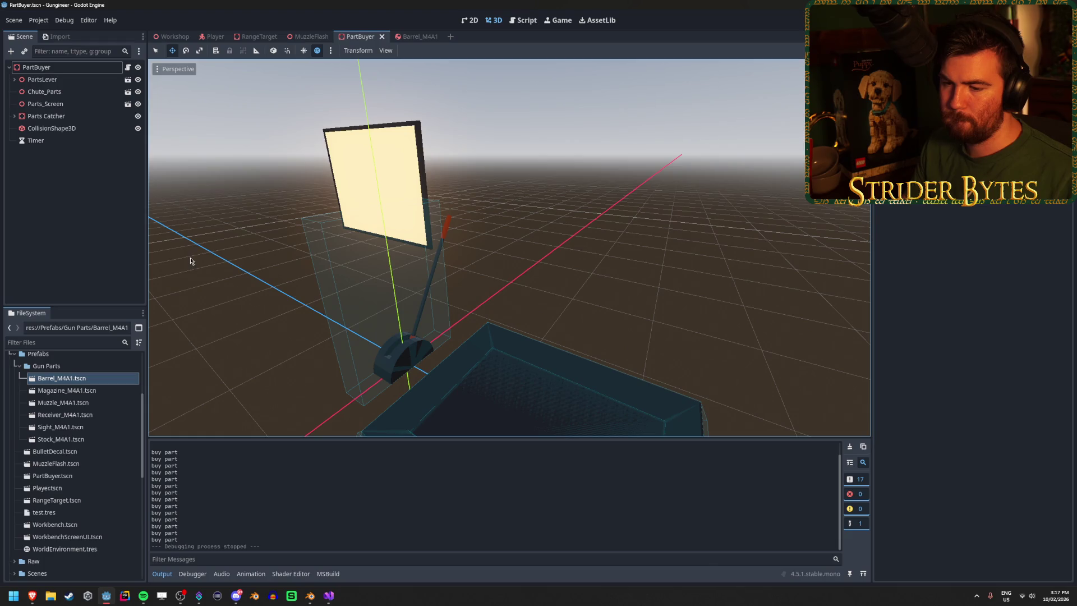
Step: Clear Godot's Output log and return to Workbench.cs in Visual Studio
left_click(850, 447)
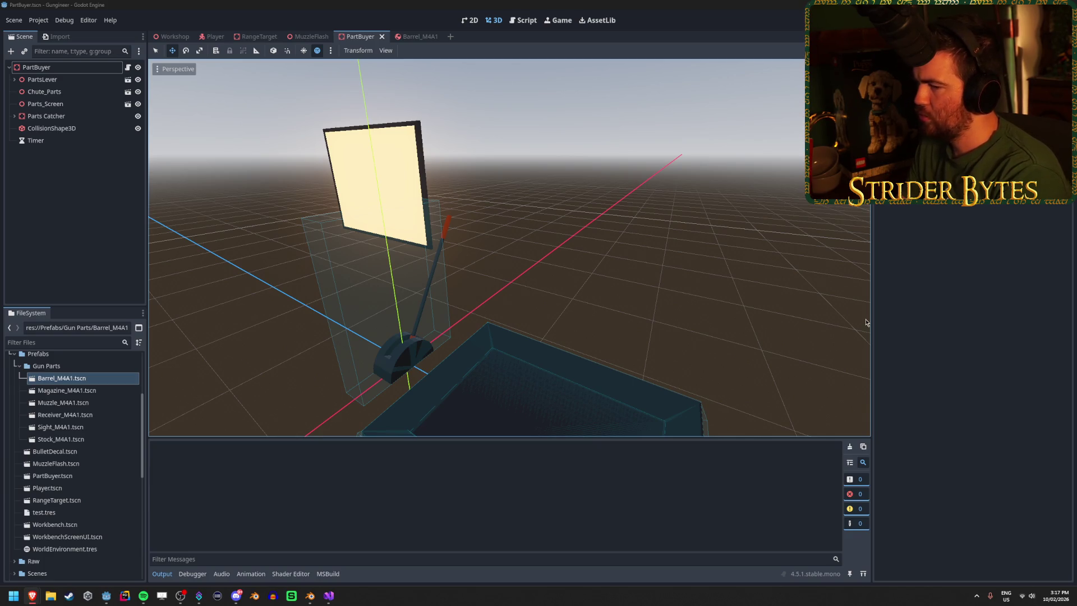
left_click(328, 595)
scroll(242, 390, "down", 6)
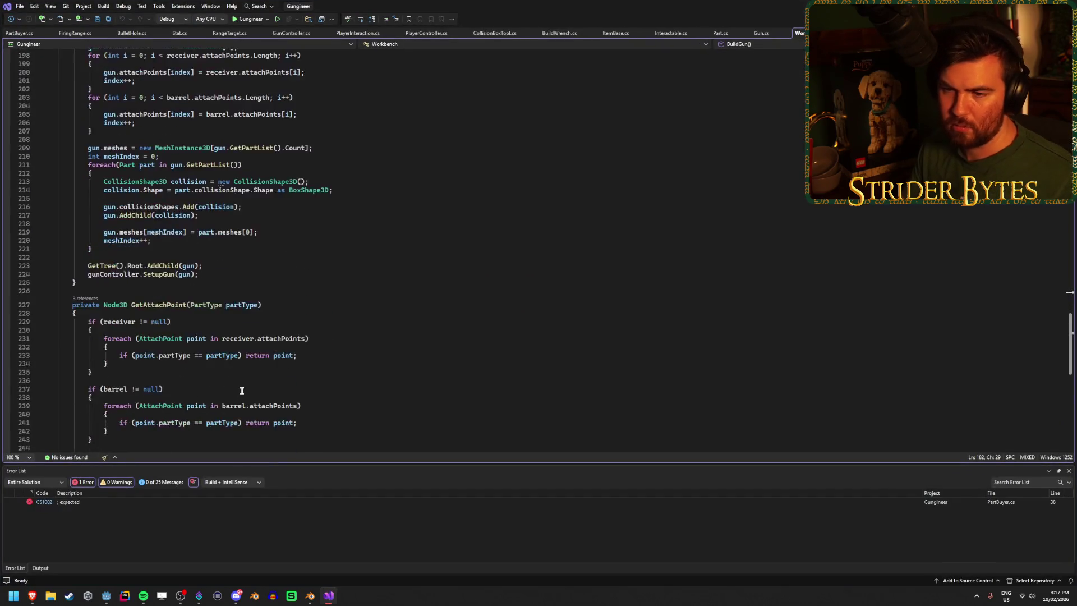
Step: End the newPart line in PartBuyer.cs with a semicolon and save
scroll(242, 390, "down", 5)
key("ctrl+Tab")
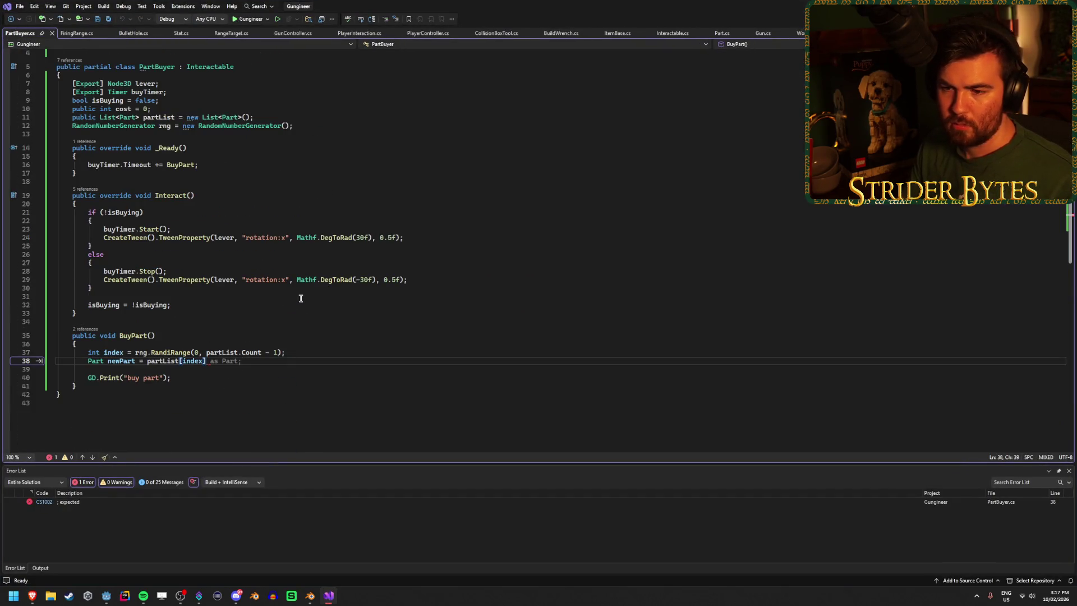
type(";")
key("Return")
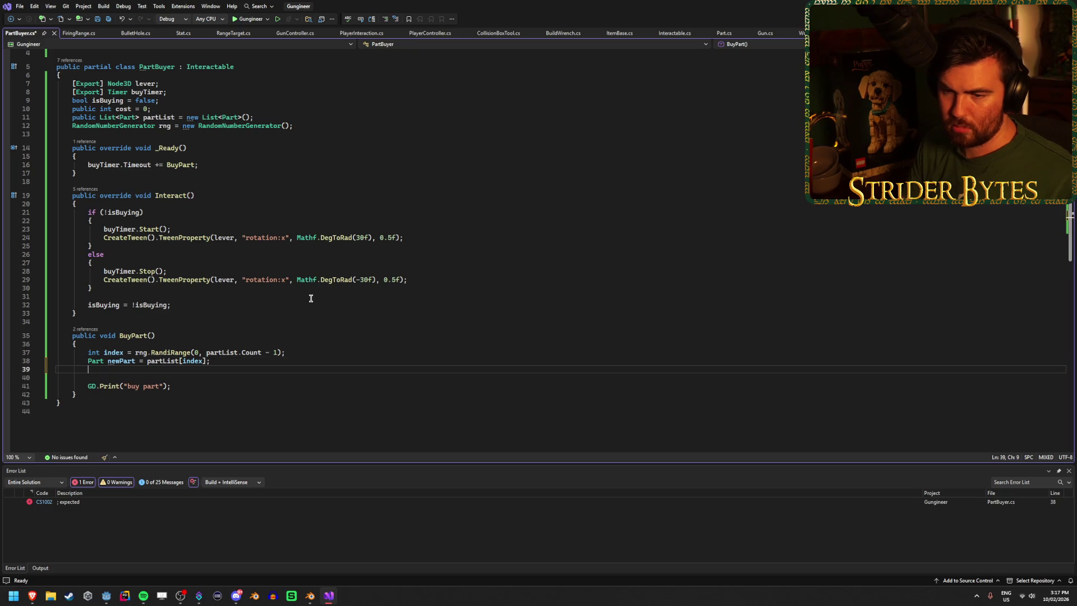
type("Instant")
key("BackSpace")
key("BackSpace")
key("BackSpace")
key("ctrl+s")
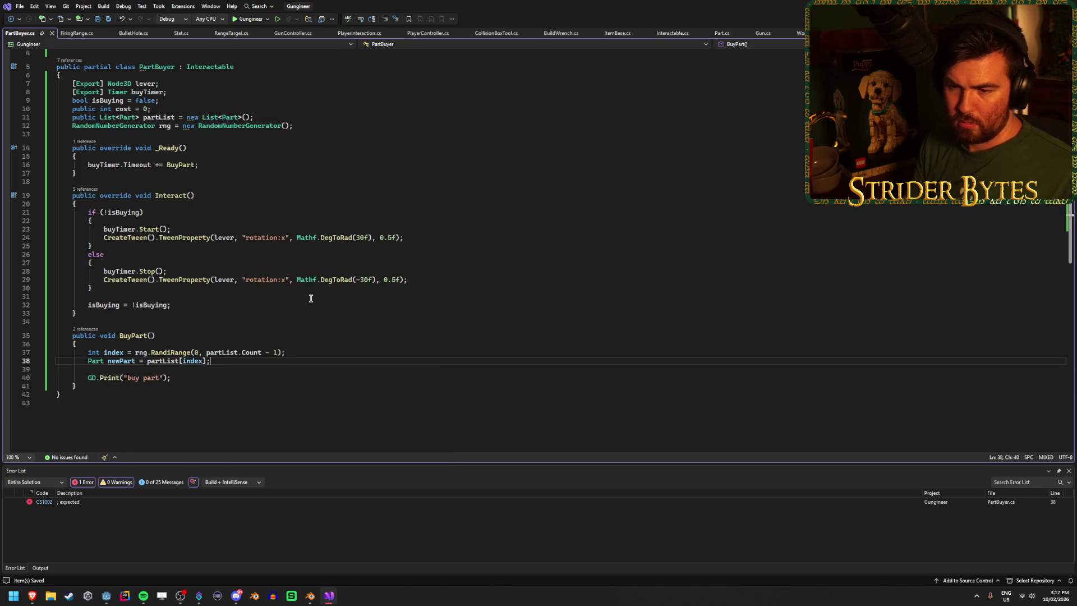
Step: Prefix partList[index] on line 38 with 'GetTree().Root.GetChild'
left_click_drag(211, 360, 147, 362)
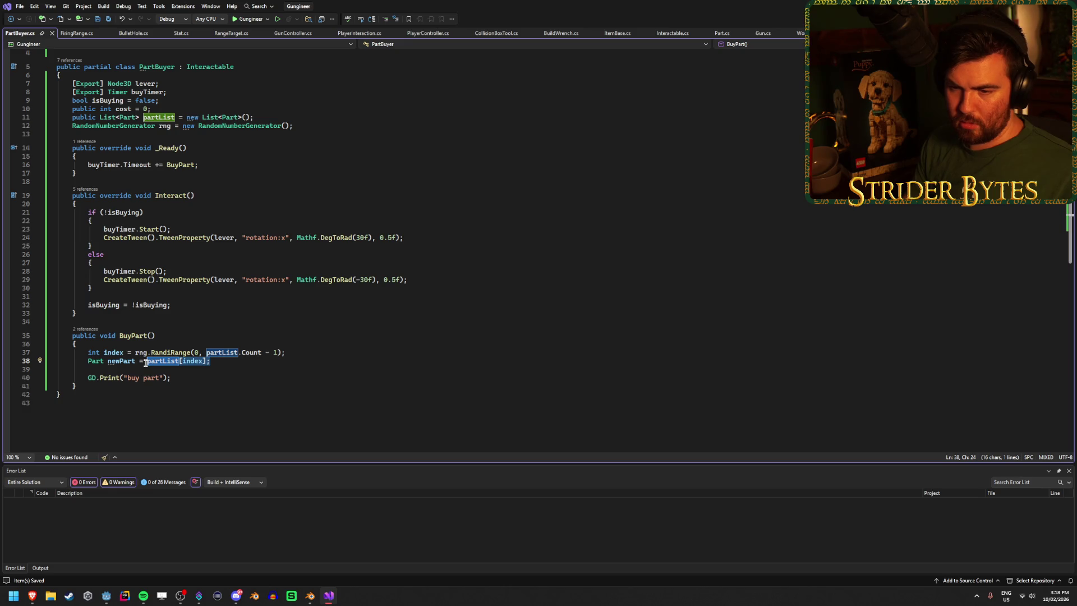
left_click(145, 363)
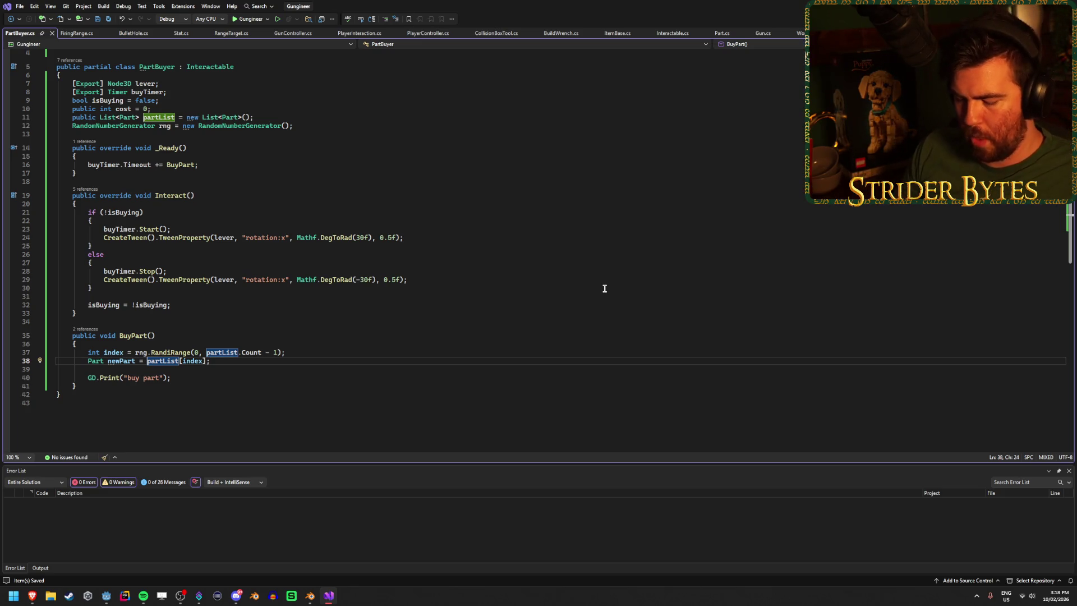
type("GetT")
type("ree().")
type("Root.Ge")
type("tCh")
key("Tab")
Step: Wrap partList[index] in '(0).AddChild(...)' after GetChild, then check the conversion error
type("(0)")
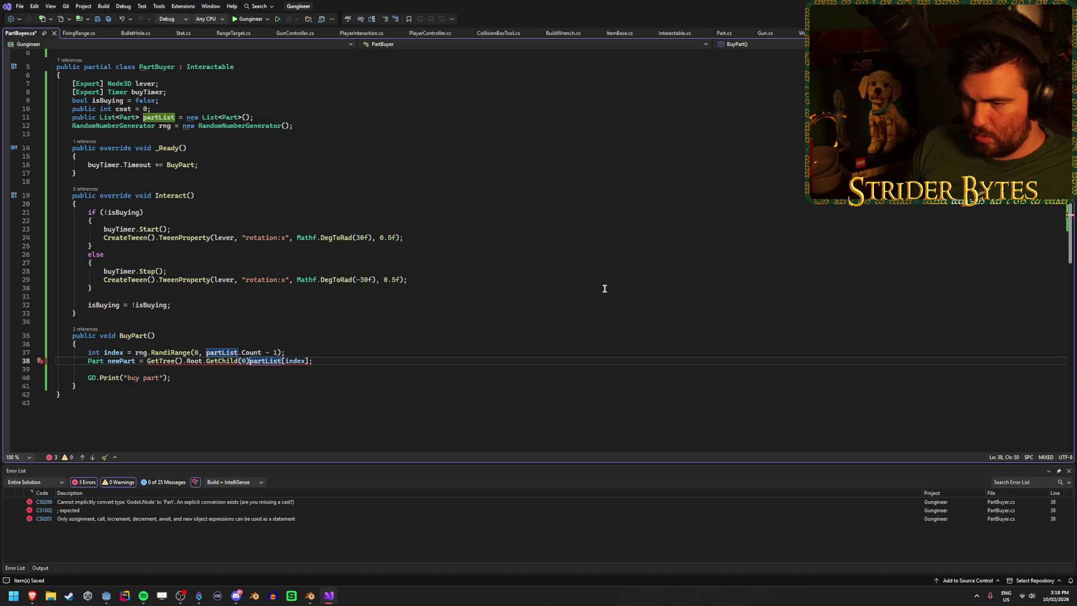
type(".AddCh")
key("Tab")
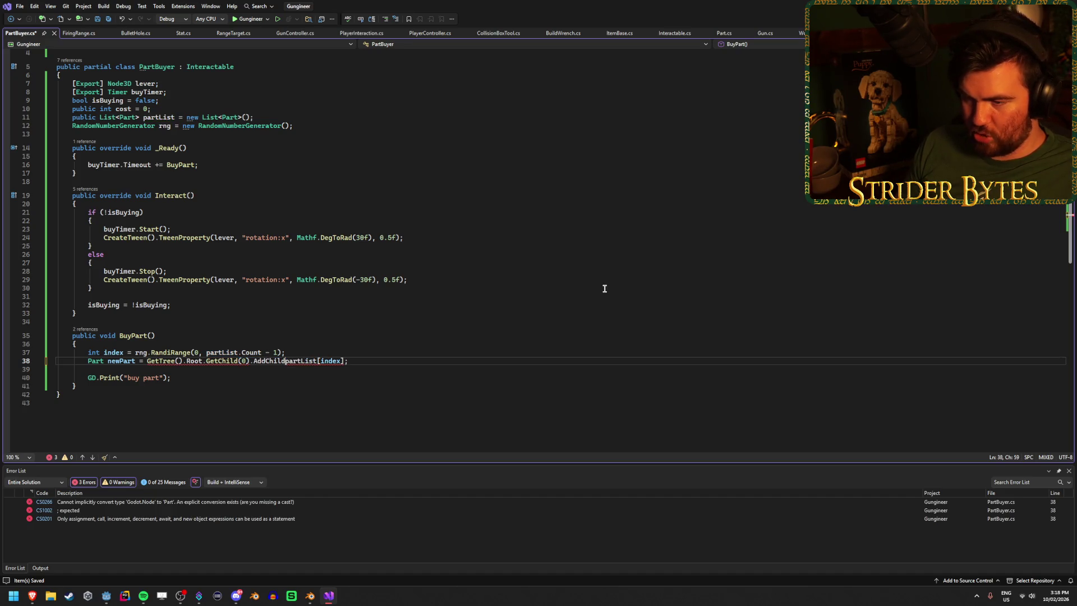
type("(")
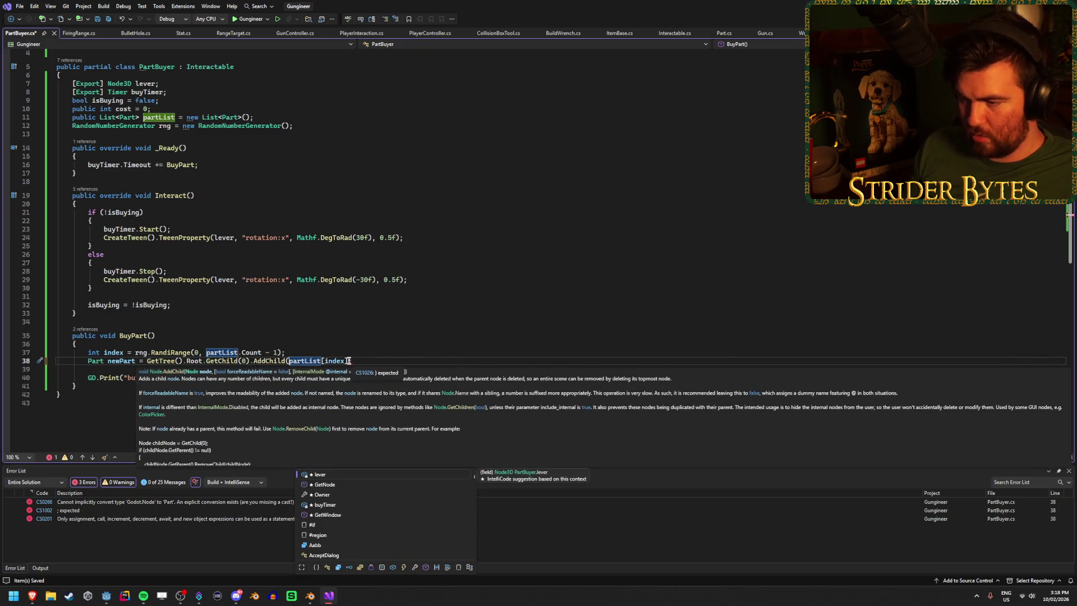
key("End")
key("Left")
type(")")
type(")")
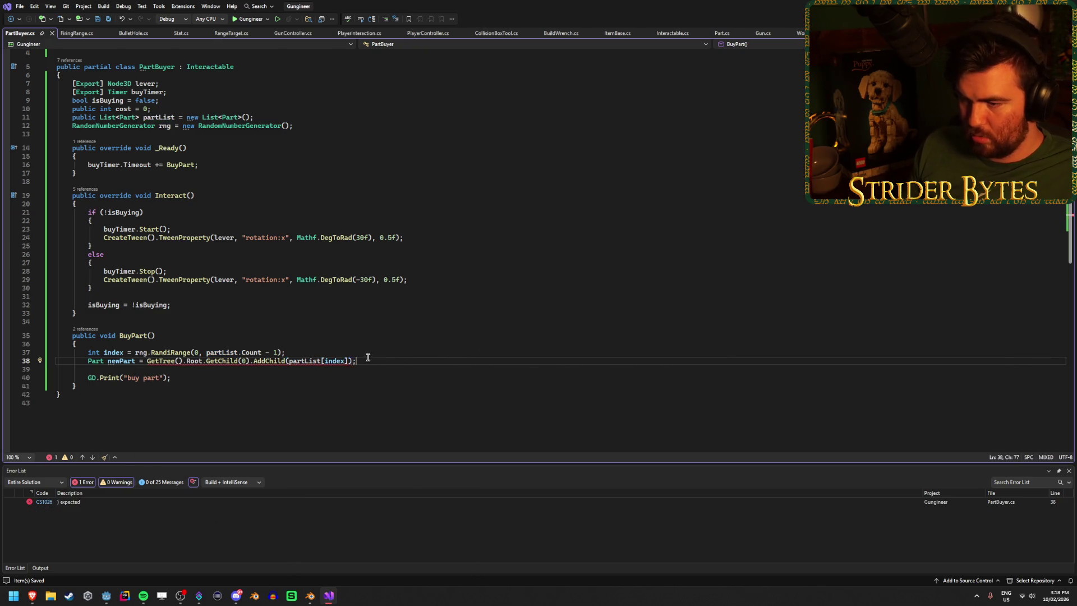
mouse_move(346, 361)
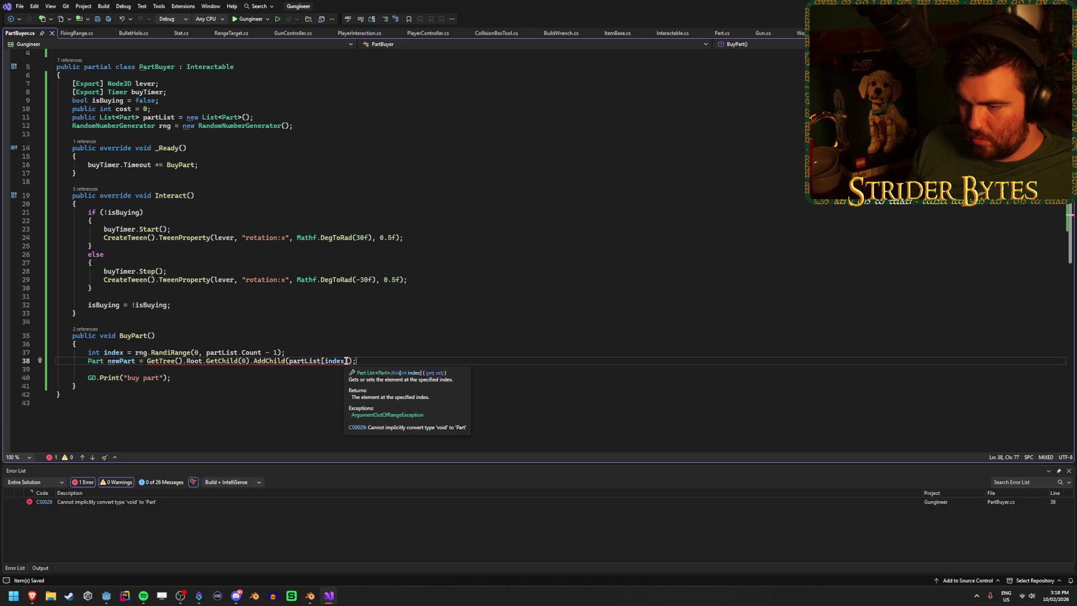
mouse_move(266, 361)
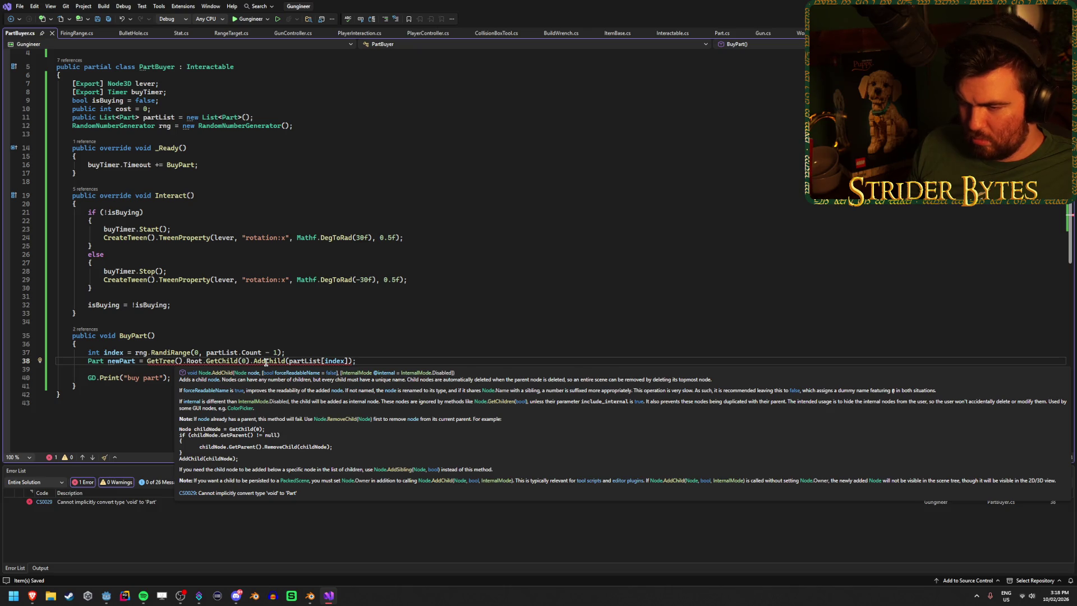
Step: Cut partList[index] out of the AddChild parentheses on line 38
left_click(148, 360)
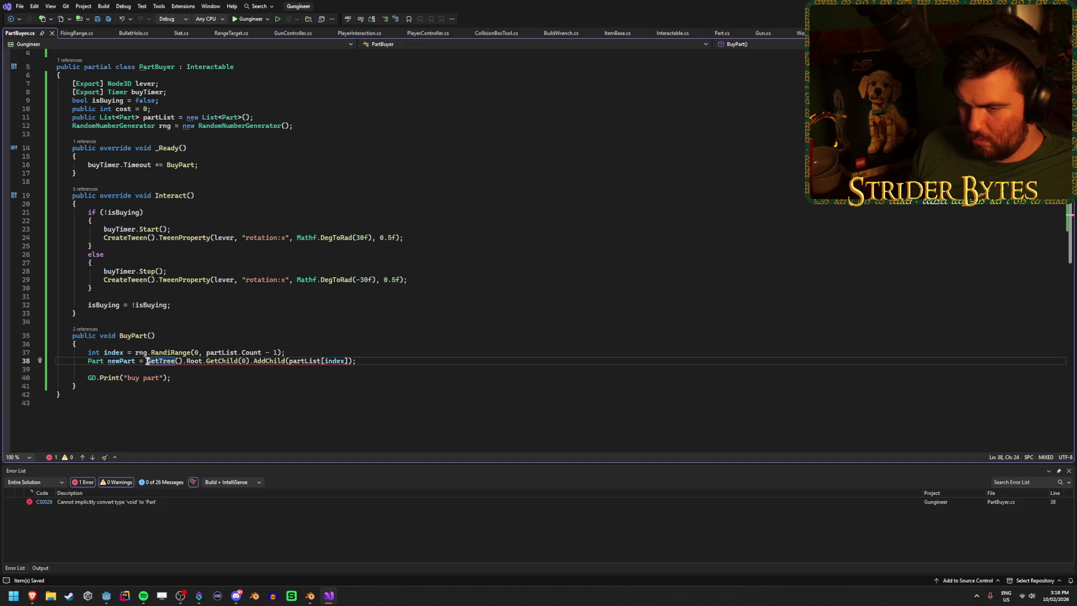
double_click(327, 361)
left_click_drag(326, 361, 291, 361)
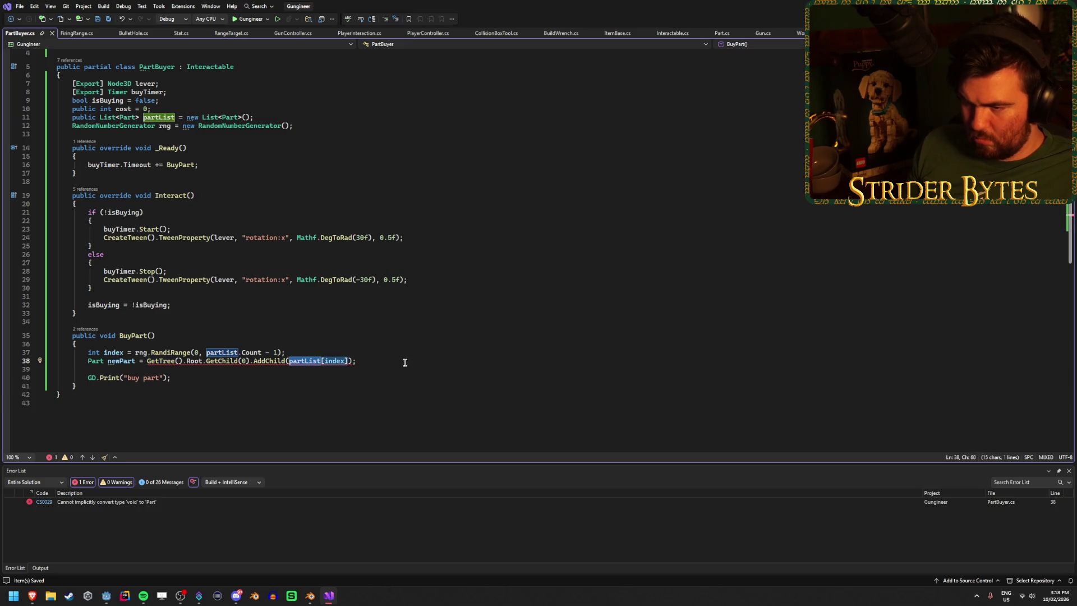
key("ctrl+x")
left_click(316, 352)
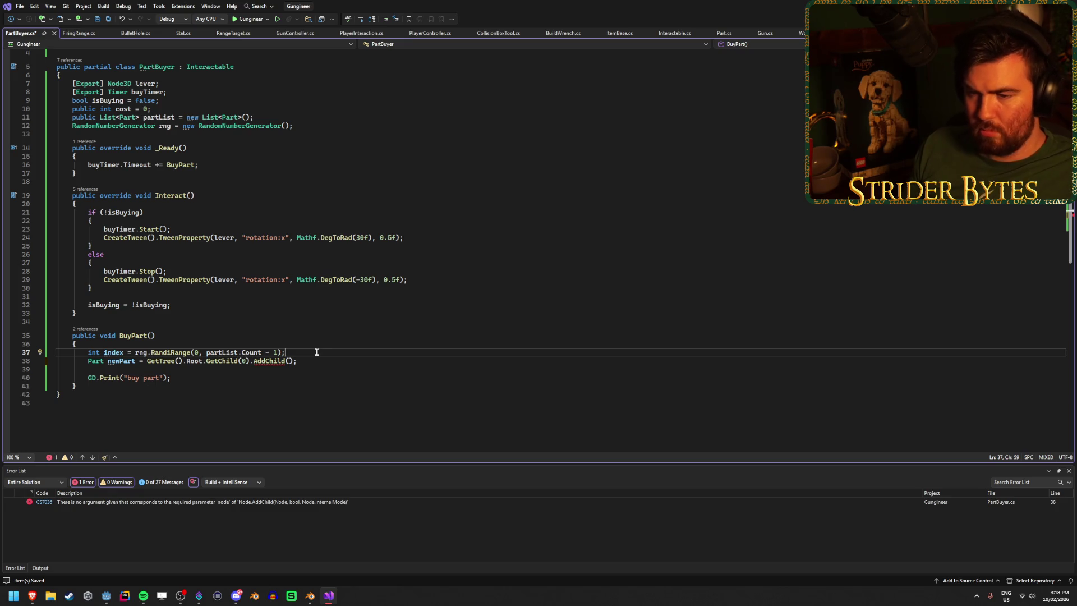
Step: Split line 38 and assign 'newPart = partList[index];' on its own line
left_click(145, 360)
key("Return")
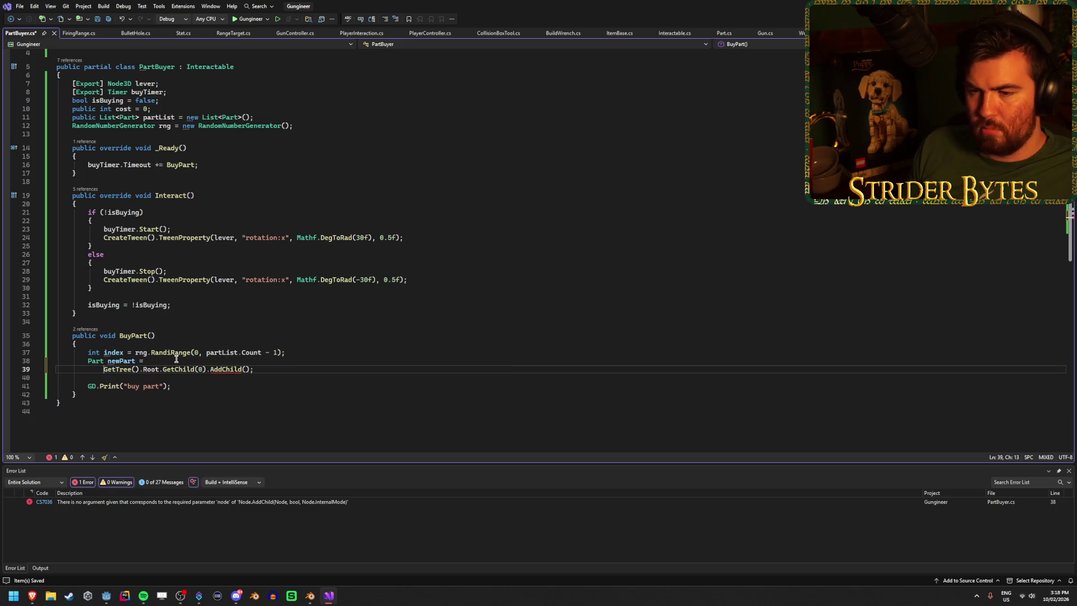
left_click(176, 358)
key("ctrl+v")
type(";")
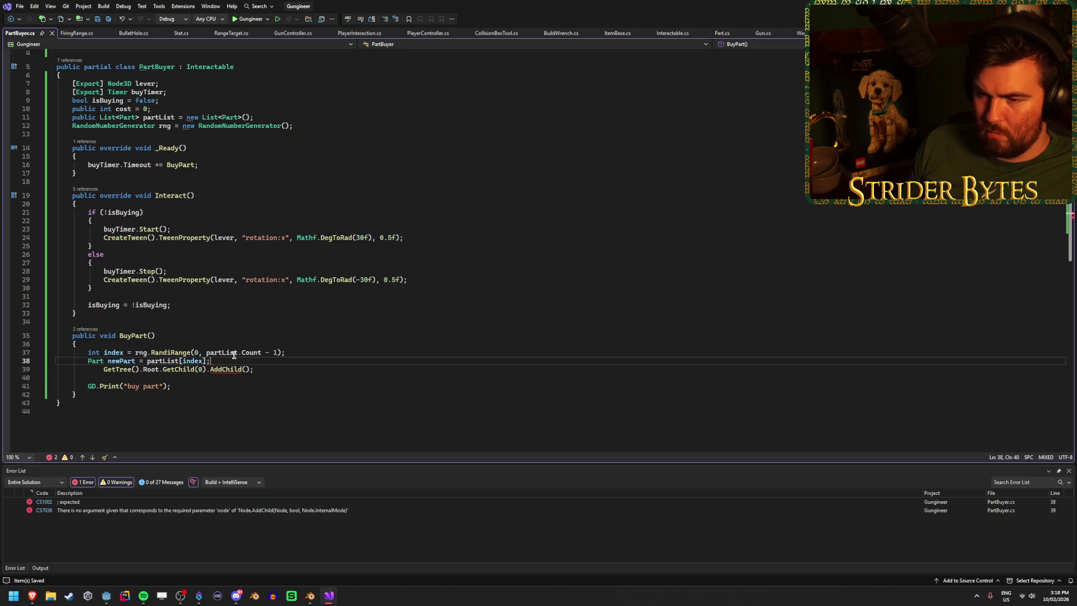
Step: Indent the next line and complete it as 'GetTree().Root.GetChild(0).AddChild(newPart)', starting a new line
key("Down")
key("Home")
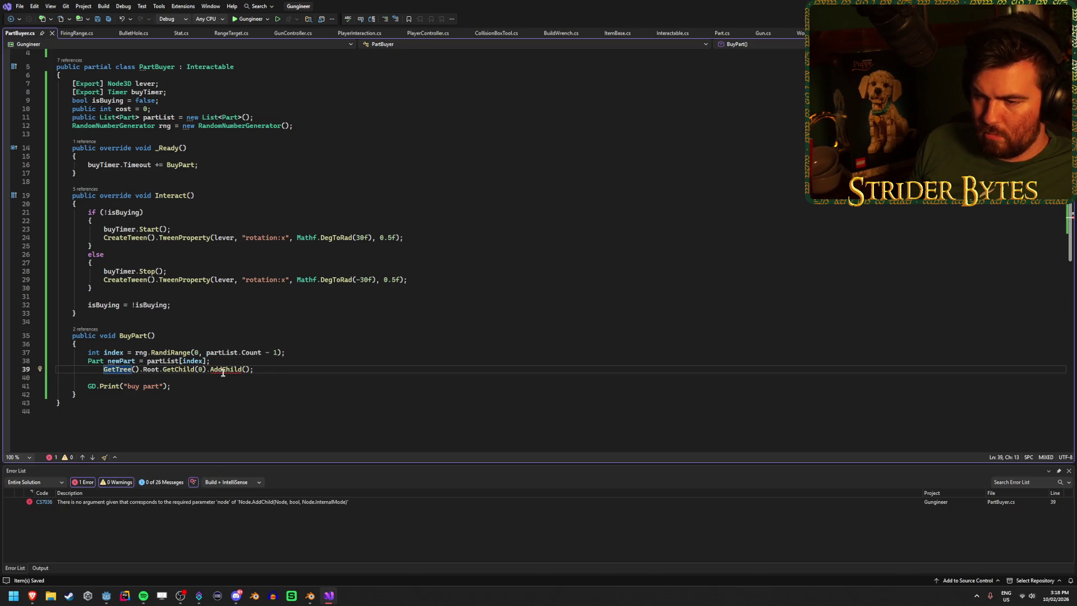
mouse_move(223, 369)
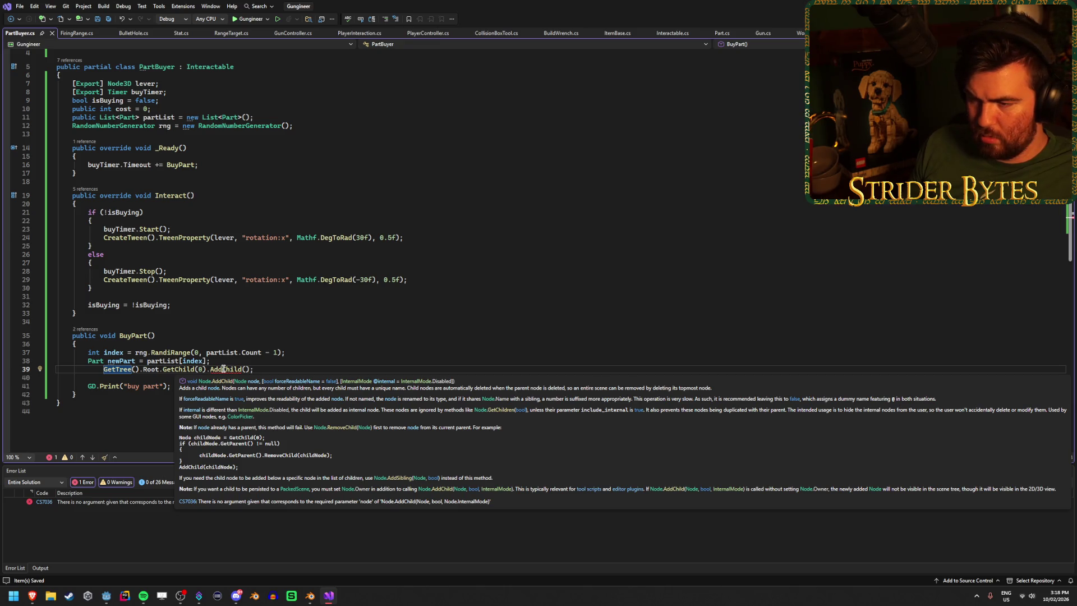
key("shift+Tab")
key("shift+Tab")
key("Tab")
left_click(231, 369)
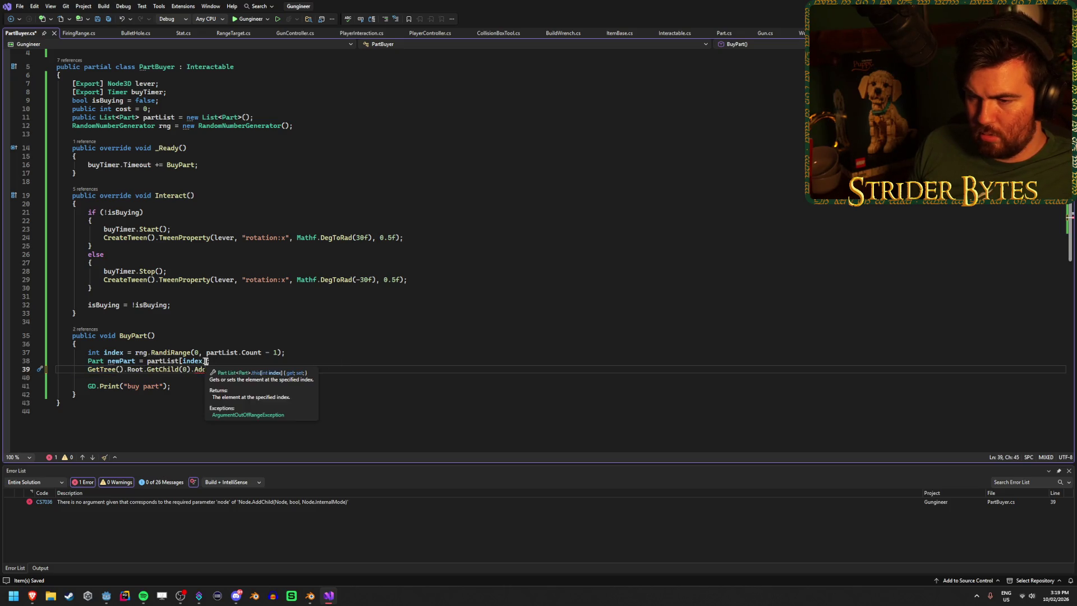
type("newPart")
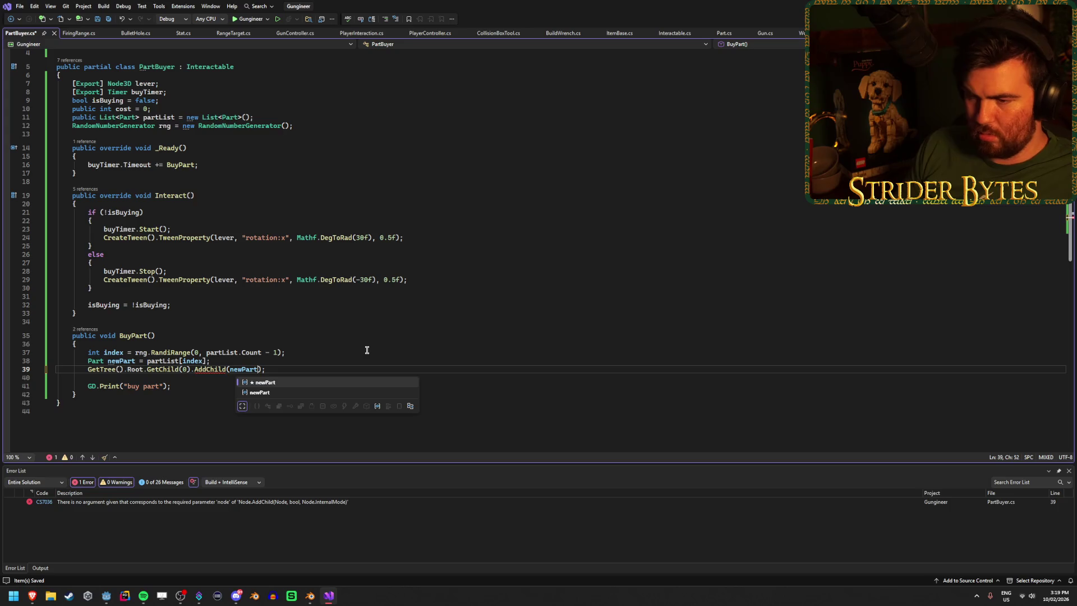
key("Tab")
key("End")
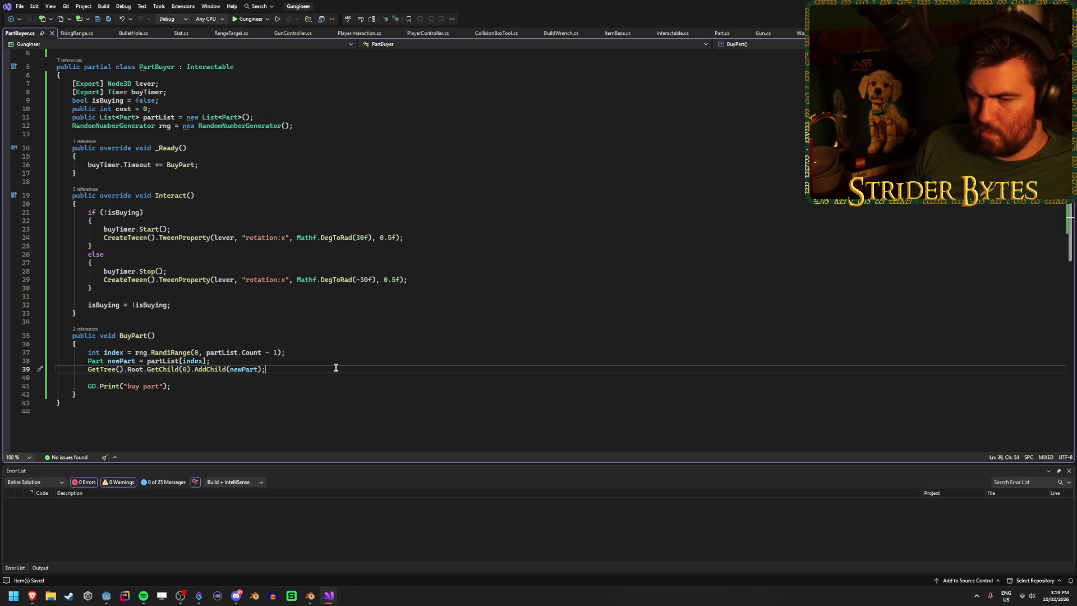
key("Return")
Step: Start the newPart.GlobalPosition assignment, then declare [Export] Node3D spawnPos; below the lever field
type("newPart.")
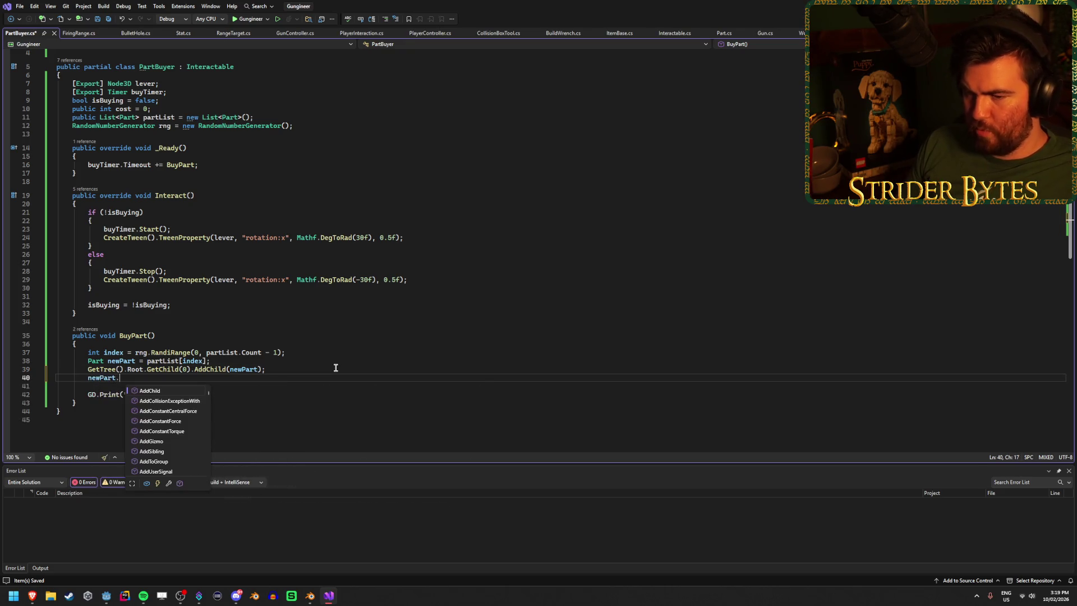
type("Gl")
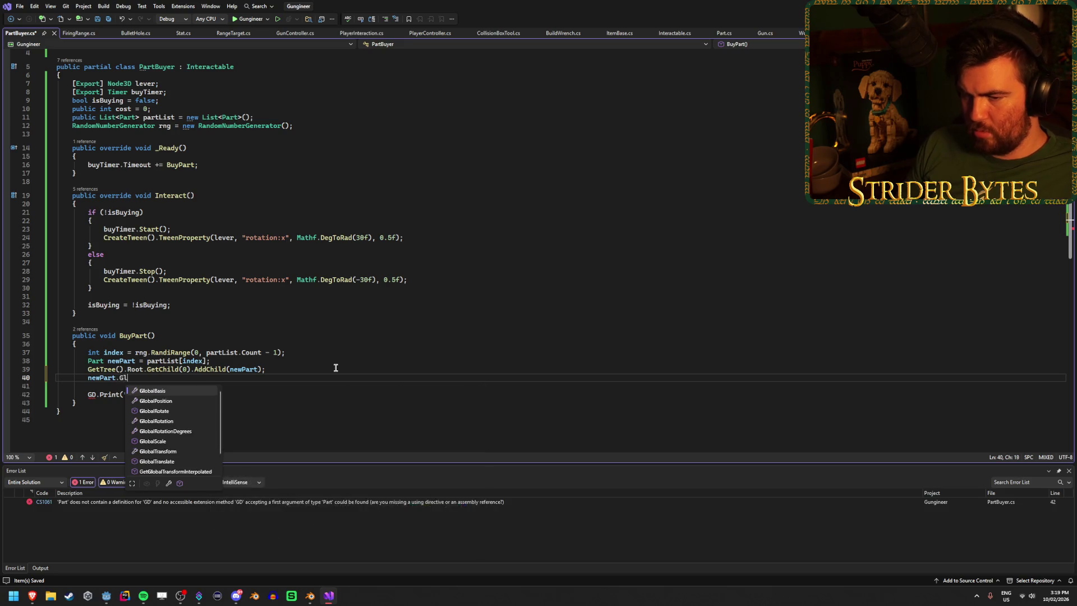
type("obalPosition =")
left_click(307, 126)
scroll(307, 126, "up", 1)
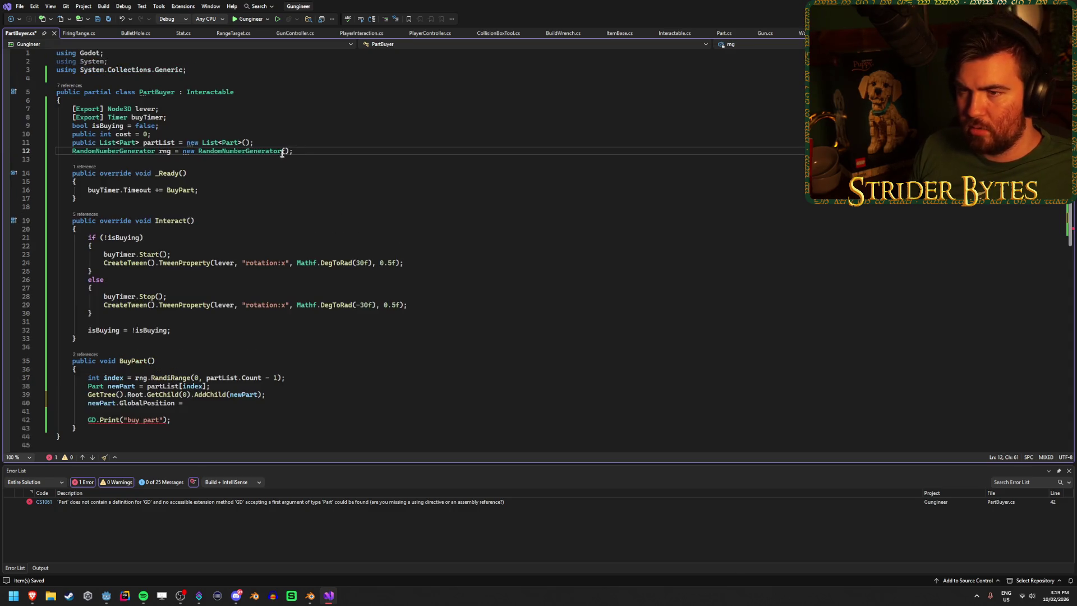
left_click(199, 110)
key("Return")
type("[Export] N")
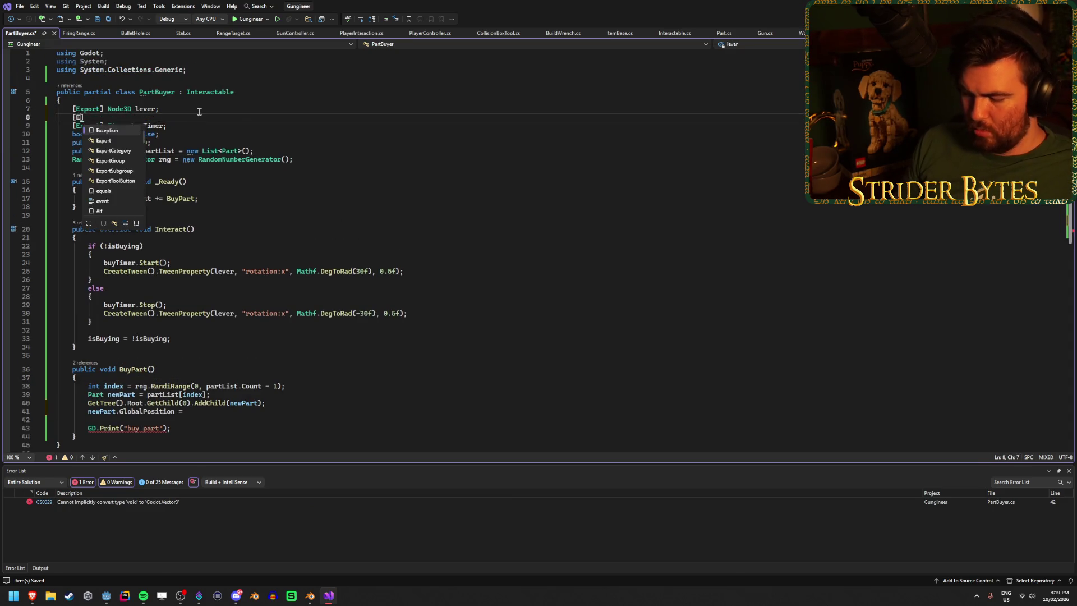
key("BackSpace")
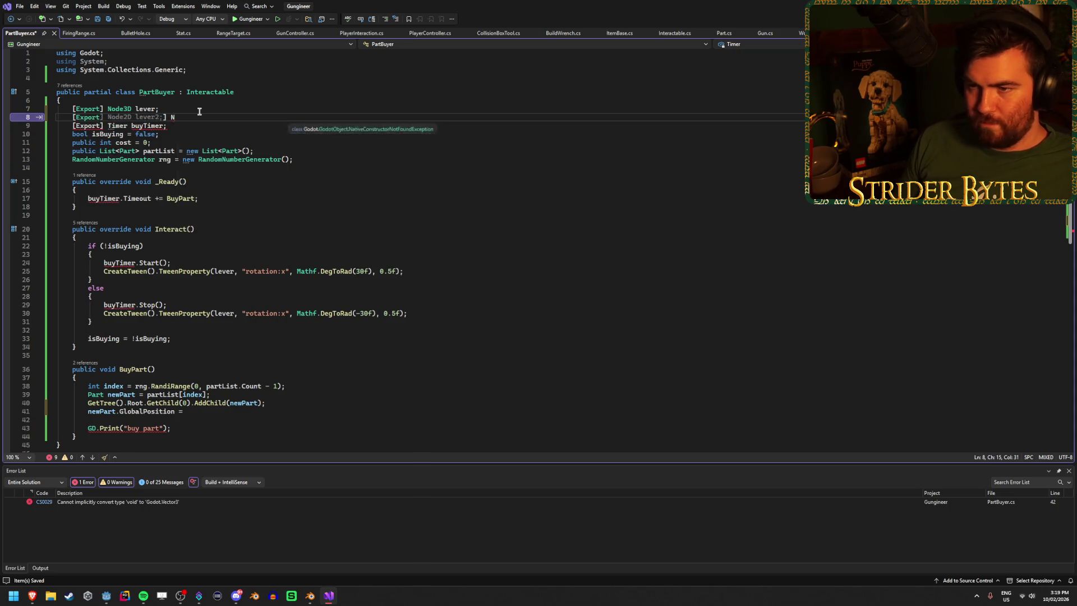
type("N")
key("Escape")
key("Tab")
type("Node3")
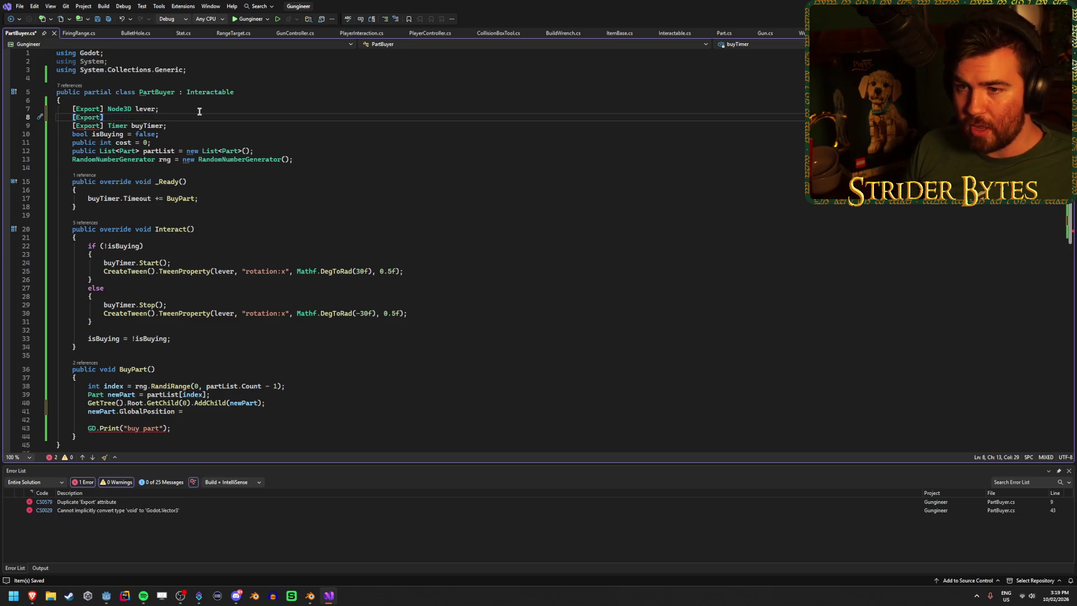
type("D ")
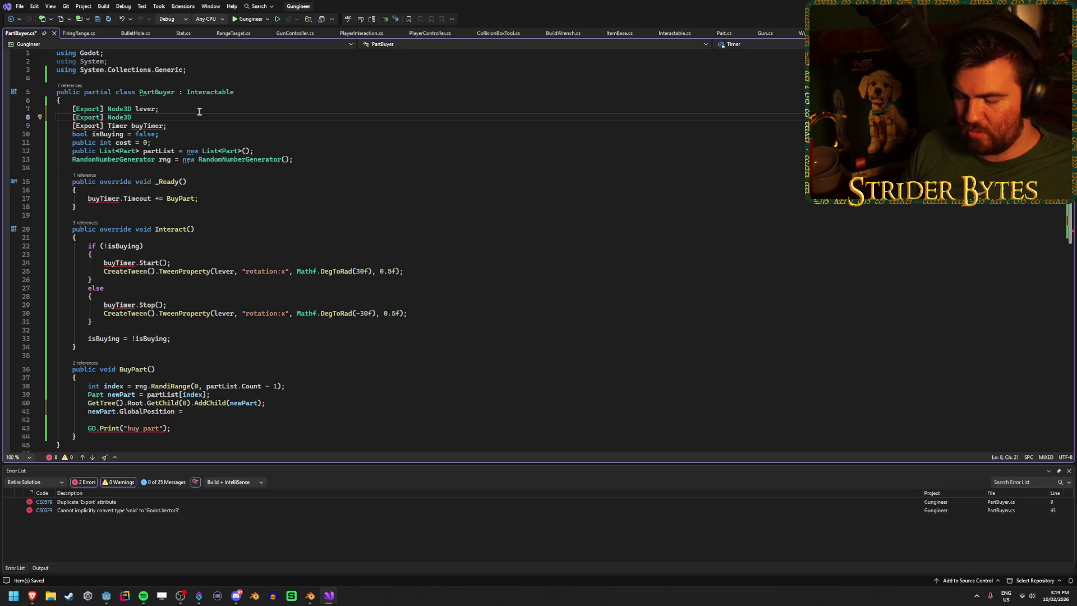
type("spawnPos;")
key("ctrl+s")
Step: Finish the line as newPart.GlobalPosition = spawnPos.GlobalPosition; and save
left_click(294, 410)
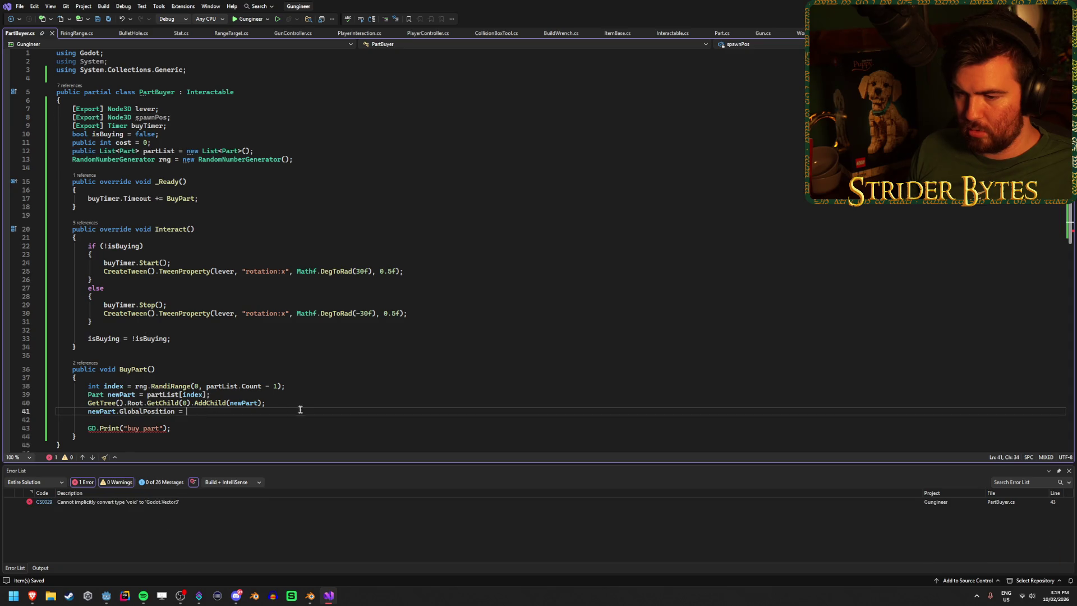
type("spawnPos.")
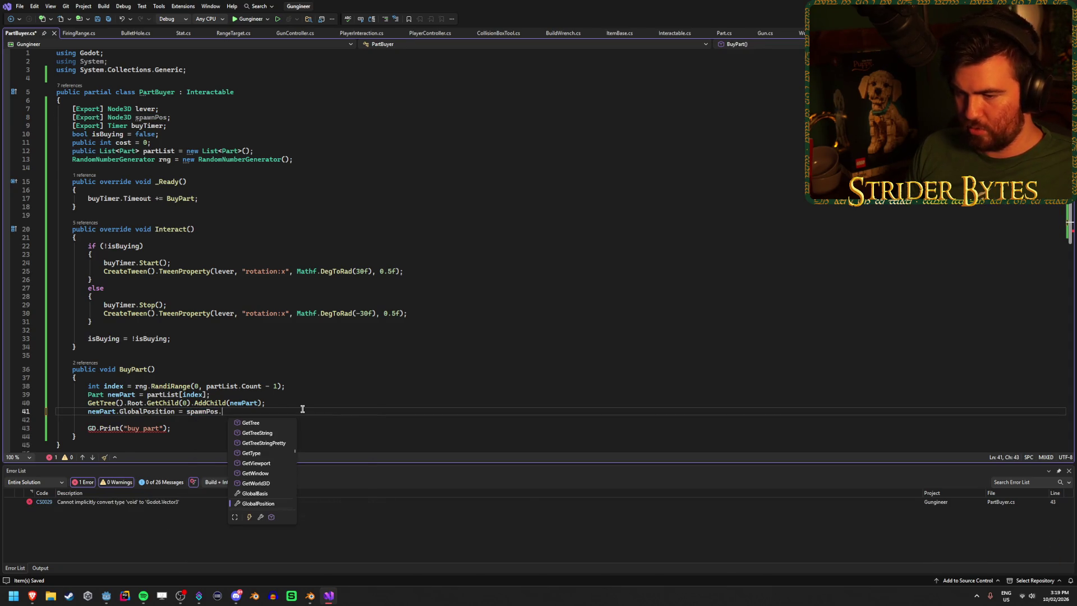
type("GlobalPosition;")
key("ctrl+s")
Step: Delete the GD.Print buy-part line, save PartBuyer.cs, and switch to Godot
scroll(303, 409, "down", 2)
left_click(188, 377)
key("shift+Up")
key("BackSpace")
key("BackSpace")
key("ctrl+s")
scroll(196, 390, "up", 2)
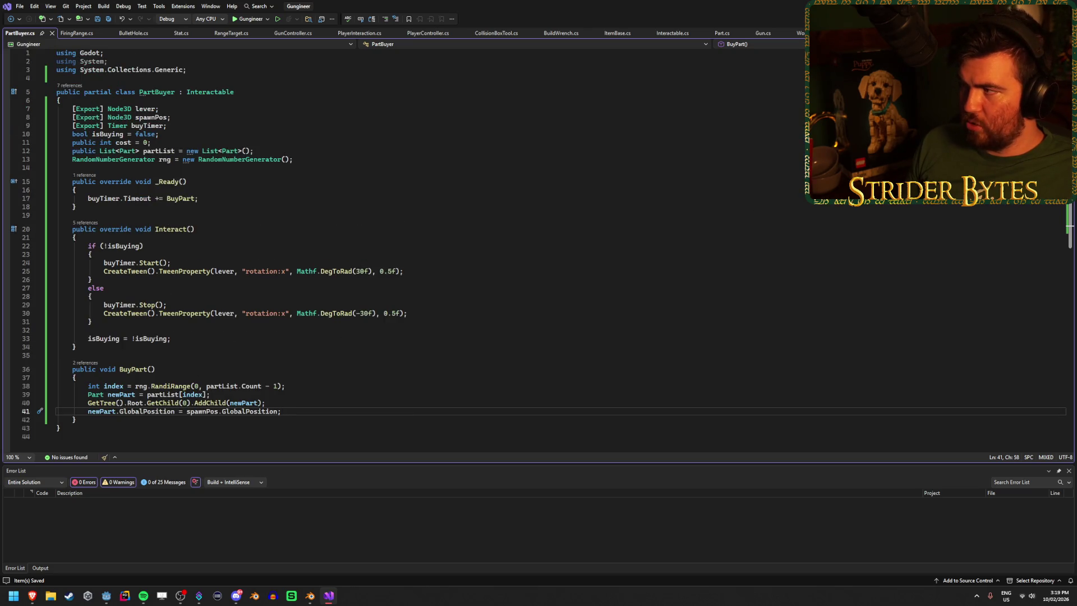
key("alt+Tab")
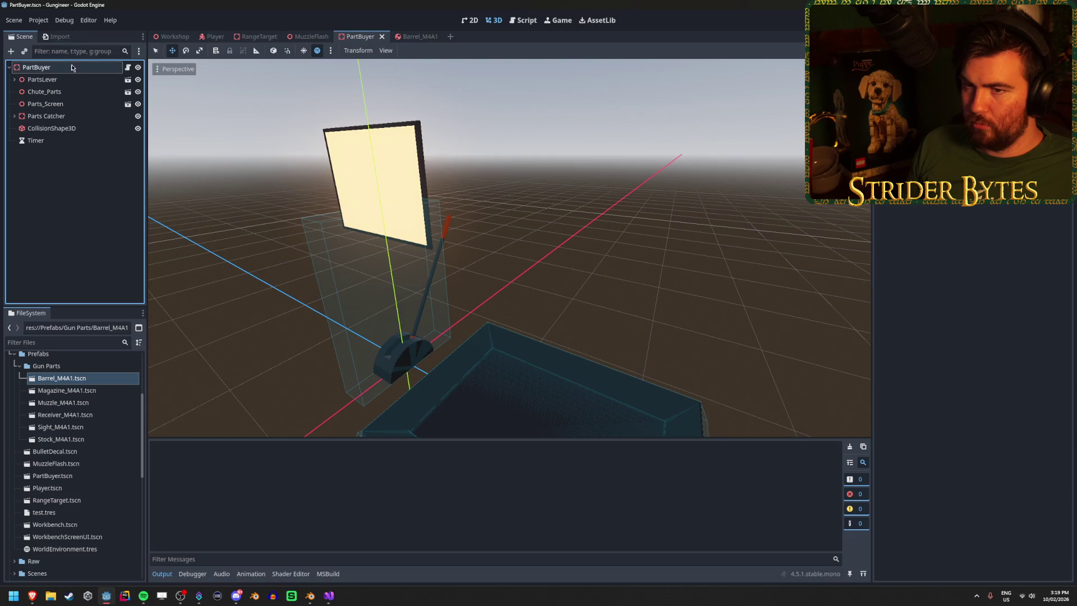
Step: Build the .NET project and inspect the PartBuyer and Chute_Parts nodes in the scene
left_click(71, 67)
key("F5")
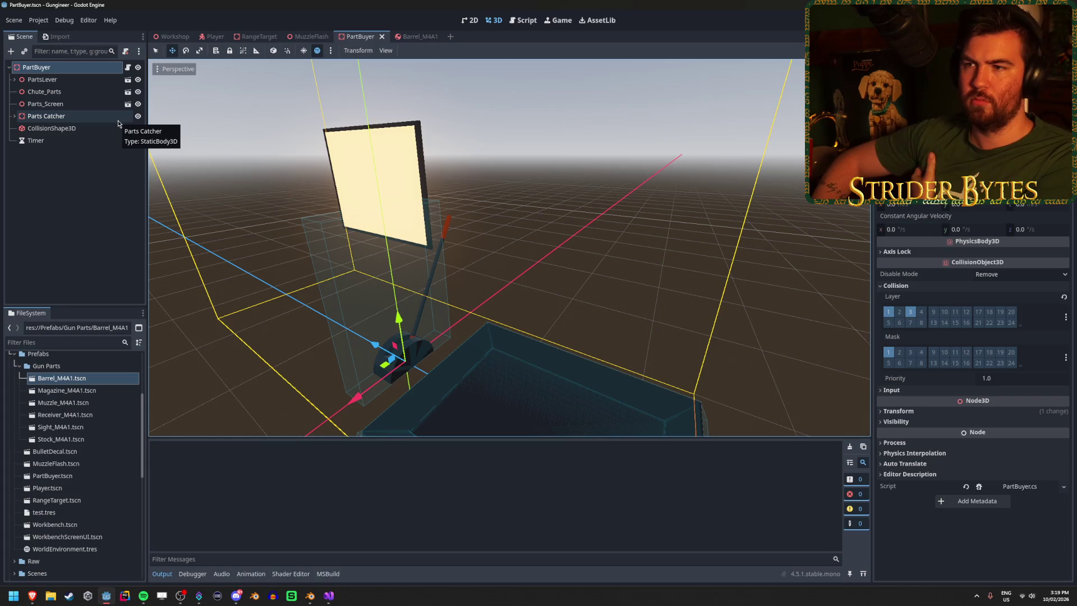
left_click_drag(459, 203, 474, 258)
left_click(46, 92)
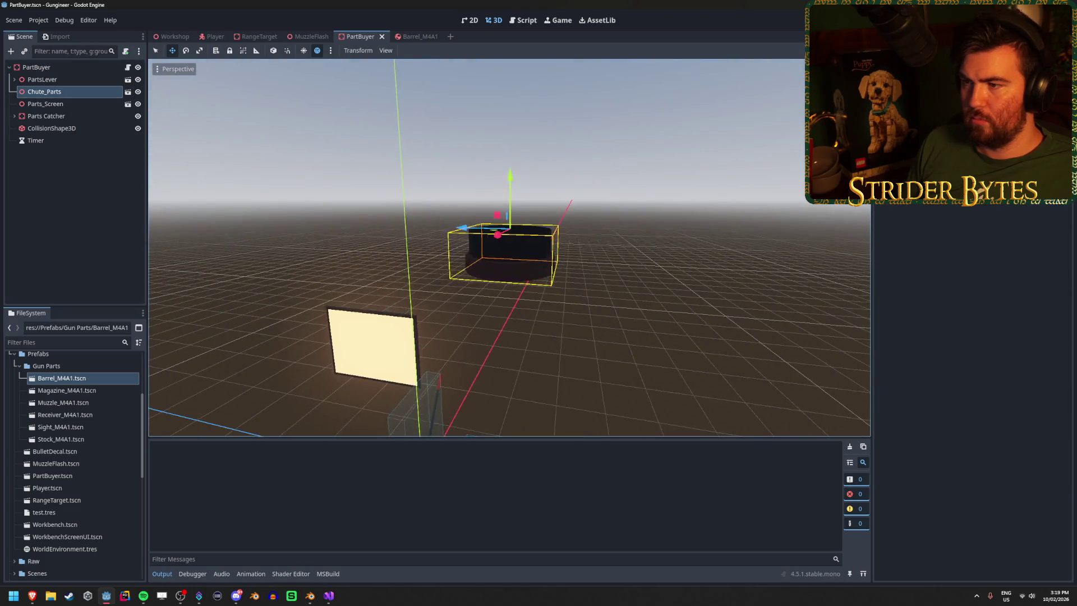
double_click(36, 67)
left_click(64, 92)
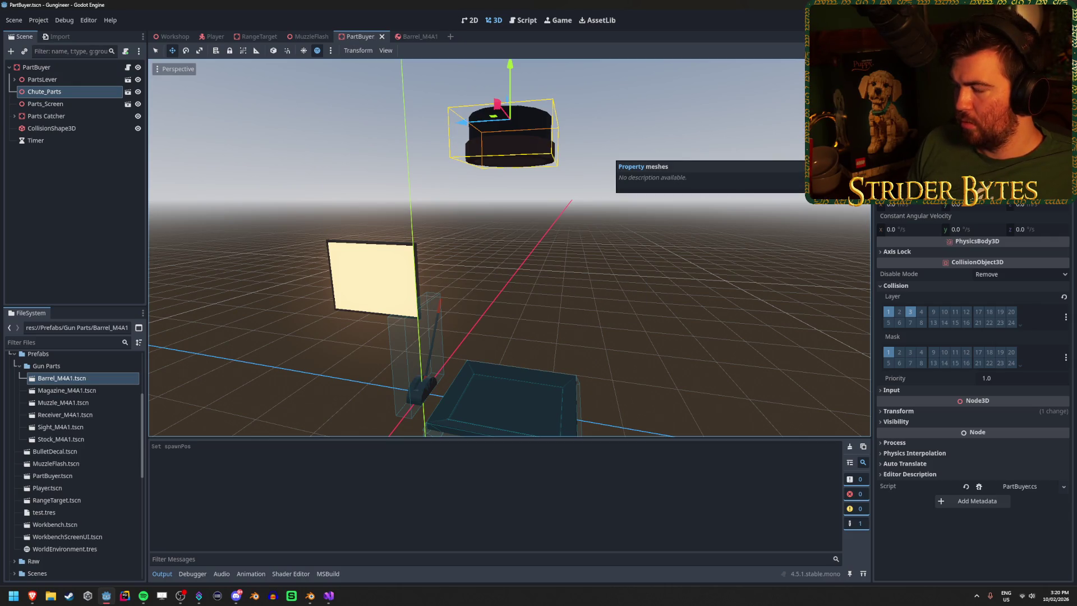
Step: Check in FileSystem that Barrel_M4A1.tscn and the other parts sit in res://Prefabs/Gun Parts/
left_click(328, 595)
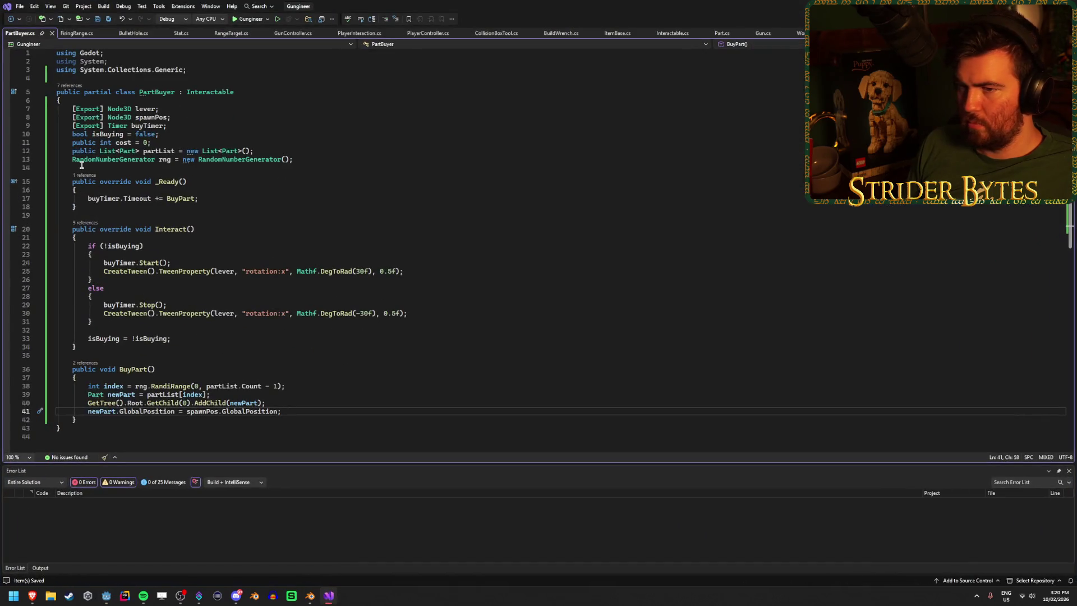
left_click(269, 150)
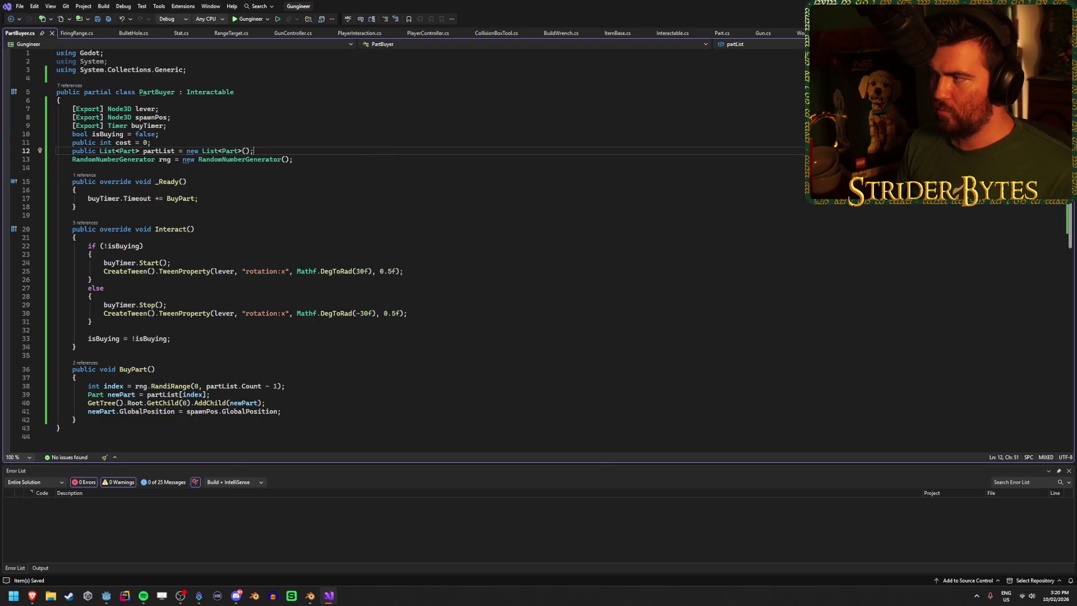
left_click(106, 596)
scroll(96, 418, "up", 3)
scroll(81, 414, "up", 5)
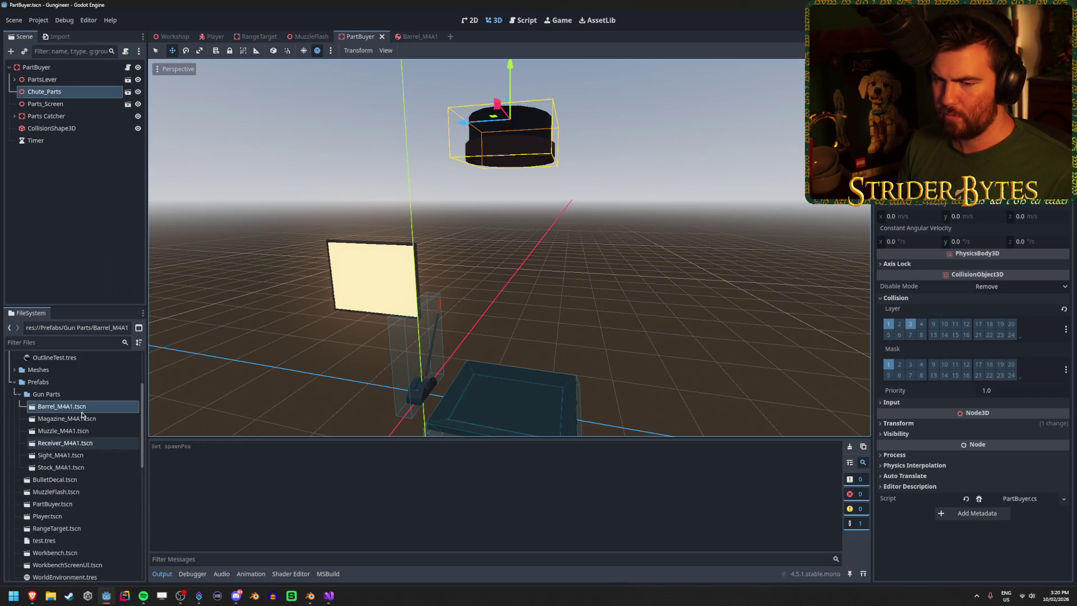
left_click(91, 395)
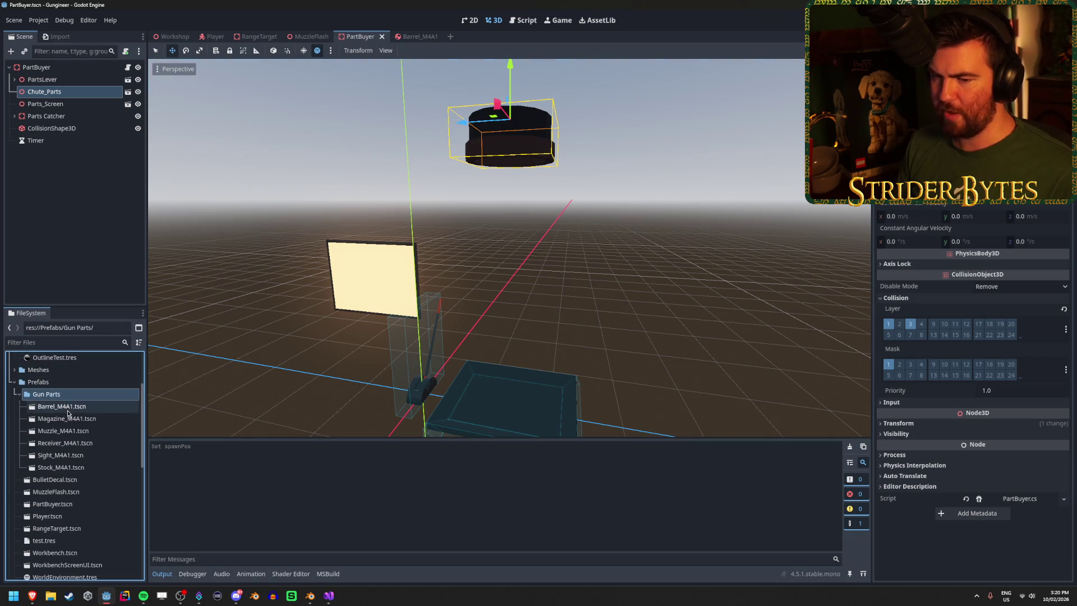
left_click(84, 406)
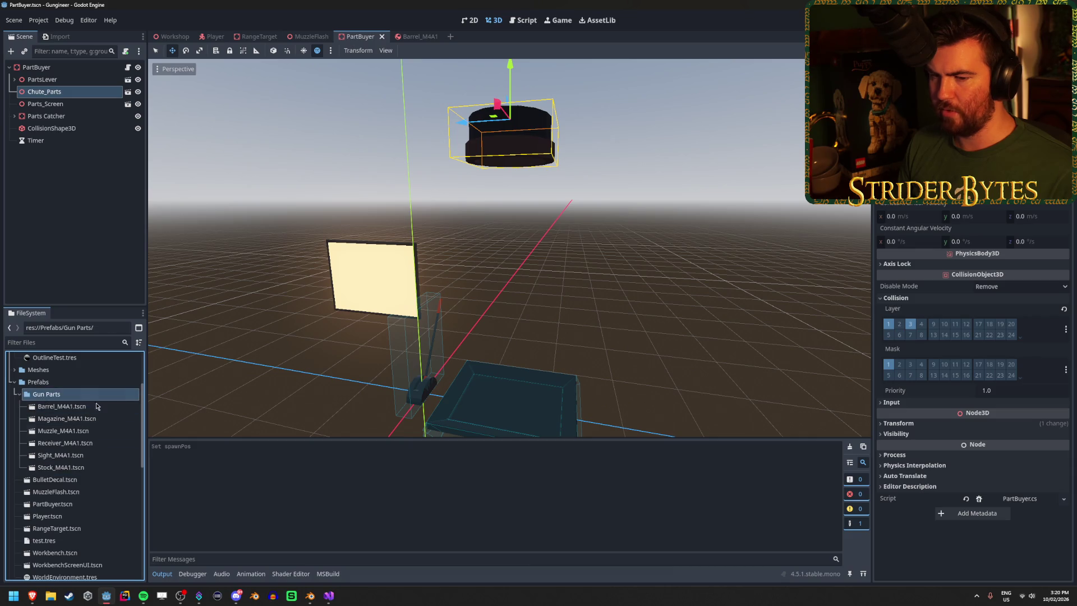
Step: Open blank lines in _Ready below buyTimer.Timeout += BuyPart
left_click(329, 596)
left_click(218, 199)
key("Return")
key("Return")
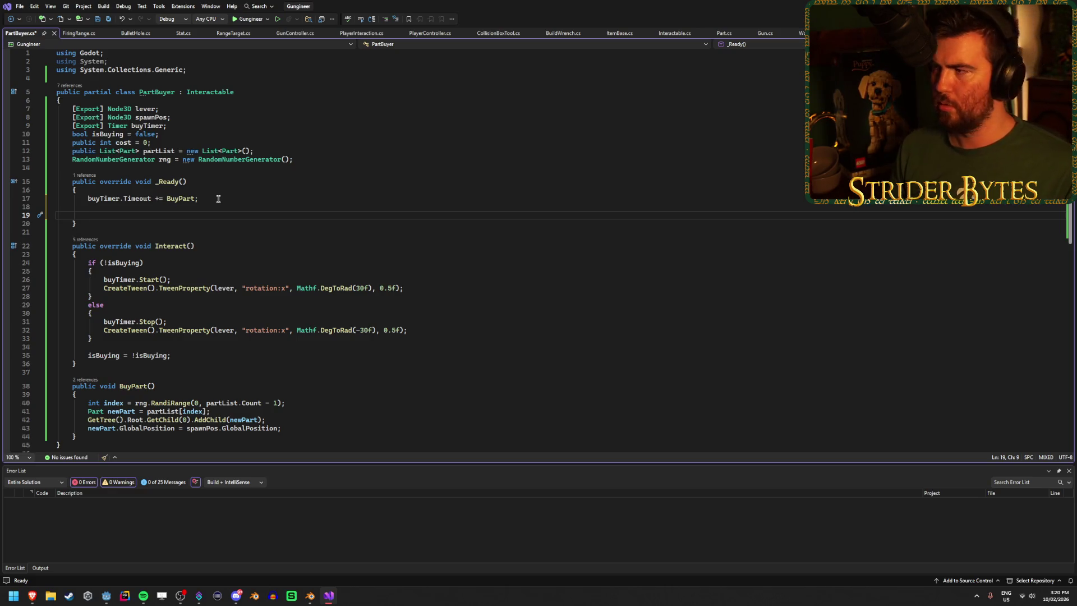
Step: Bring up the browser showing the 'File paths in Godot projects' docs page
key("alt+Tab")
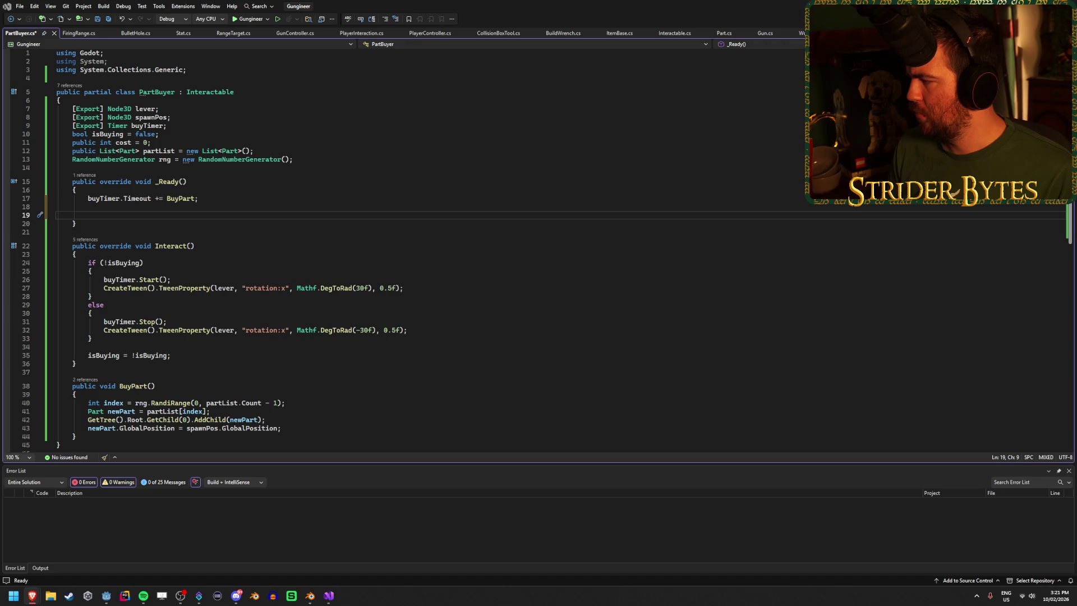
key("alt+Tab")
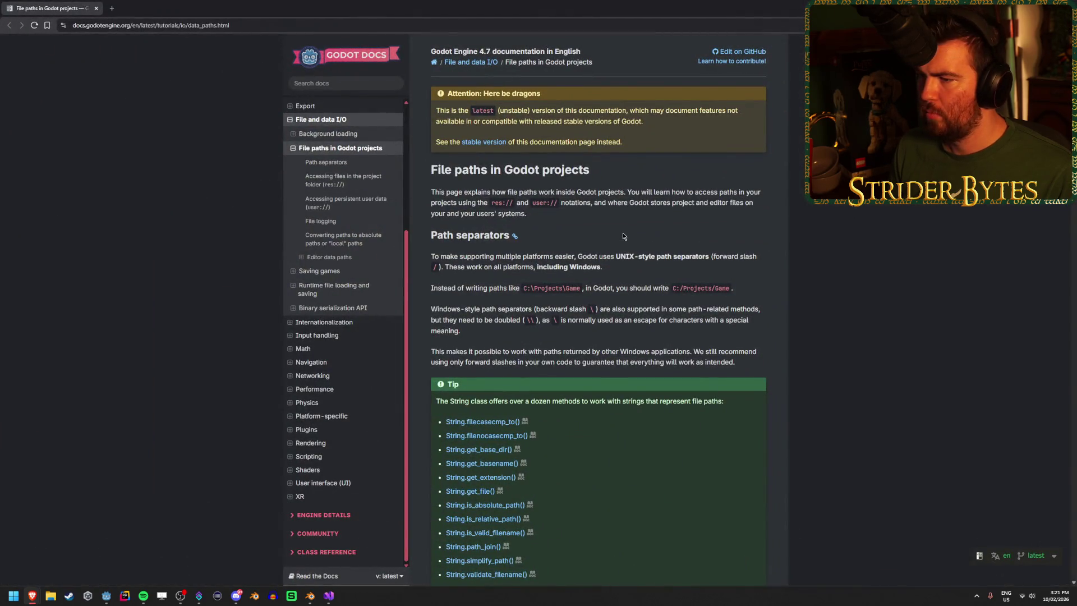
Step: Read the File paths intro and the res:// character.png path examples
left_click_drag(708, 191, 529, 191)
left_click(528, 190)
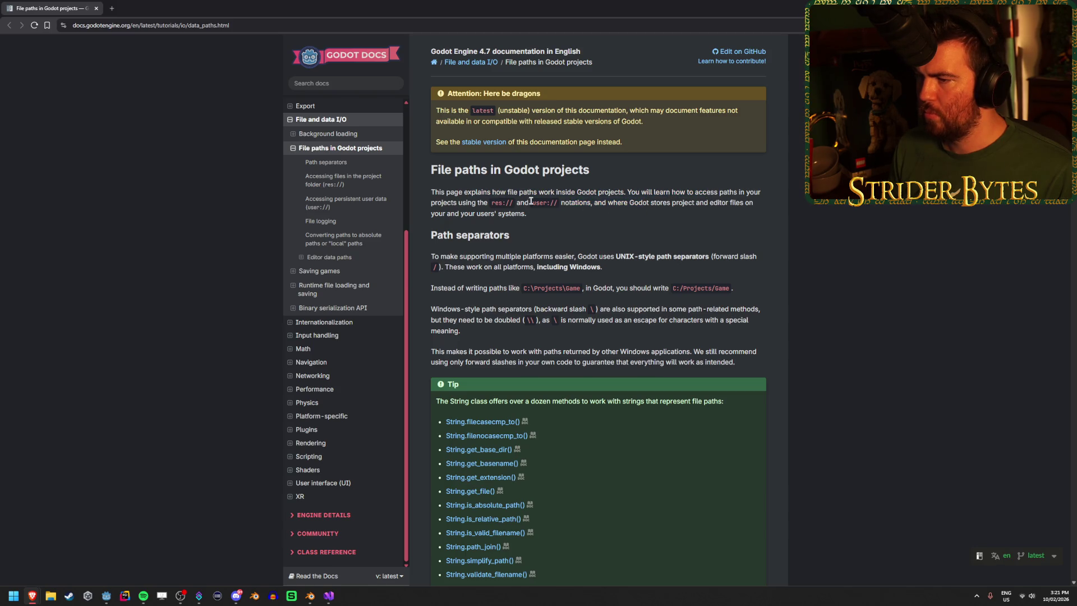
scroll(600, 286, "down", 10)
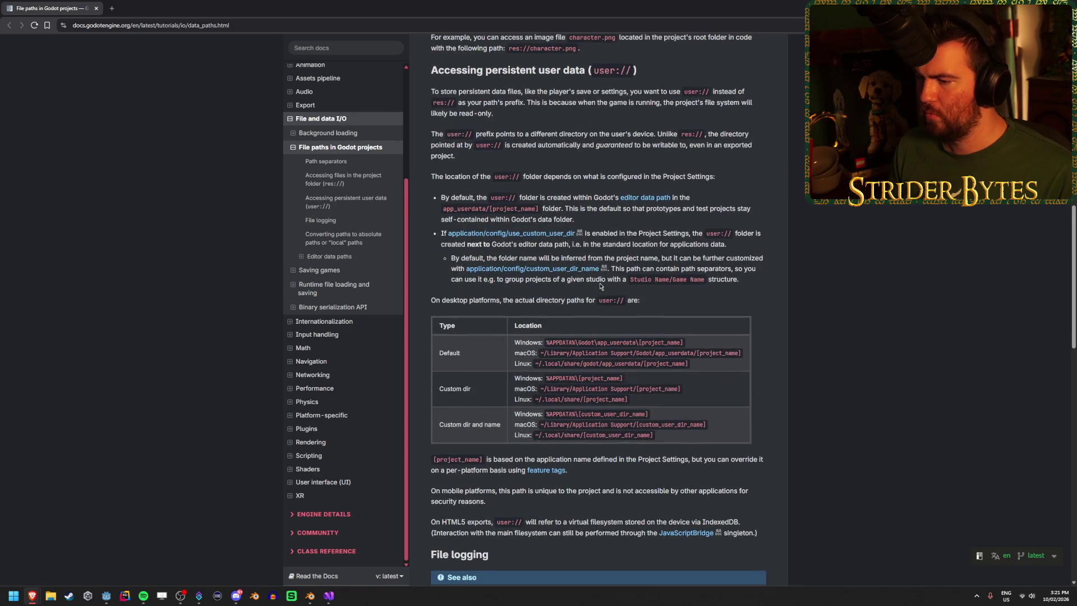
scroll(657, 252, "up", 5)
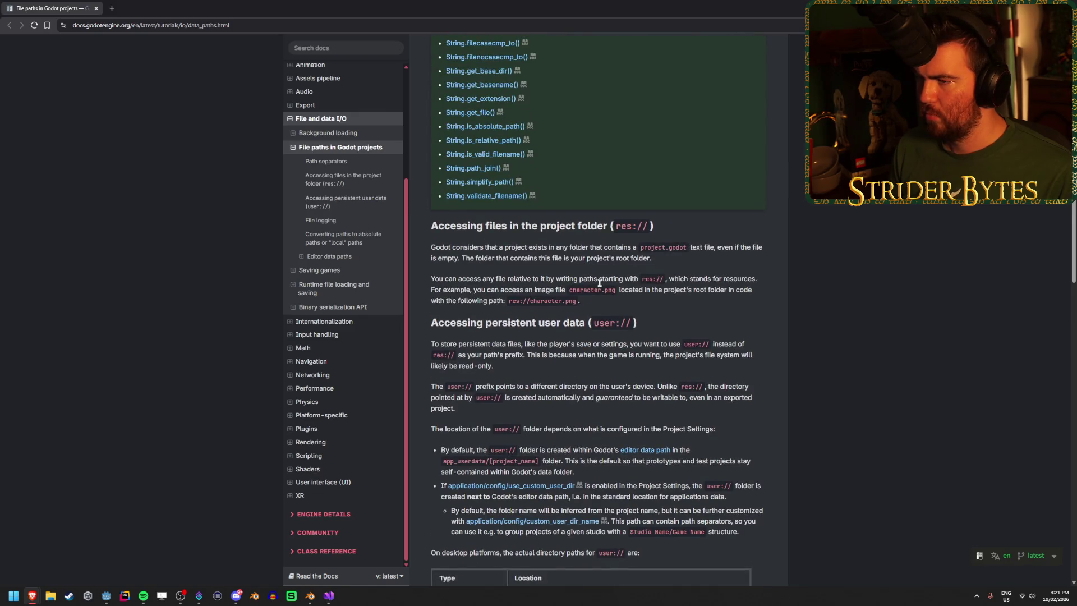
mouse_move(619, 289)
left_mouse_down()
mouse_move(566, 289)
mouse_move(752, 289)
left_mouse_up()
left_click_drag(566, 290, 474, 289)
left_click(718, 291)
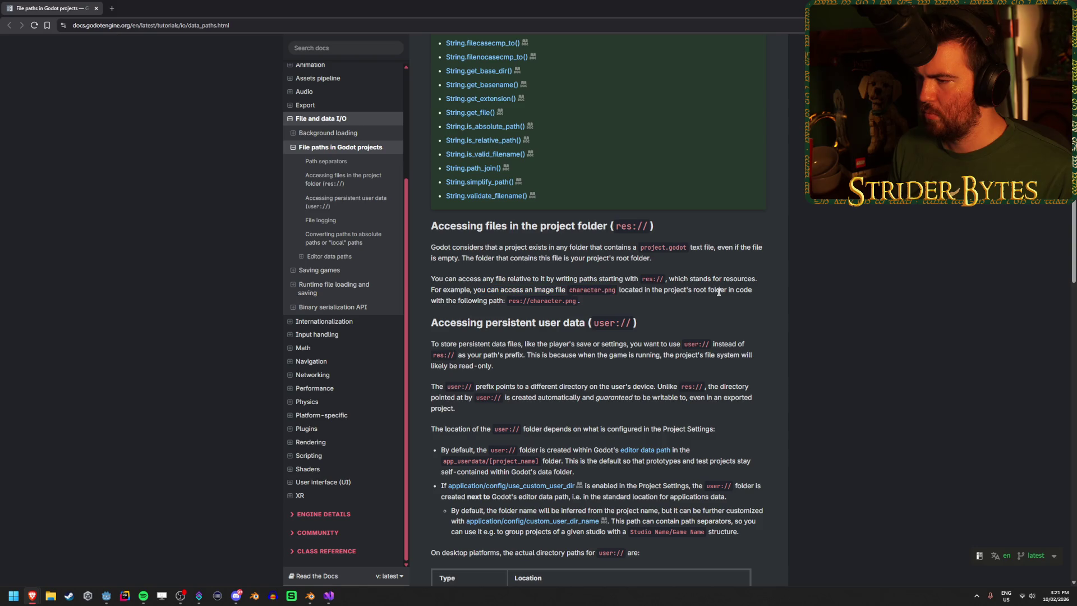
scroll(719, 291, "up", 7)
Step: Glance back at the PartBuyer script in Visual Studio, then return to the docs
key("alt+Tab")
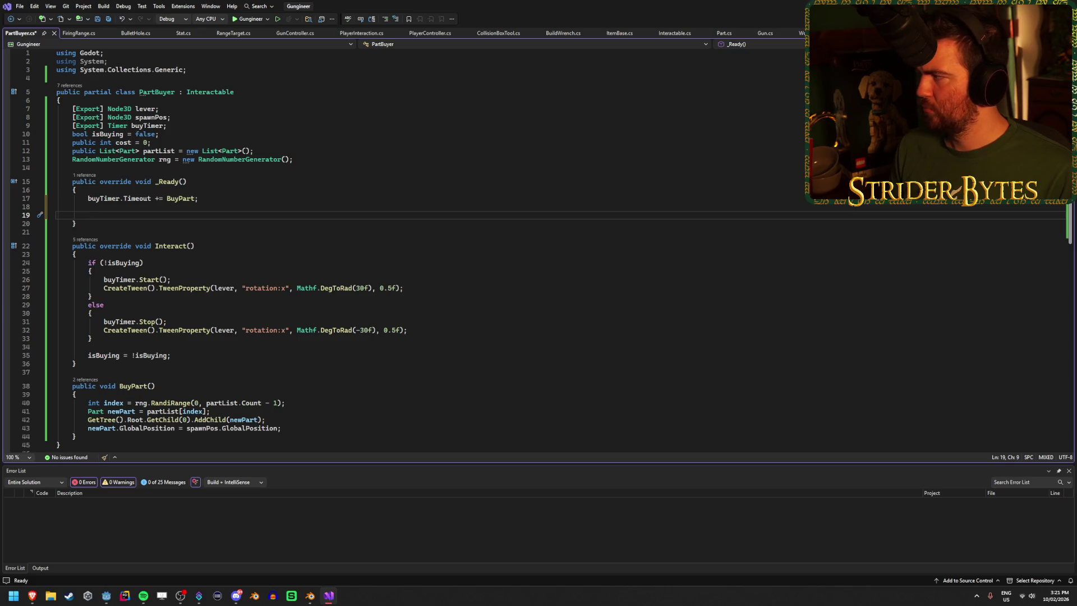
key("alt+Tab")
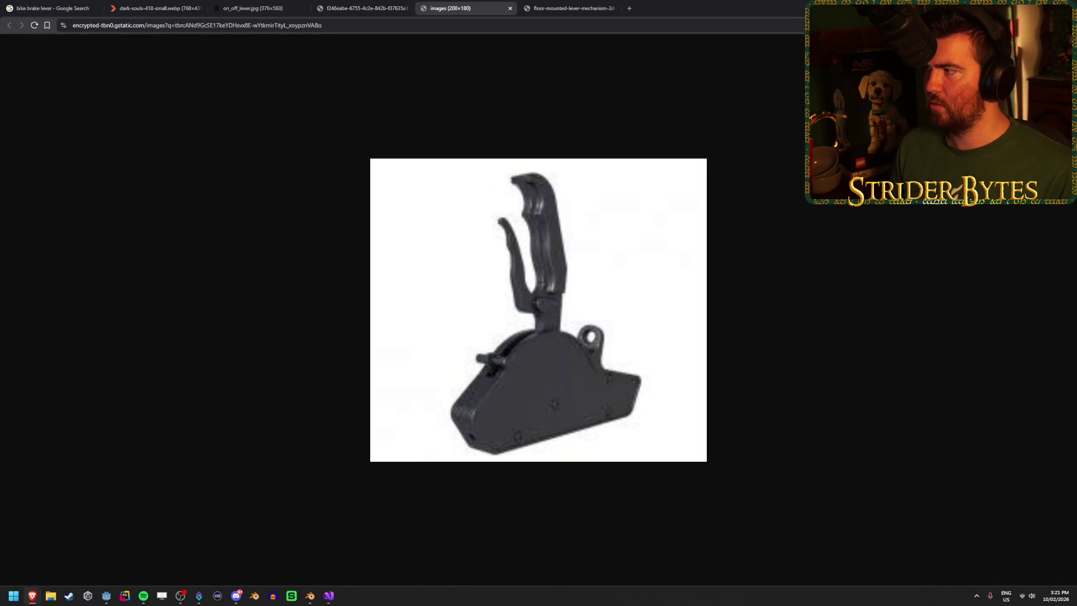
key("alt+Tab")
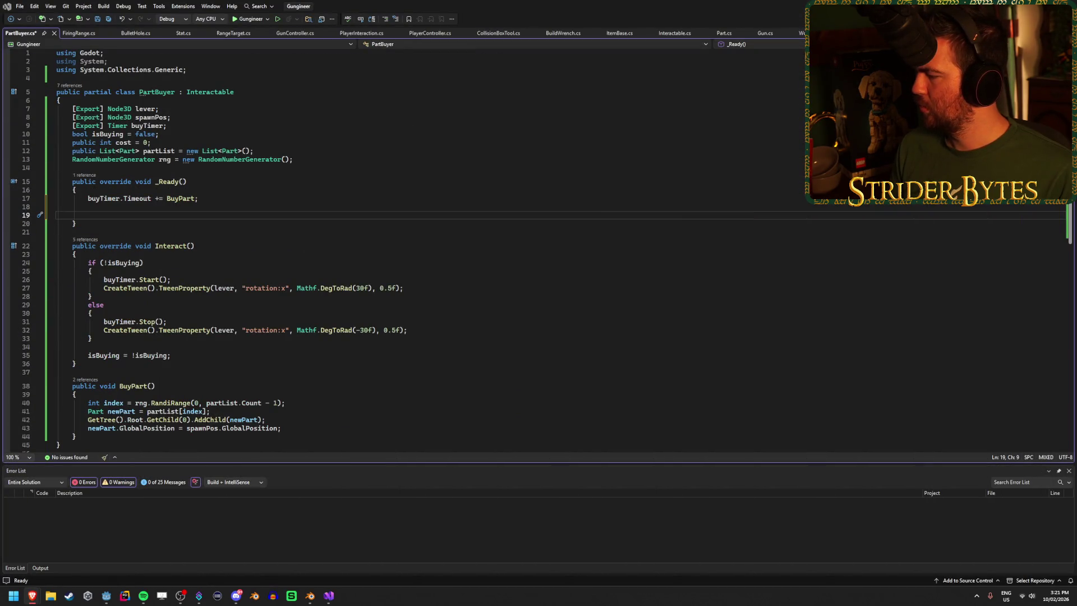
key("alt+Tab")
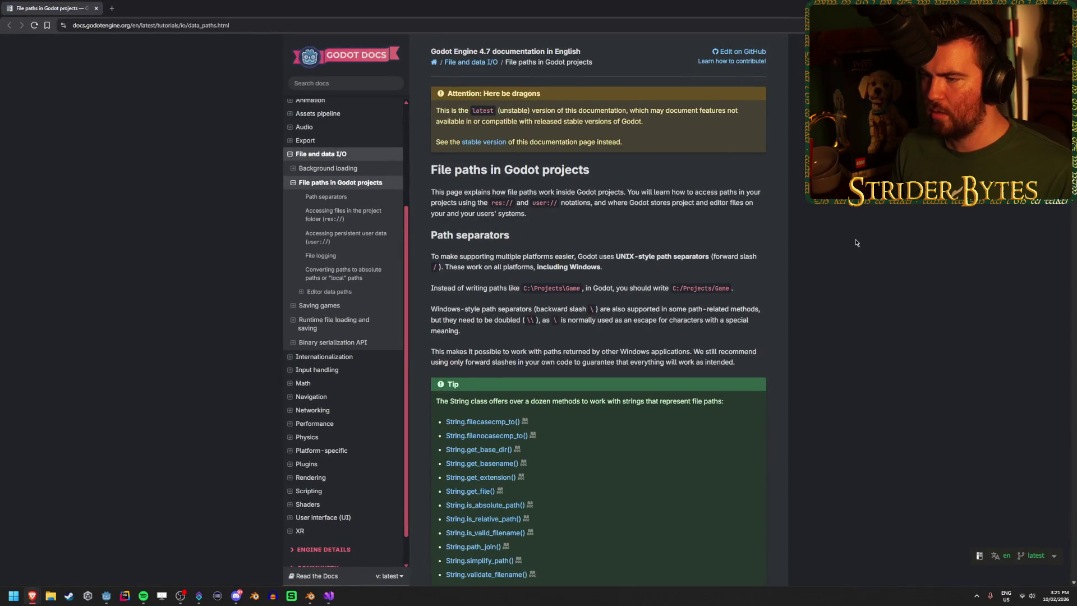
Step: Study the forward-slash path example C:/Projects/Game and read further down the page
left_click_drag(528, 289, 609, 289)
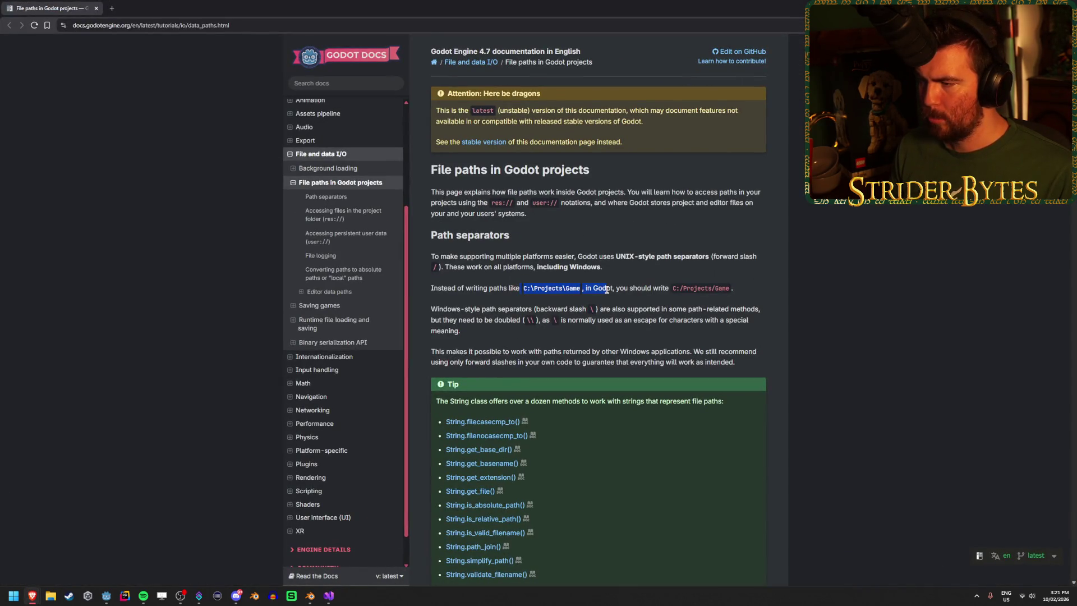
left_click_drag(733, 289, 591, 291)
left_click(592, 291)
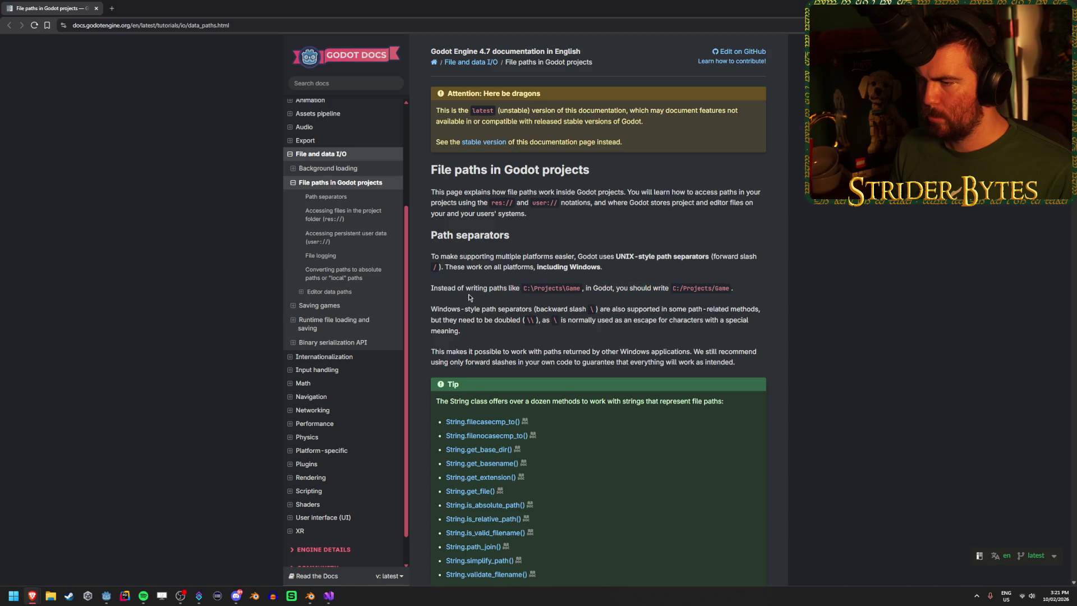
left_click_drag(731, 289, 524, 289)
left_click(462, 288)
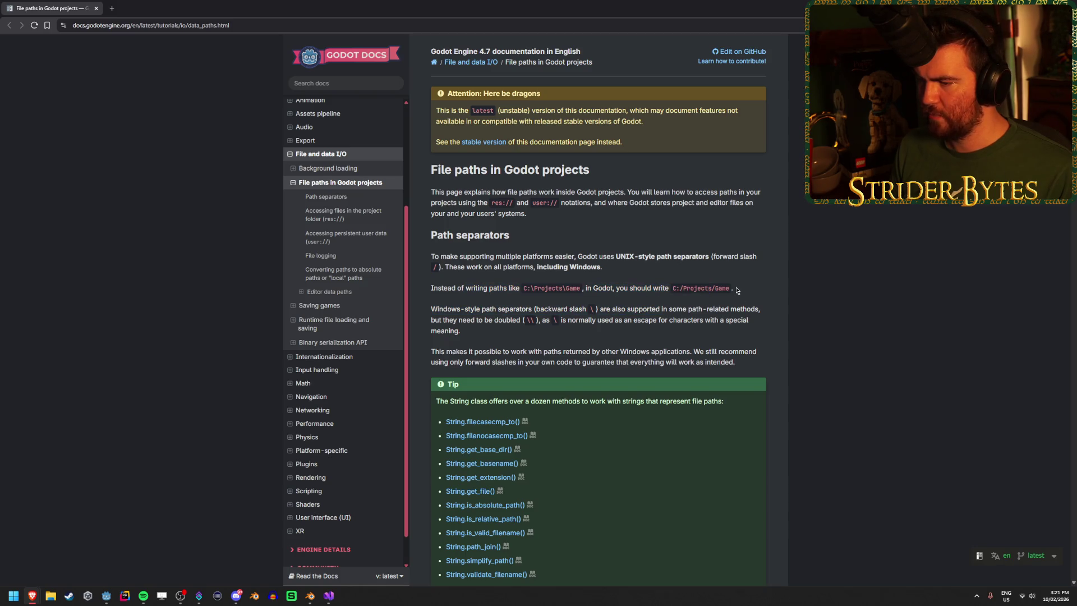
scroll(736, 289, "down", 3)
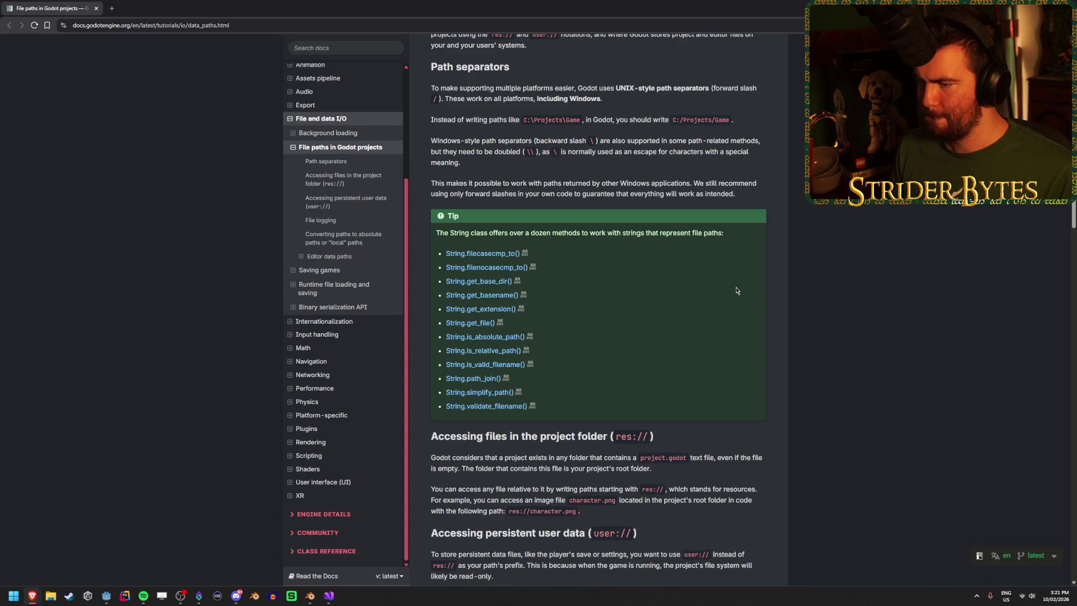
scroll(736, 290, "down", 1)
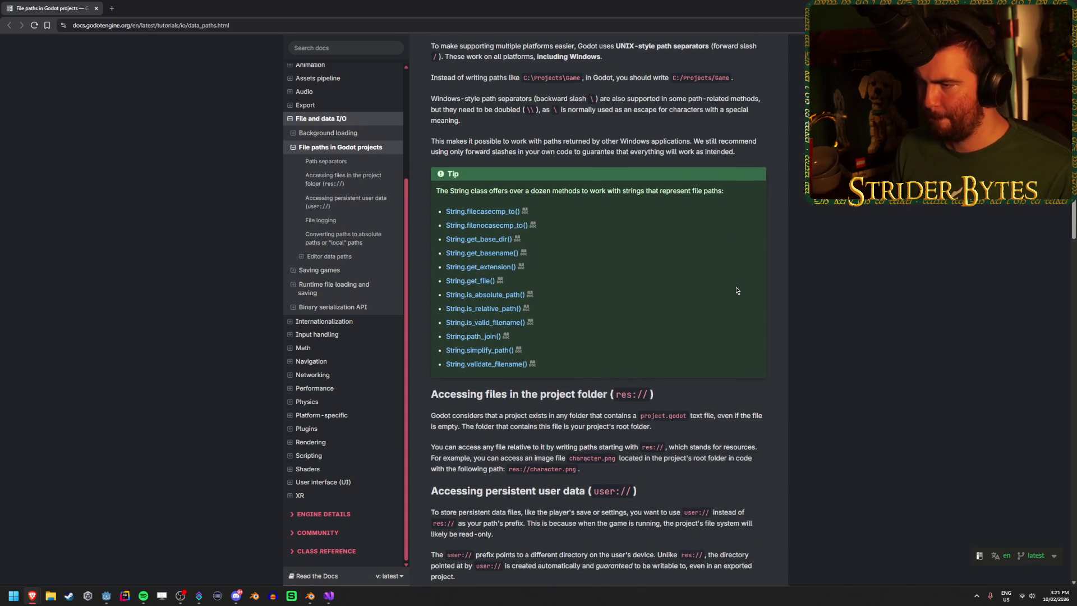
scroll(736, 290, "down", 5)
scroll(736, 290, "down", 4)
scroll(736, 290, "down", 4)
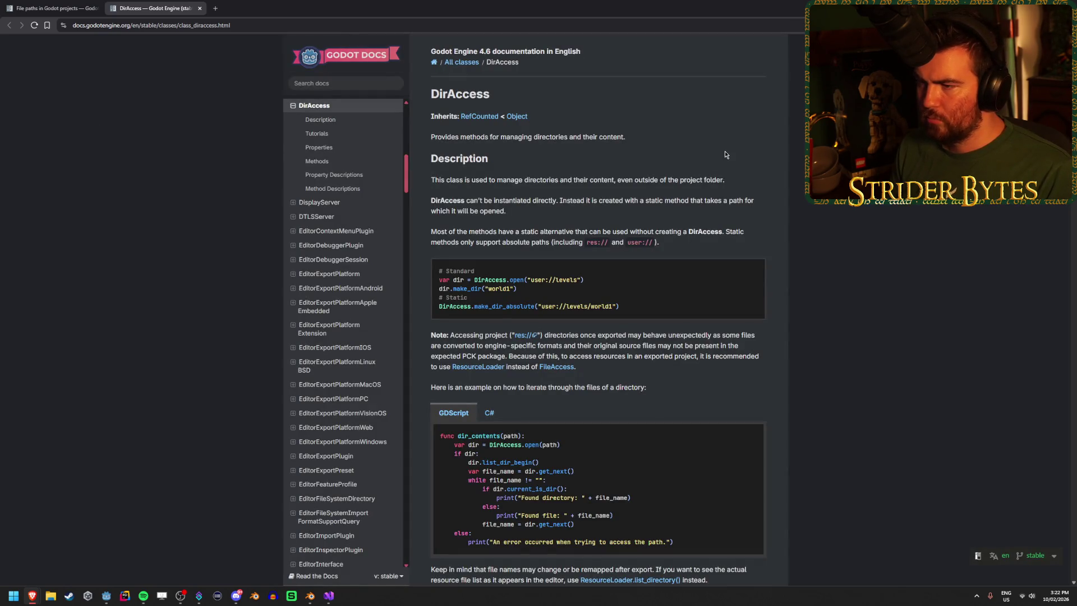
Step: Read the DirAccess description, its no-instantiation note, and the DirAccess.open example
mouse_move(518, 179)
left_mouse_down()
mouse_move(690, 200)
mouse_move(666, 179)
mouse_move(489, 179)
left_mouse_up()
left_click(450, 196)
left_click_drag(556, 199, 649, 201)
mouse_move(489, 200)
left_mouse_down()
mouse_move(464, 200)
mouse_move(753, 202)
left_mouse_up()
left_click(778, 208)
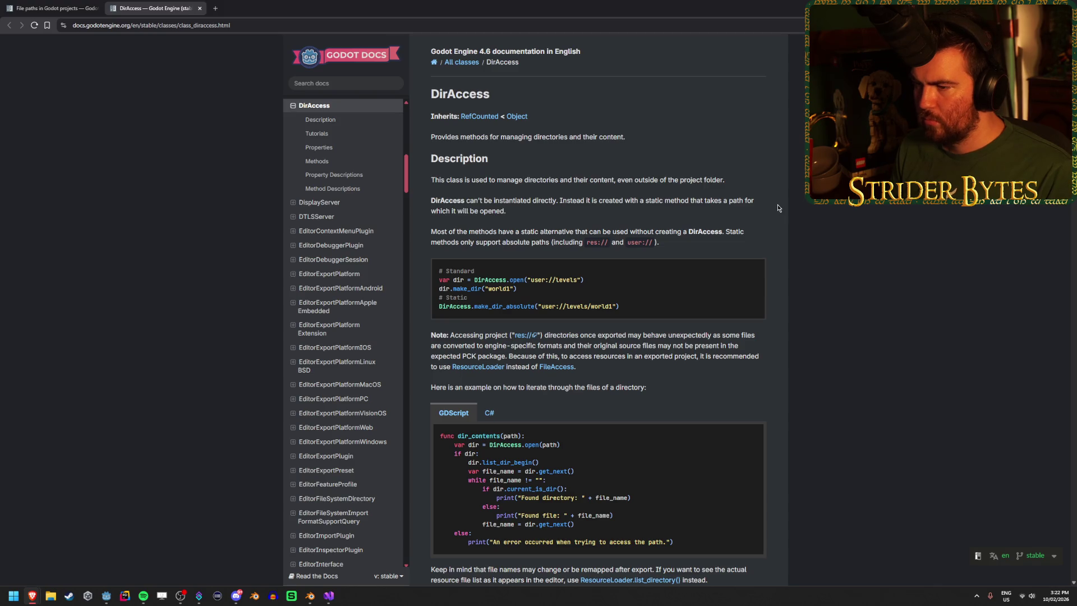
left_click_drag(583, 280, 498, 280)
mouse_move(475, 280)
left_mouse_down()
mouse_move(581, 280)
mouse_move(454, 272)
mouse_move(493, 289)
left_mouse_up()
left_click(581, 280)
left_click(512, 289)
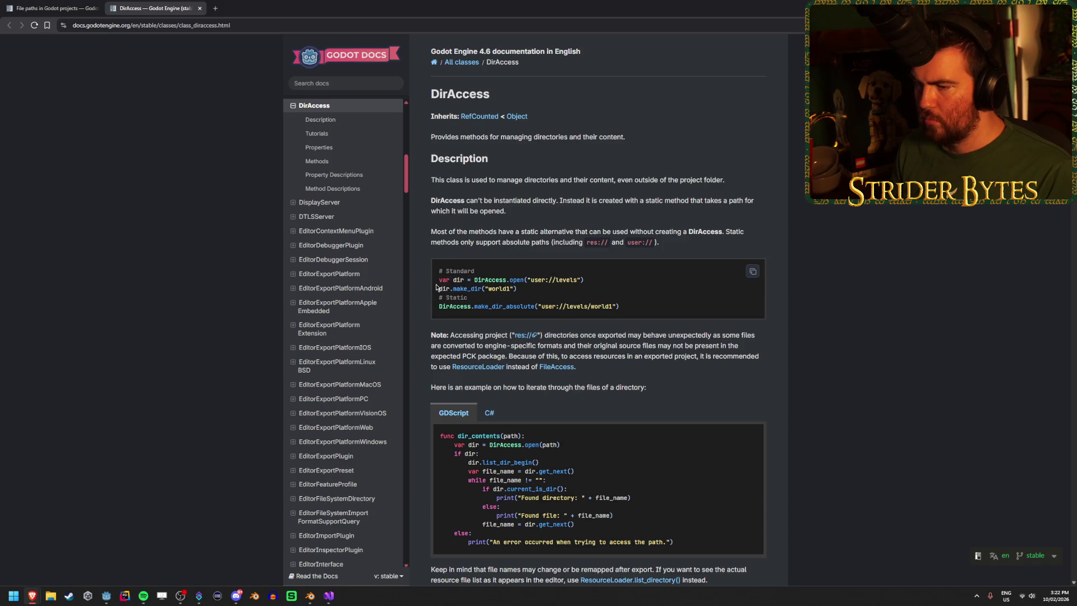
scroll(820, 332, "down", 1)
scroll(819, 331, "down", 3)
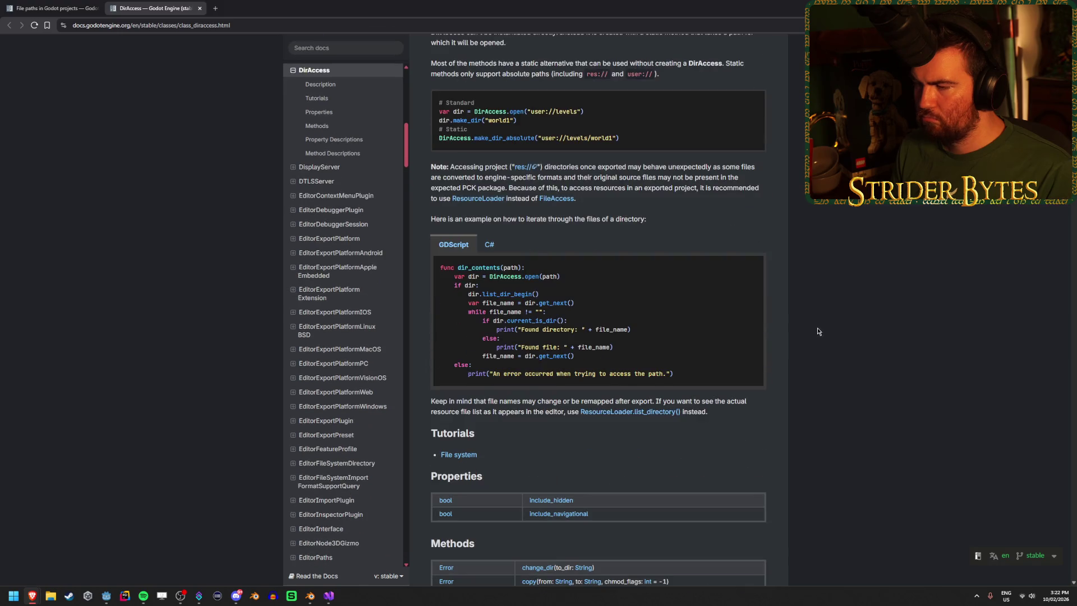
Step: Show the C# directory example, read the advice to use ResourceLoader, and open ResourceLoader's page
left_click(490, 245)
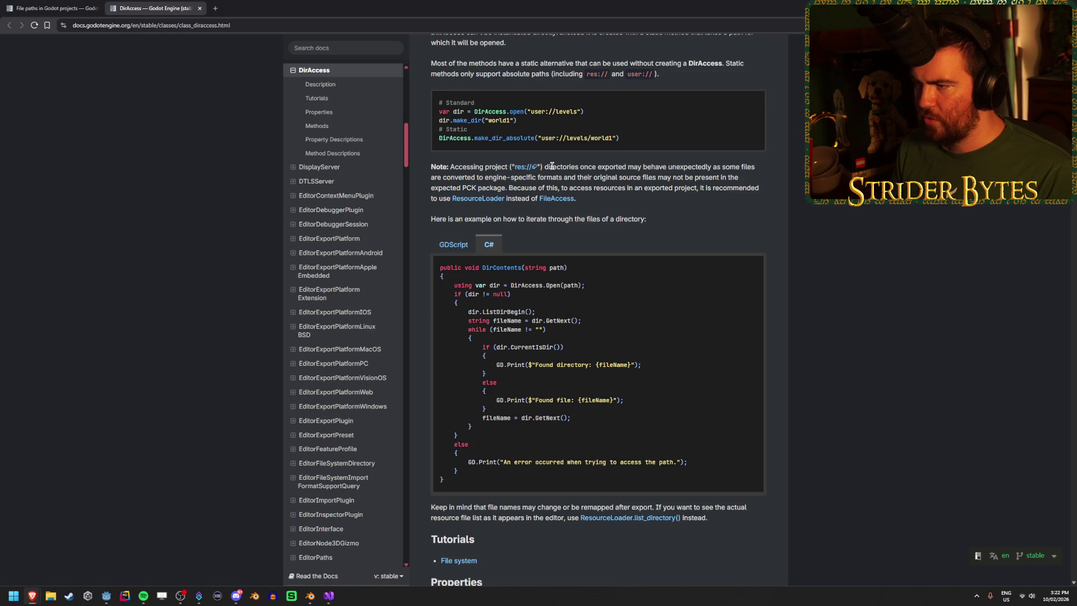
left_click_drag(641, 164, 740, 166)
left_click(427, 177)
left_click_drag(439, 176, 692, 177)
mouse_move(607, 187)
left_mouse_down()
mouse_move(540, 187)
mouse_move(693, 188)
mouse_move(572, 187)
mouse_move(664, 187)
left_mouse_up()
left_click(679, 187)
left_click(665, 188)
left_click_drag(591, 188, 725, 188)
left_click(582, 189)
left_click_drag(594, 188, 700, 188)
middle_click(555, 198)
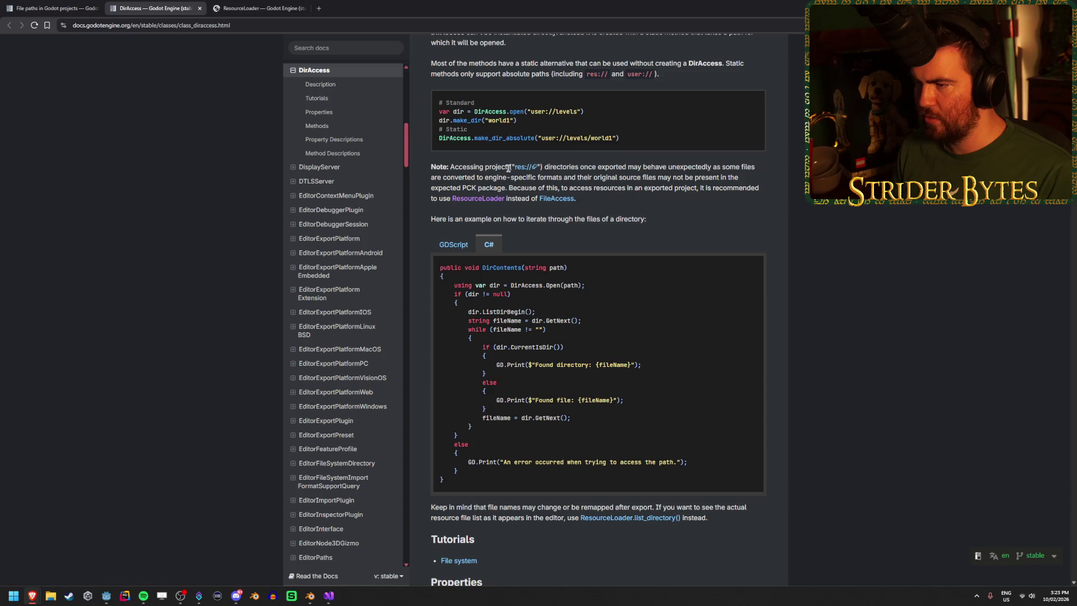
key("ctrl+w")
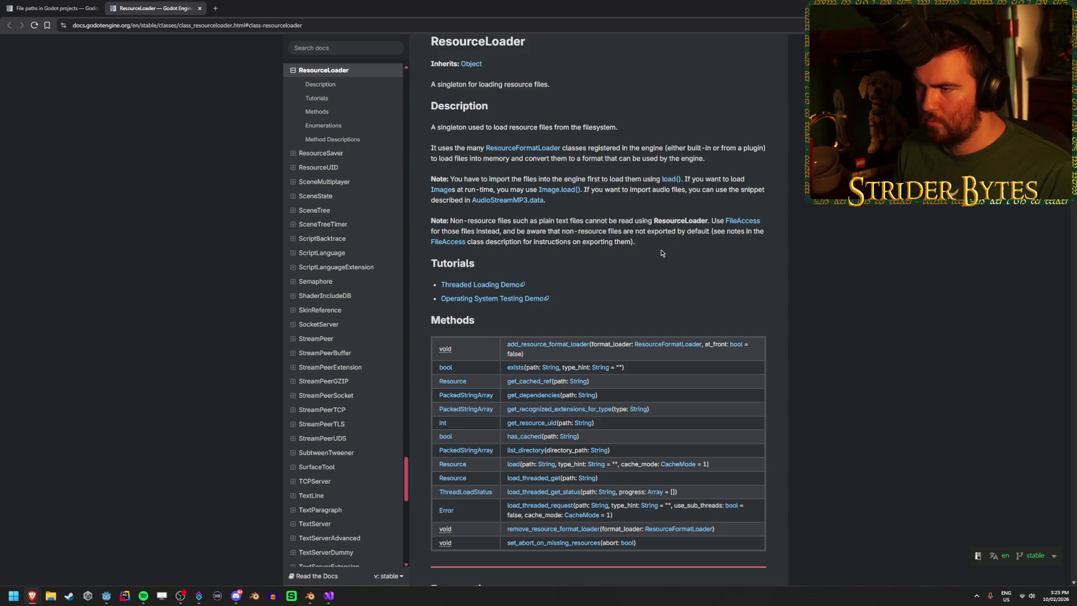
Step: Jump to the list_directory method and study its example and printed file names
scroll(661, 253, "down", 3)
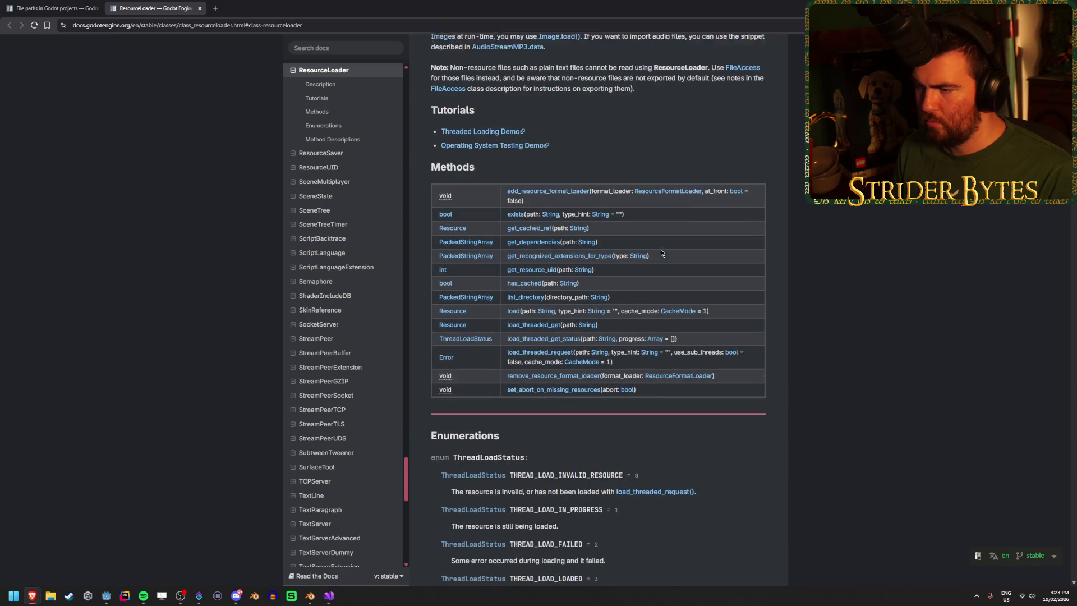
scroll(661, 253, "up", 2)
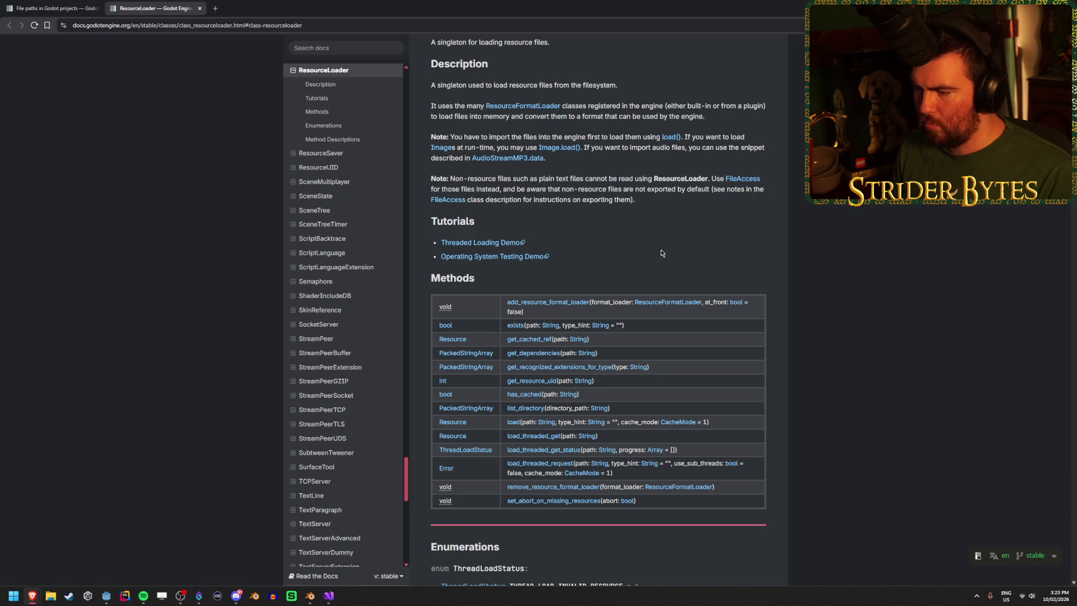
left_click(526, 408)
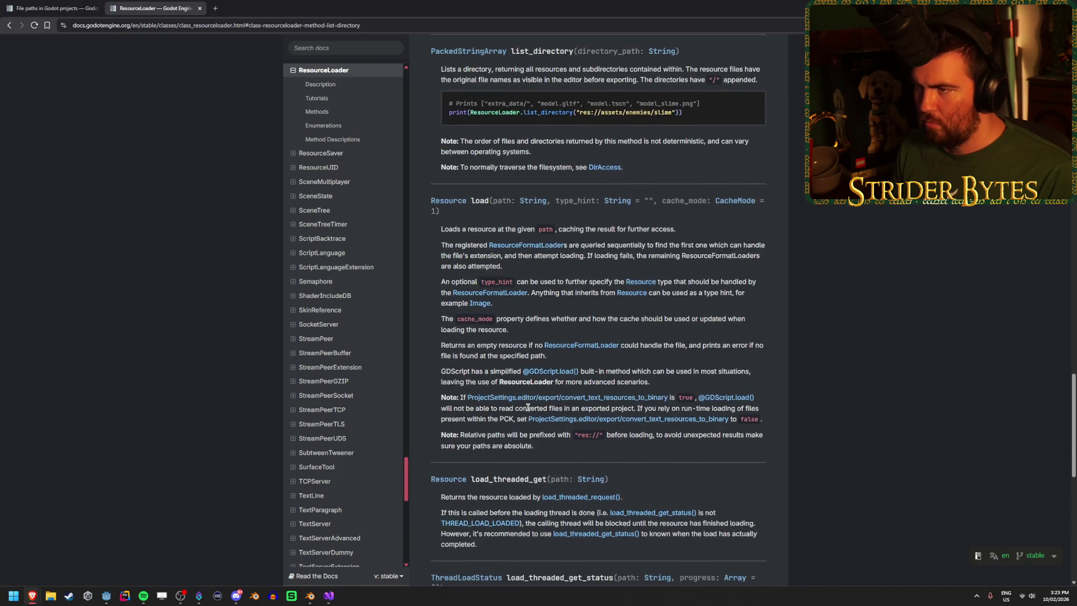
scroll(528, 407, "up", 2)
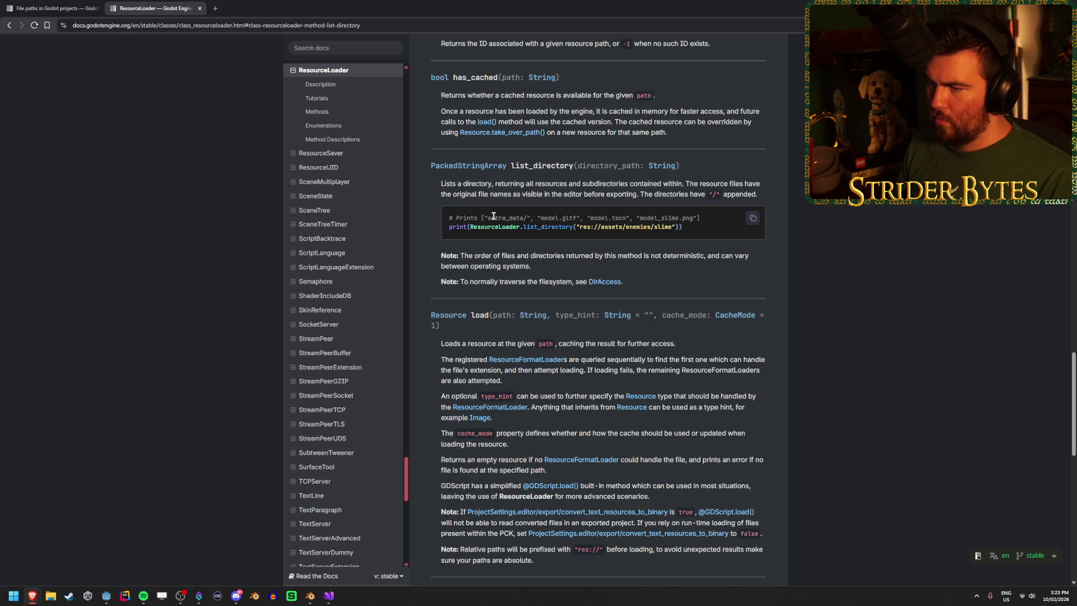
left_click_drag(494, 216, 543, 218)
left_click(617, 216)
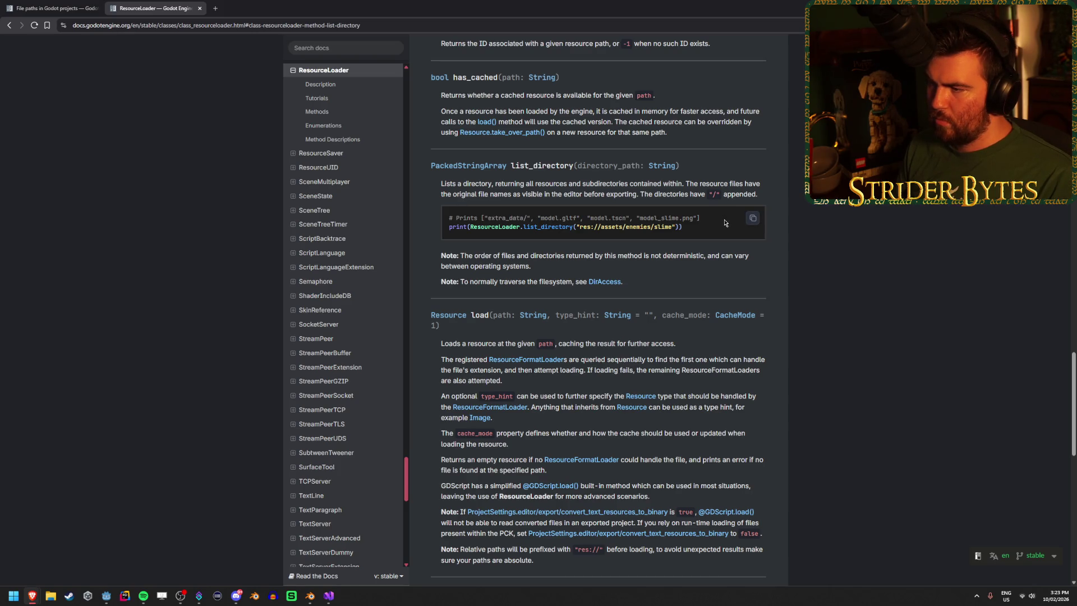
mouse_move(682, 216)
left_mouse_down()
mouse_move(511, 218)
mouse_move(700, 218)
left_mouse_up()
left_click(493, 218)
mouse_move(493, 217)
left_mouse_down()
mouse_move(690, 218)
mouse_move(518, 217)
left_mouse_up()
left_click(682, 217)
left_click_drag(699, 218, 545, 217)
left_click(547, 217)
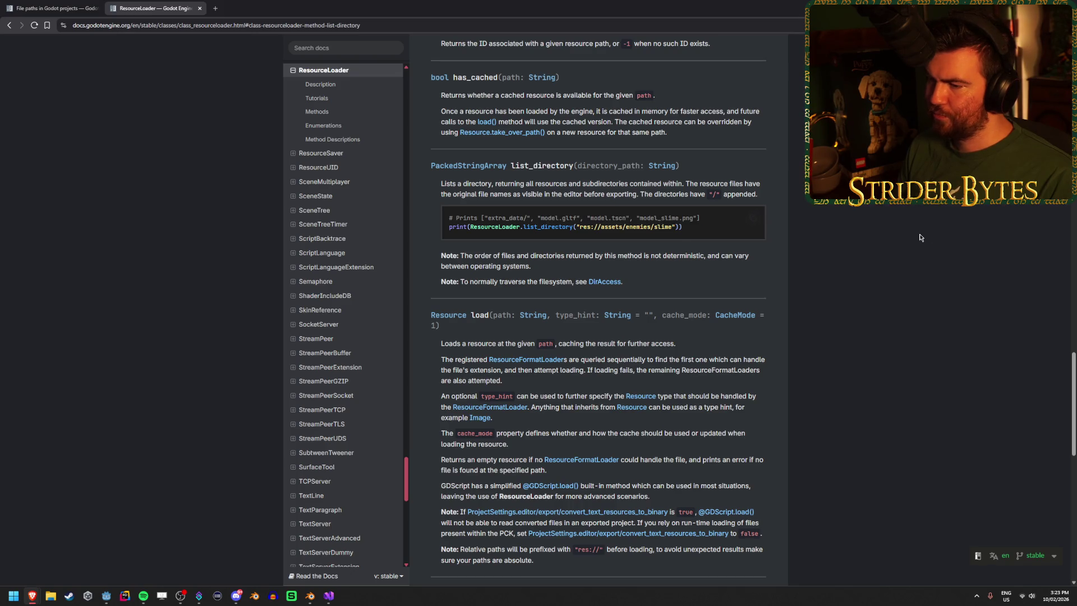
Step: Scroll back to the top of the ResourceLoader page and return to Visual Studio
scroll(905, 234, "up", 4)
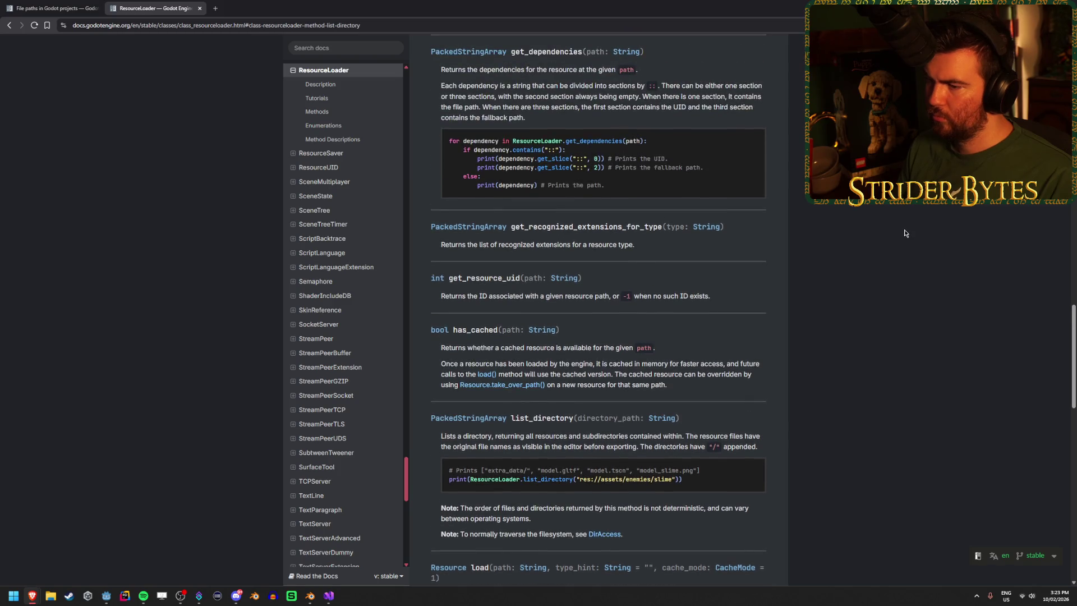
scroll(904, 234, "down", 3)
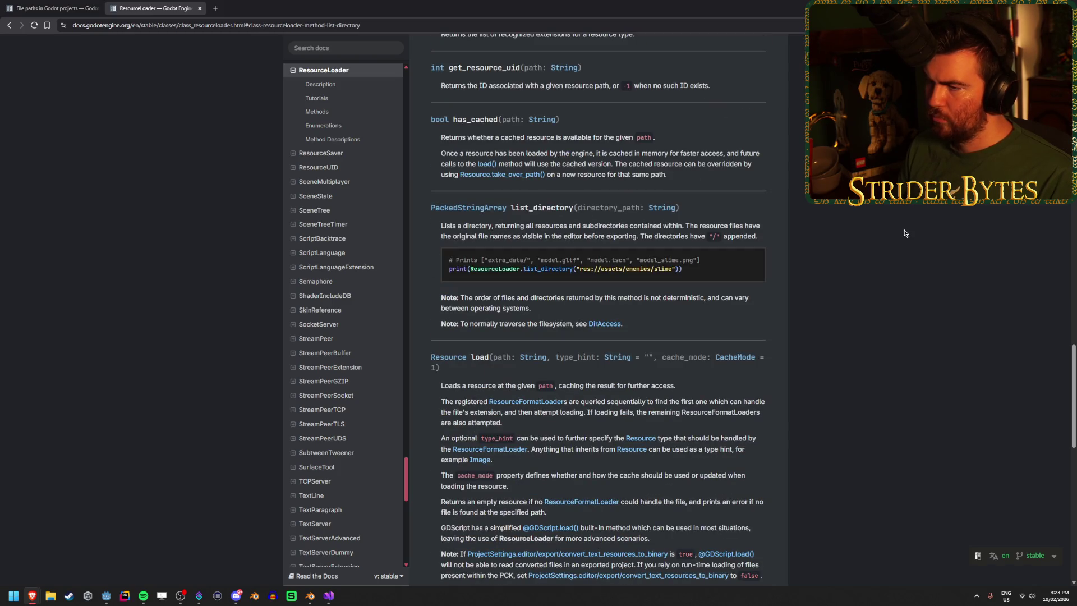
scroll(800, 347, "up", 20)
scroll(800, 347, "up", 2)
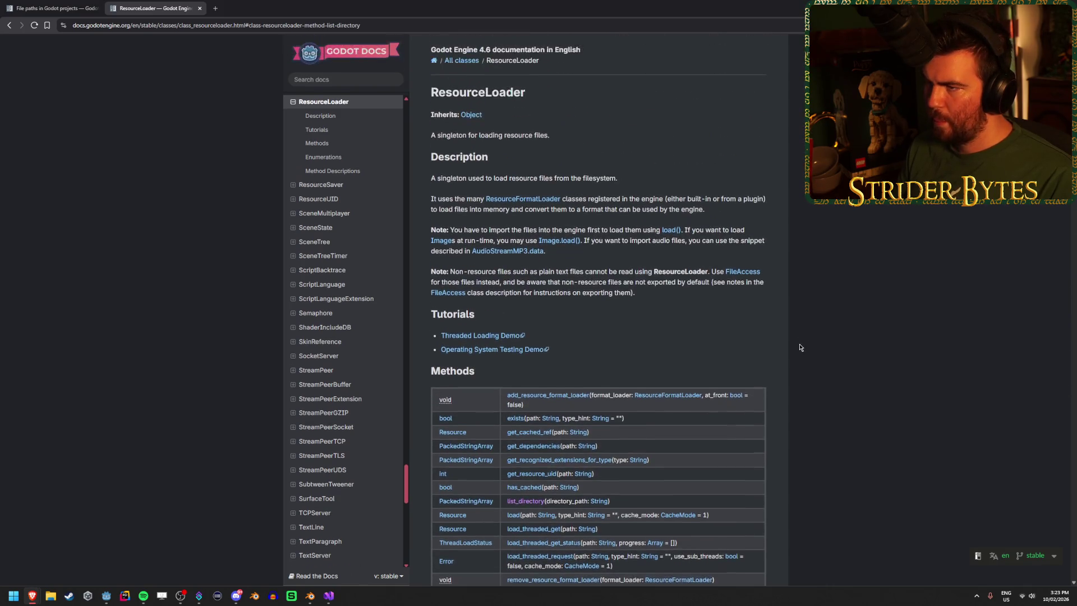
key("alt+Tab")
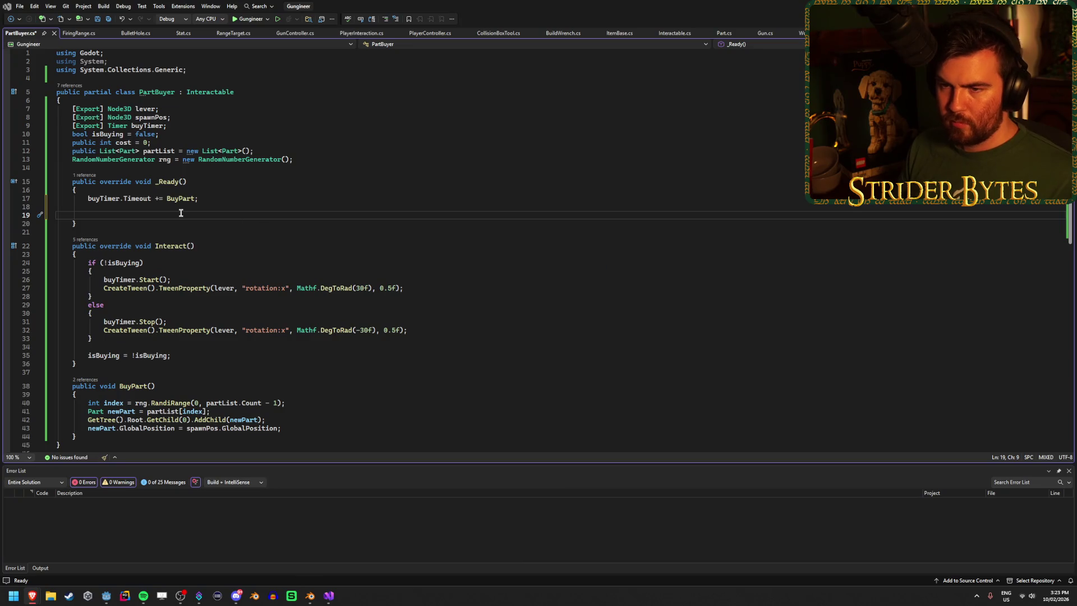
Step: Type ResourceLoader.ListDirectory("") on line 19 of _Ready using IntelliSense completion
type("ResourceLoa")
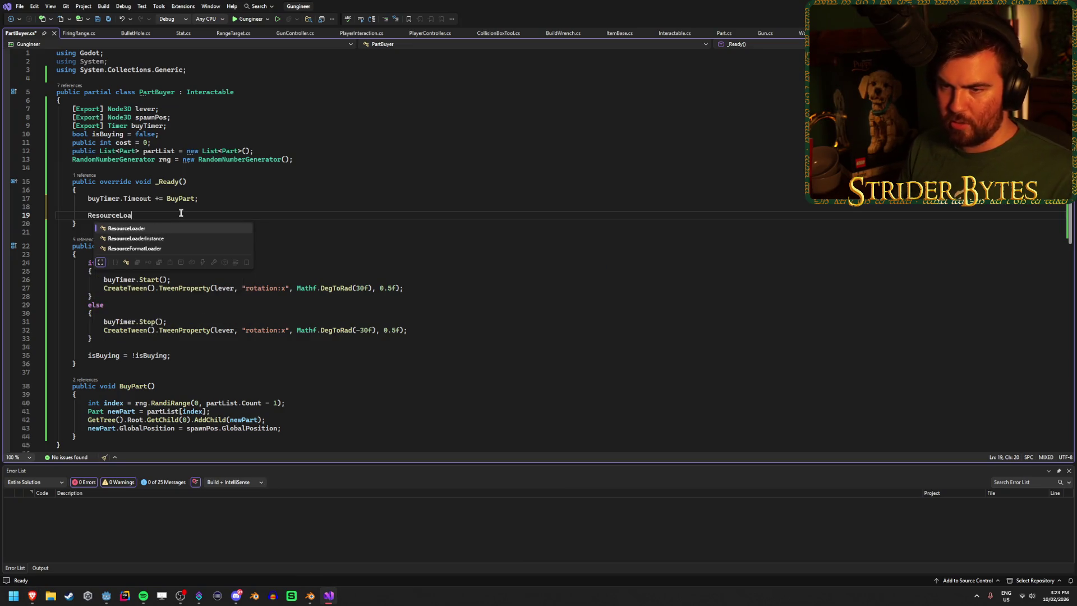
key("Tab")
type(".")
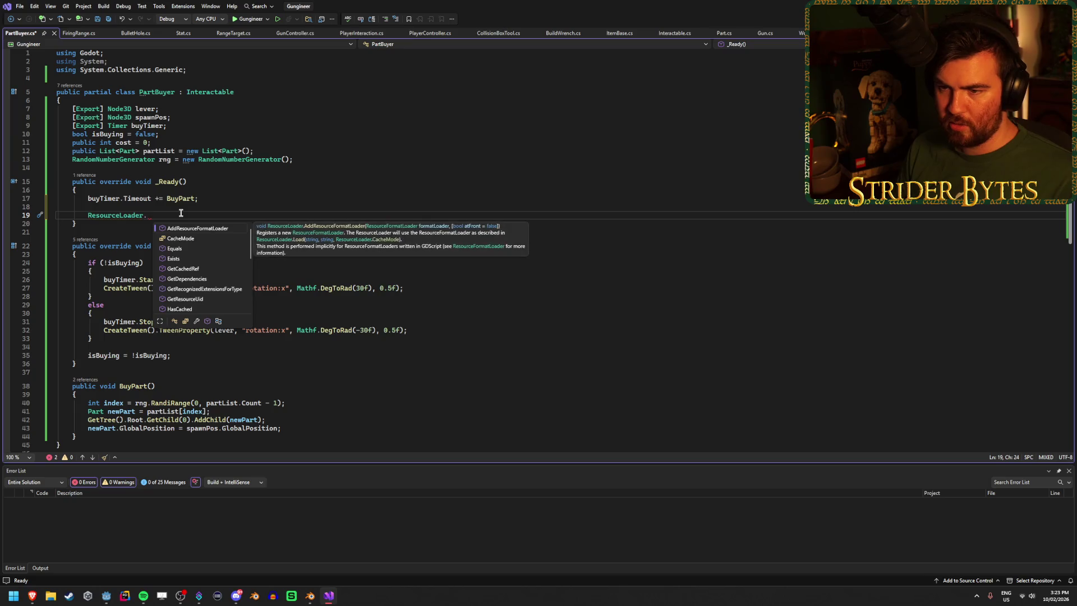
scroll(222, 251, "down", 5)
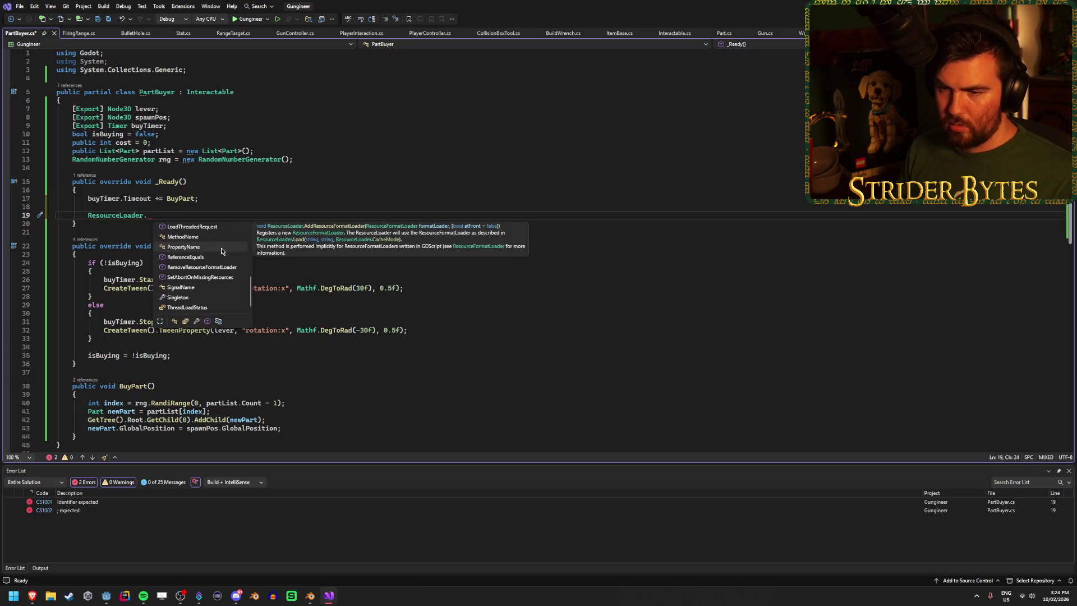
scroll(222, 251, "up", 3)
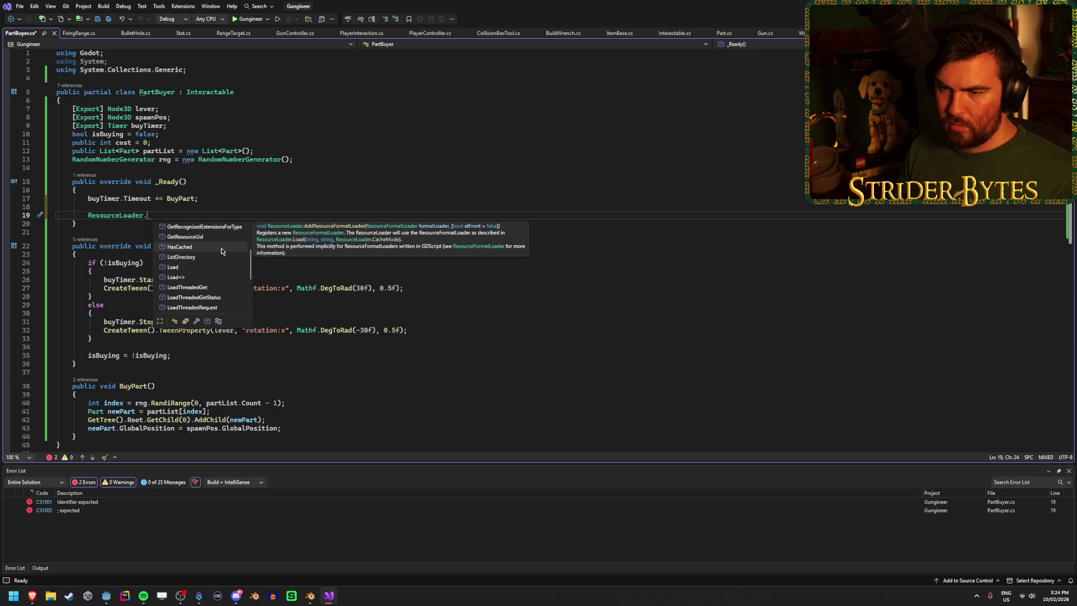
scroll(222, 251, "up", 2)
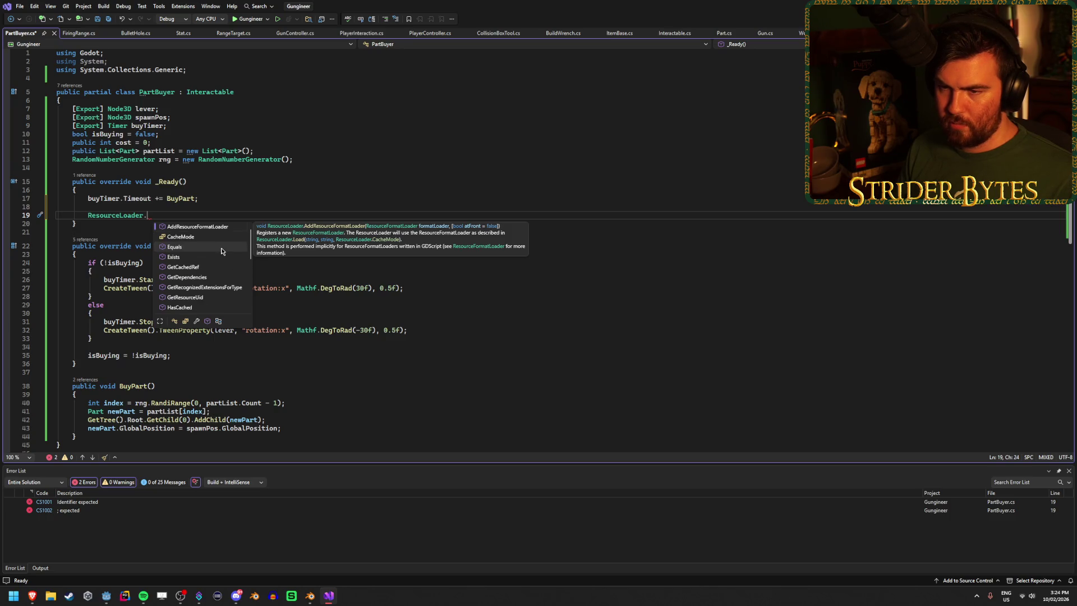
scroll(222, 251, "down", 1)
double_click(243, 233)
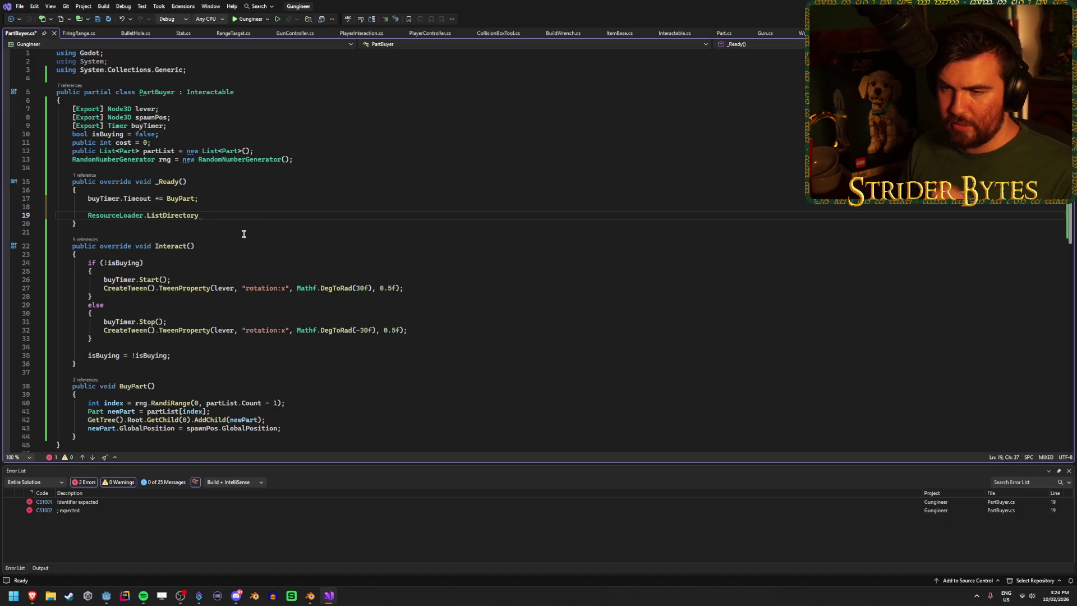
key("super")
key("super")
type("(")
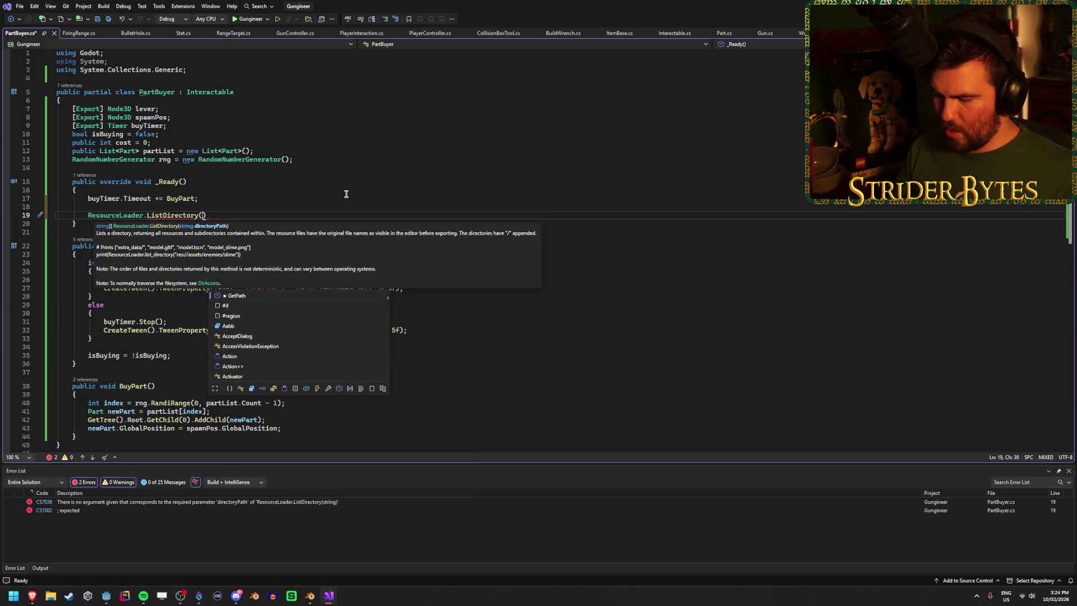
type("\"")
mouse_move(32, 595)
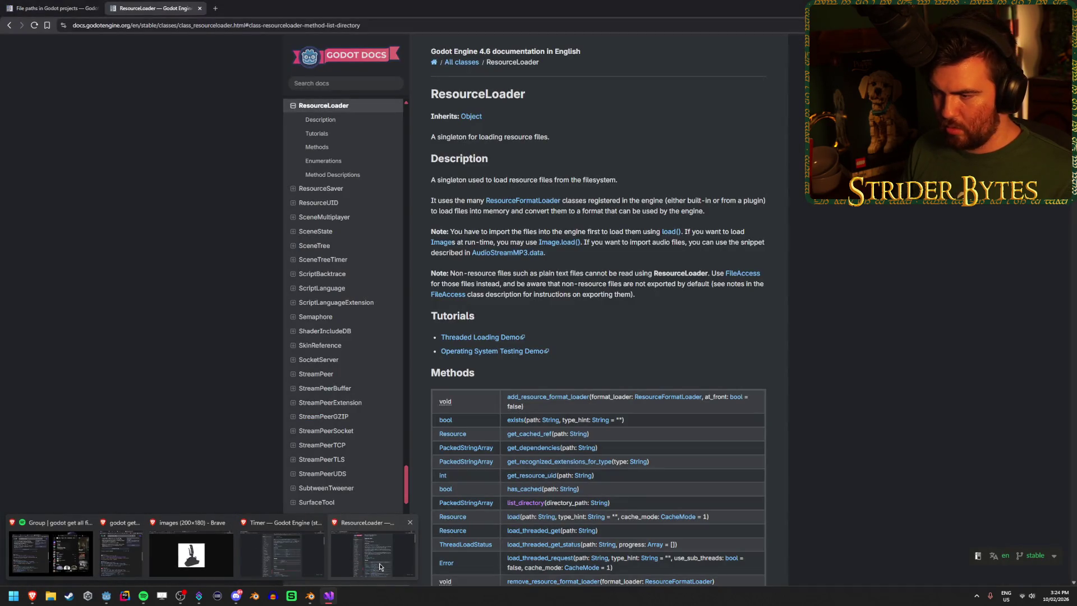
left_click(379, 567)
scroll(561, 336, "down", 10)
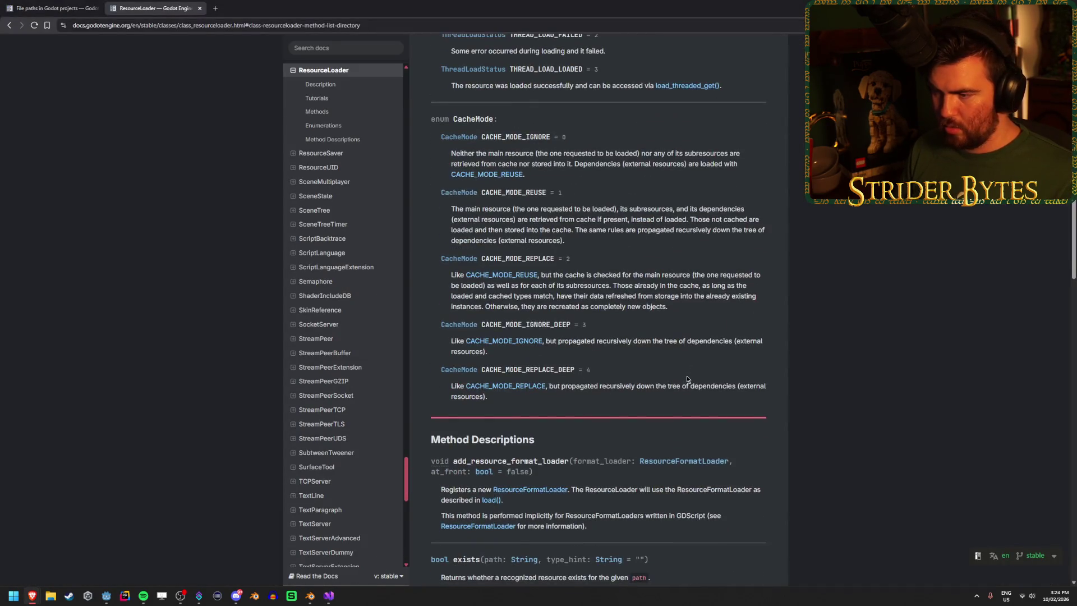
scroll(658, 371, "up", 15)
scroll(555, 393, "down", 2)
left_click(526, 419)
scroll(444, 295, "up", 3)
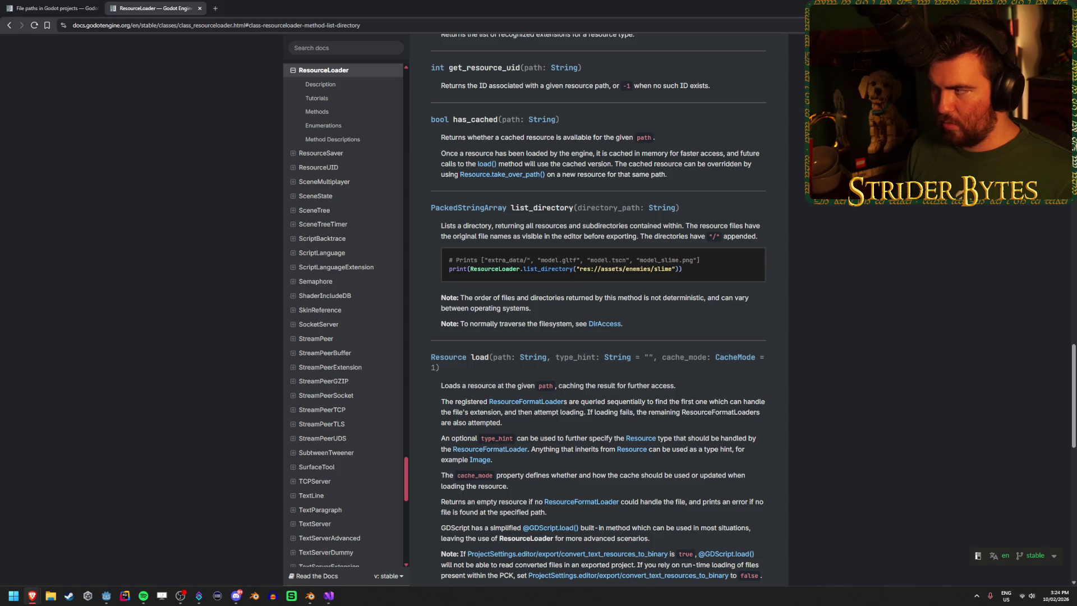
key("alt+Tab")
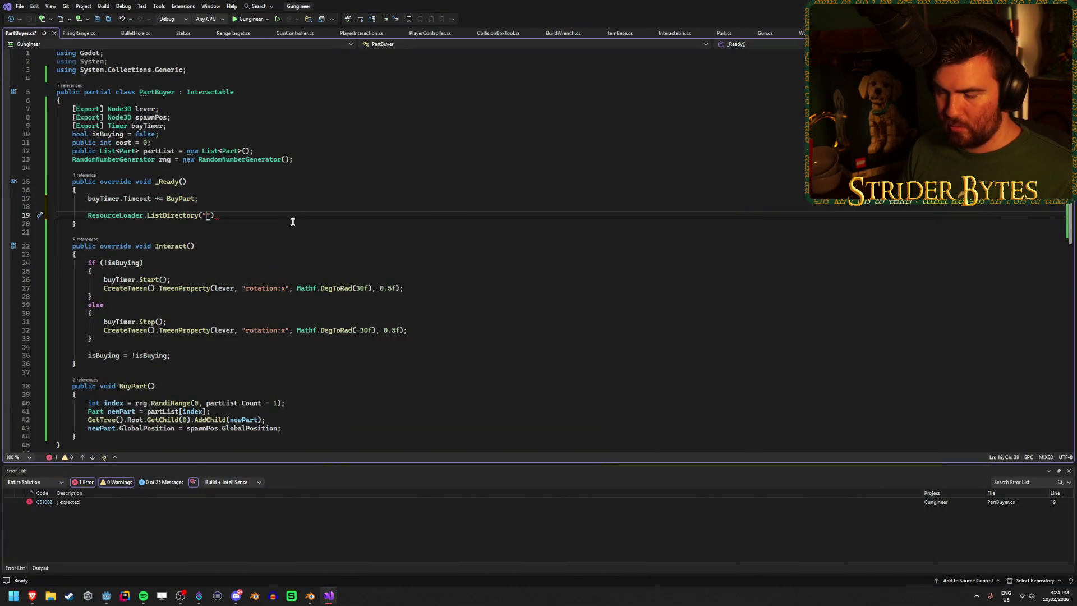
Step: Paste the Gun Parts folder's copied path res://Prefabs/Gun Parts/ into the ListDirectory quotes and save
type("res://")
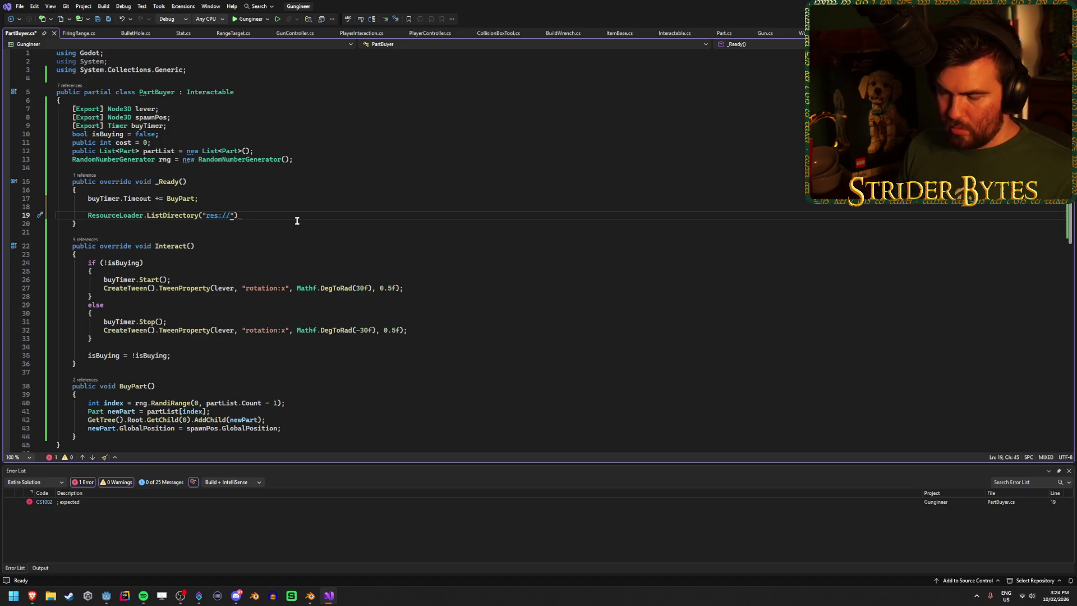
key("BackSpace")
key("BackSpace")
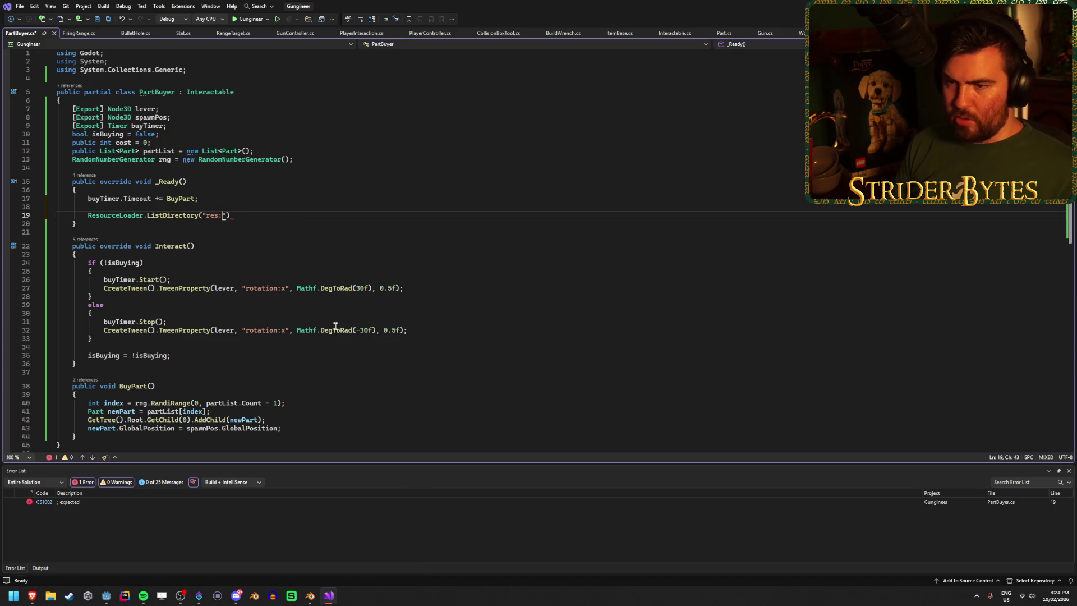
left_click(106, 595)
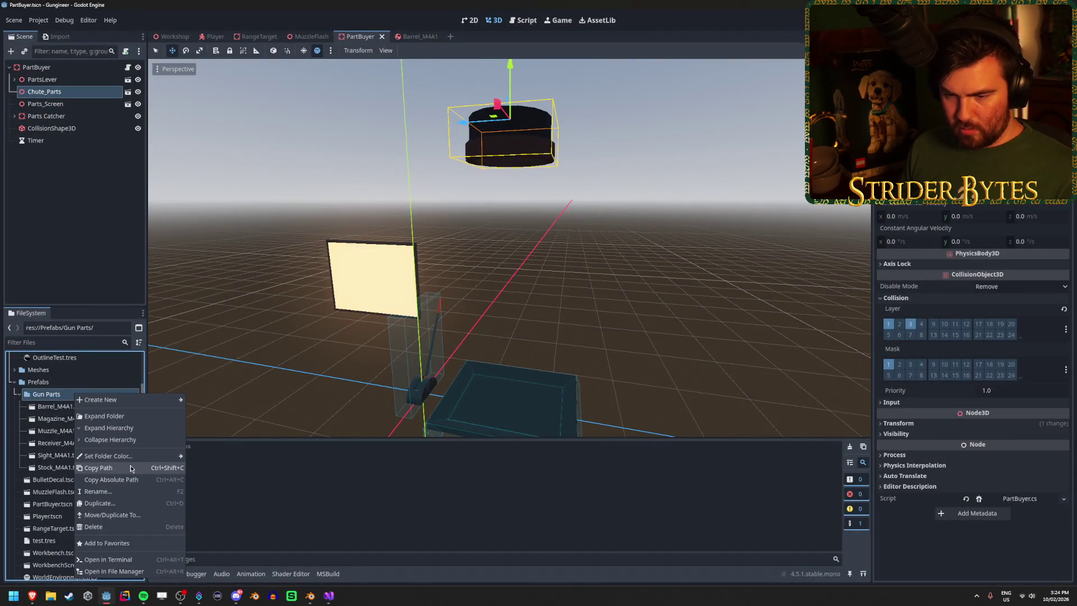
left_click(129, 467)
left_click(328, 595)
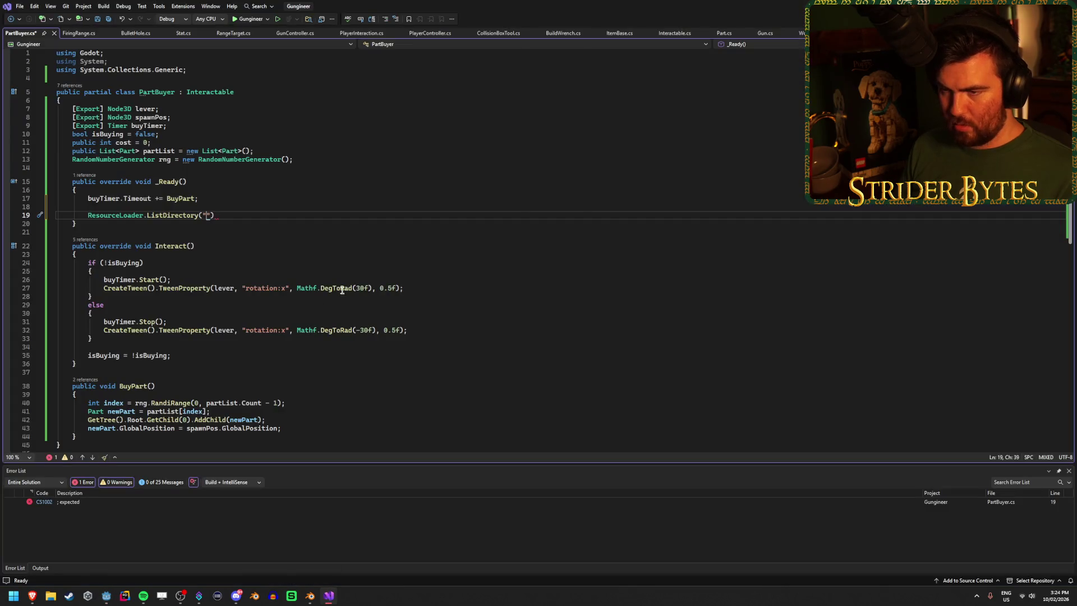
type("res://Prefabs/Gun Parts/")
left_click(360, 241)
key("ctrl+s")
Step: Move the caret around the ListDirectory line and inside the Gun Parts path
left_click(359, 210)
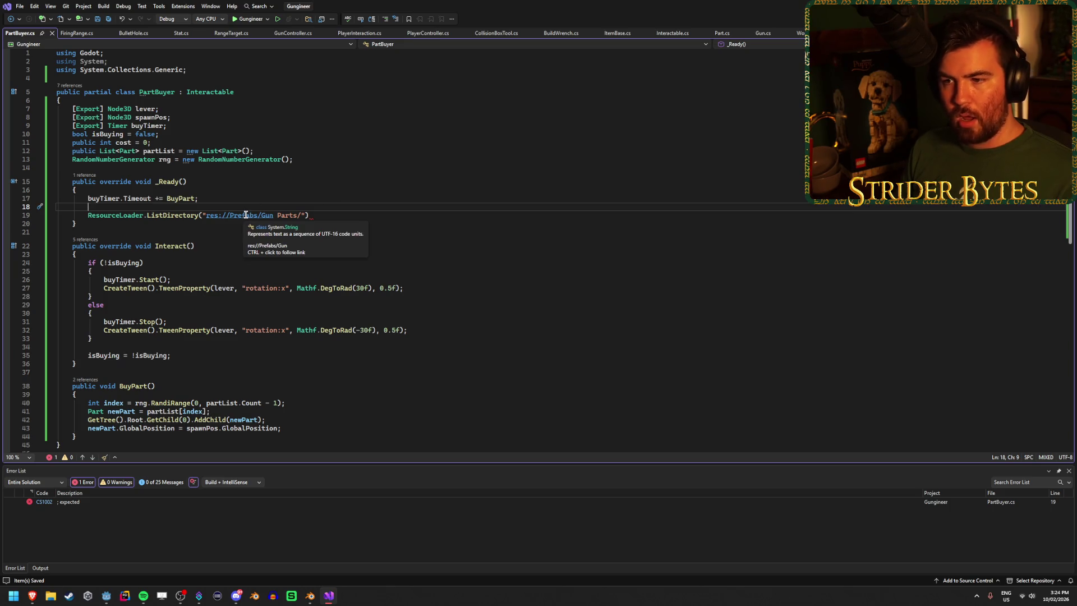
left_click(355, 216)
left_click(267, 215)
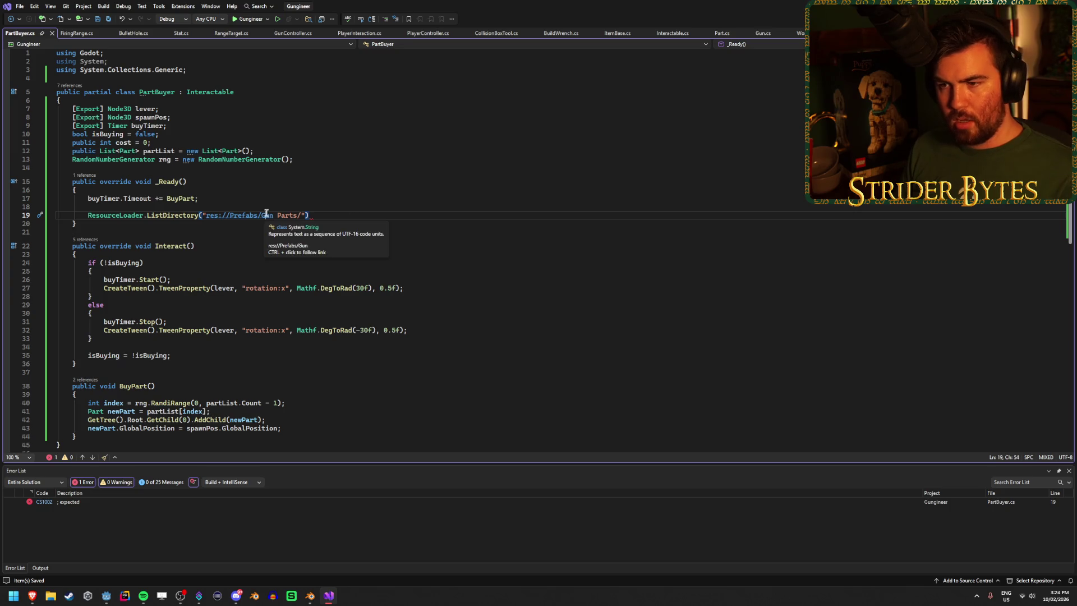
left_click(267, 216, "ctrl")
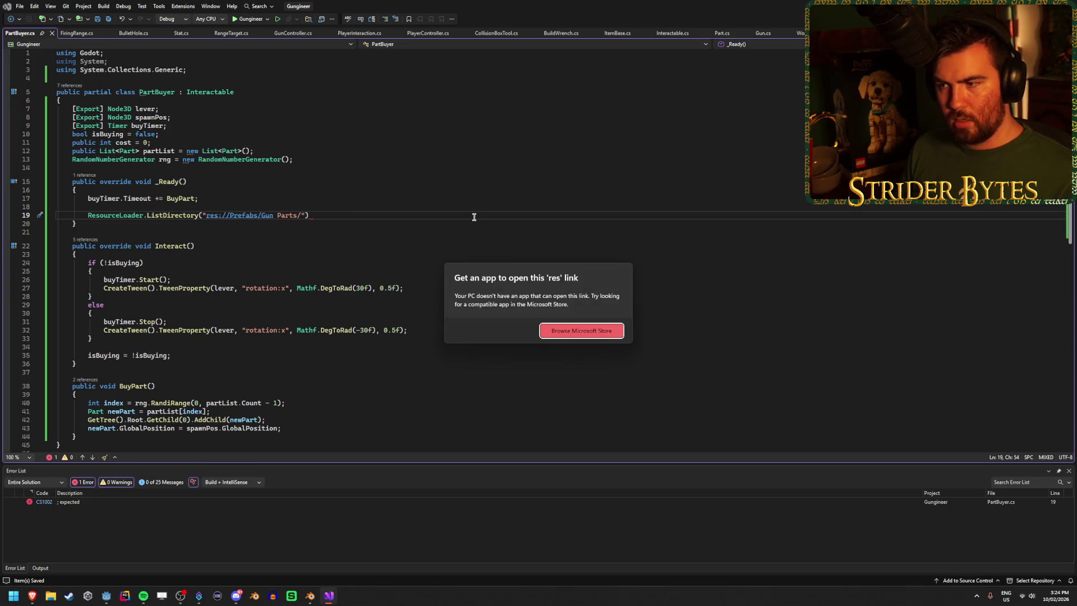
left_click(310, 214)
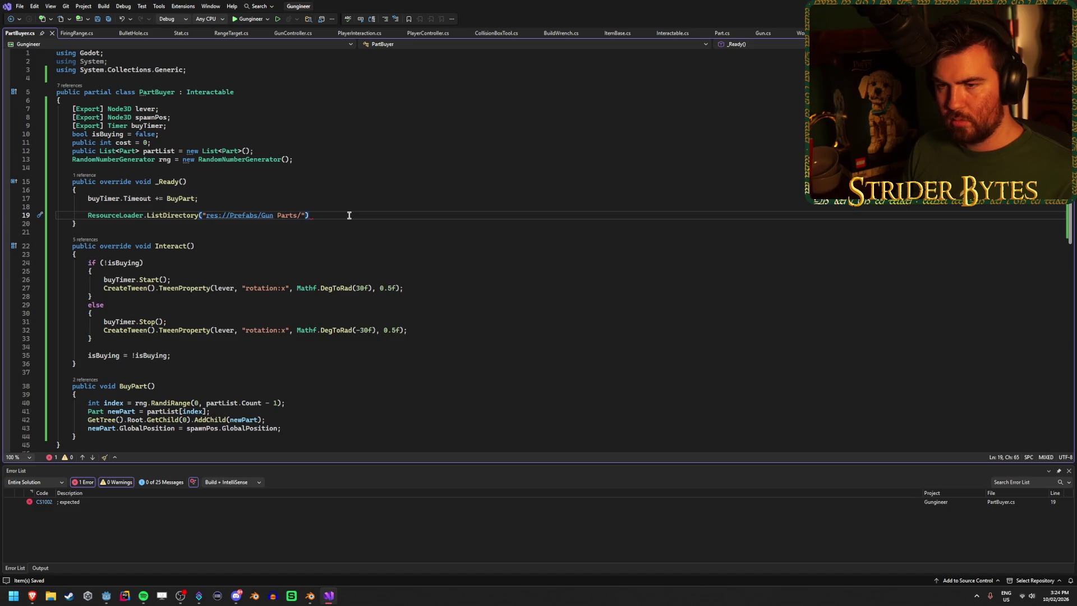
mouse_move(188, 217)
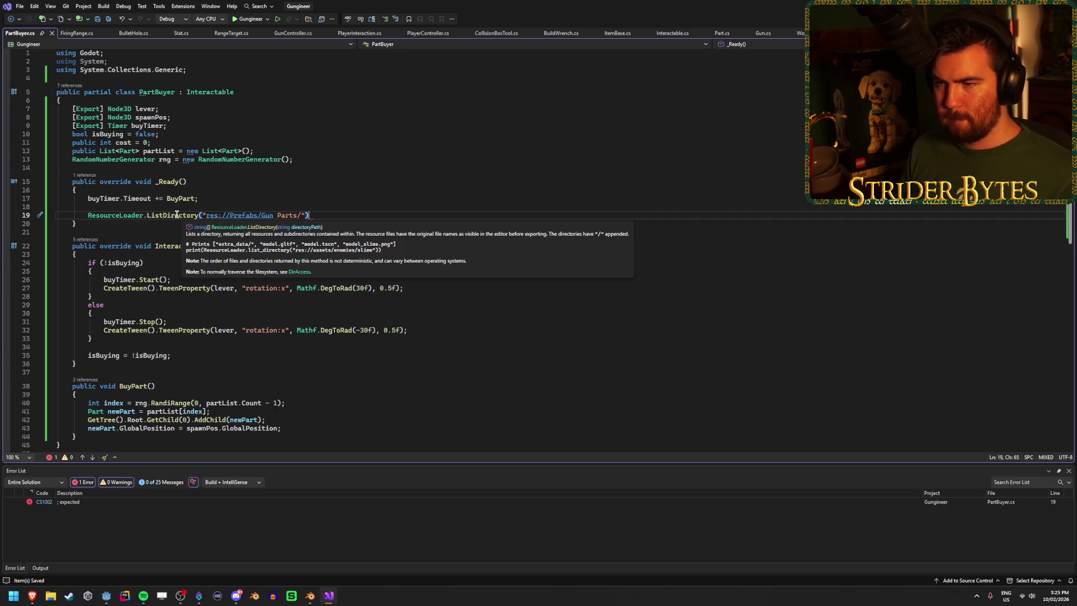
Step: Assign the call to string[] partNames, add its semicolon, and begin a foreach below
key("Home")
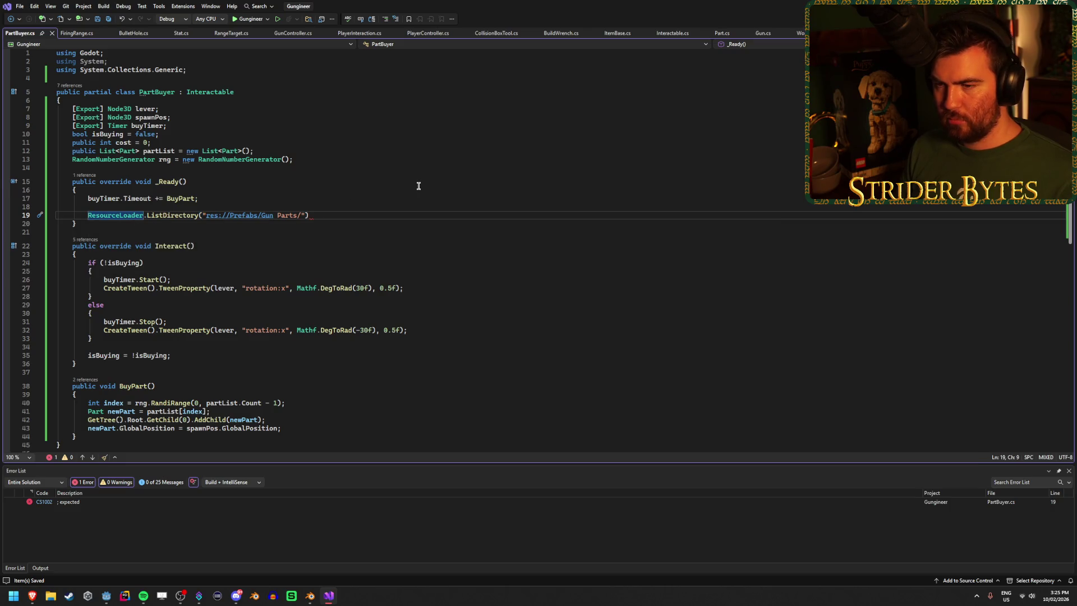
type("string[]")
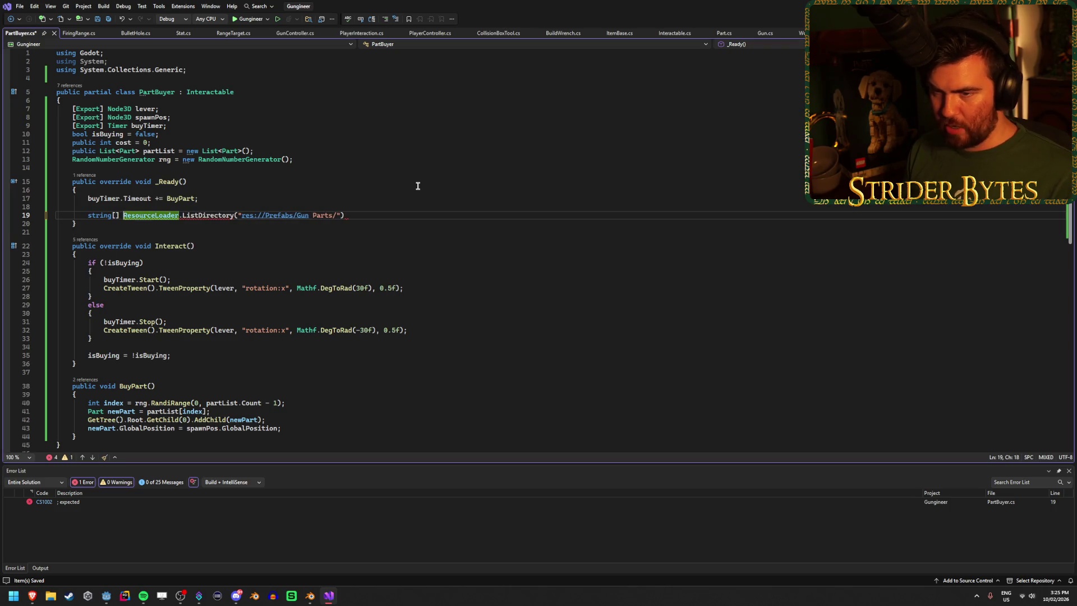
type(" partNam")
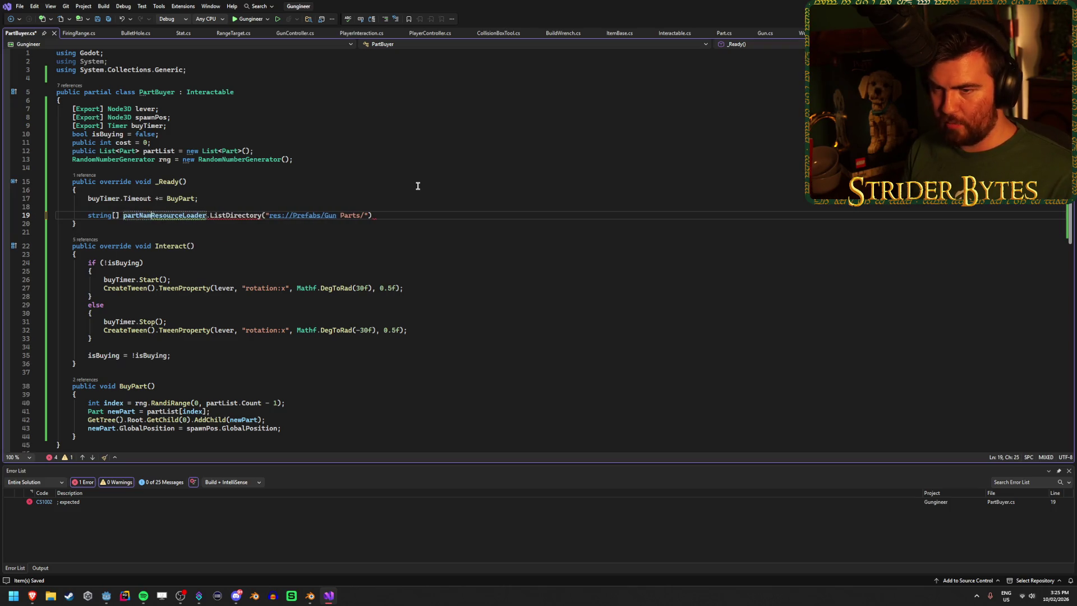
type("es =")
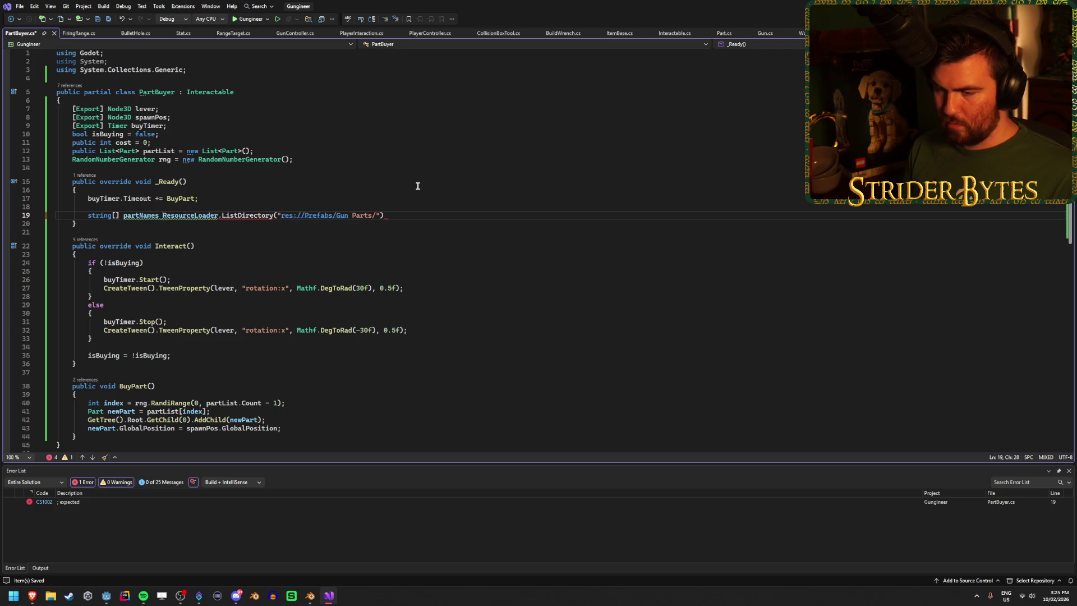
left_click(409, 215)
type(";")
key("Return")
key("Return")
type("foreach")
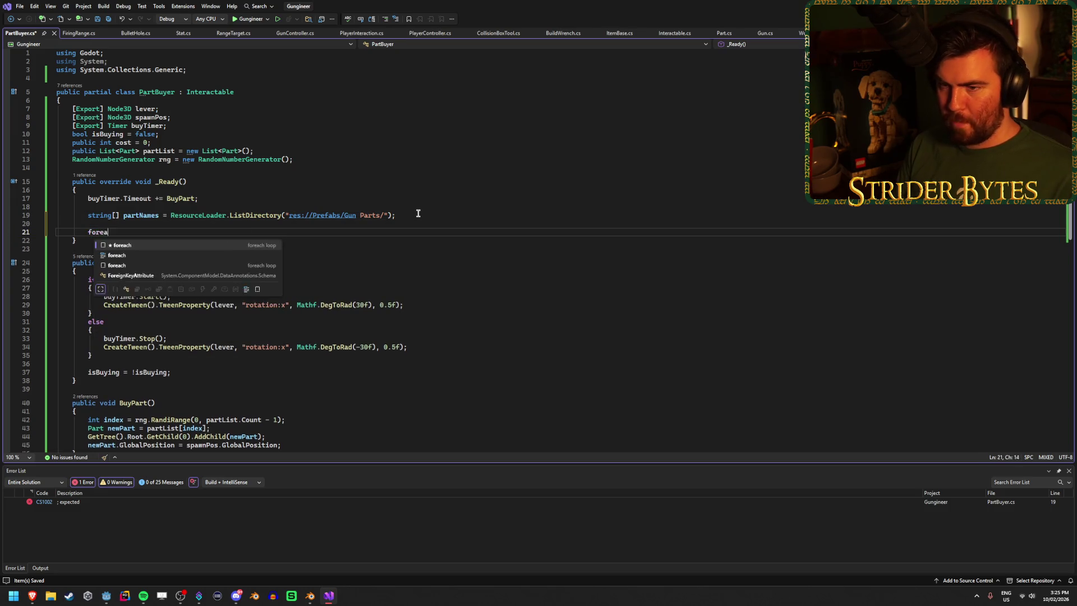
Step: Accept the foreach loop over partNames and give it an empty braced body
key("Tab")
key("Return")
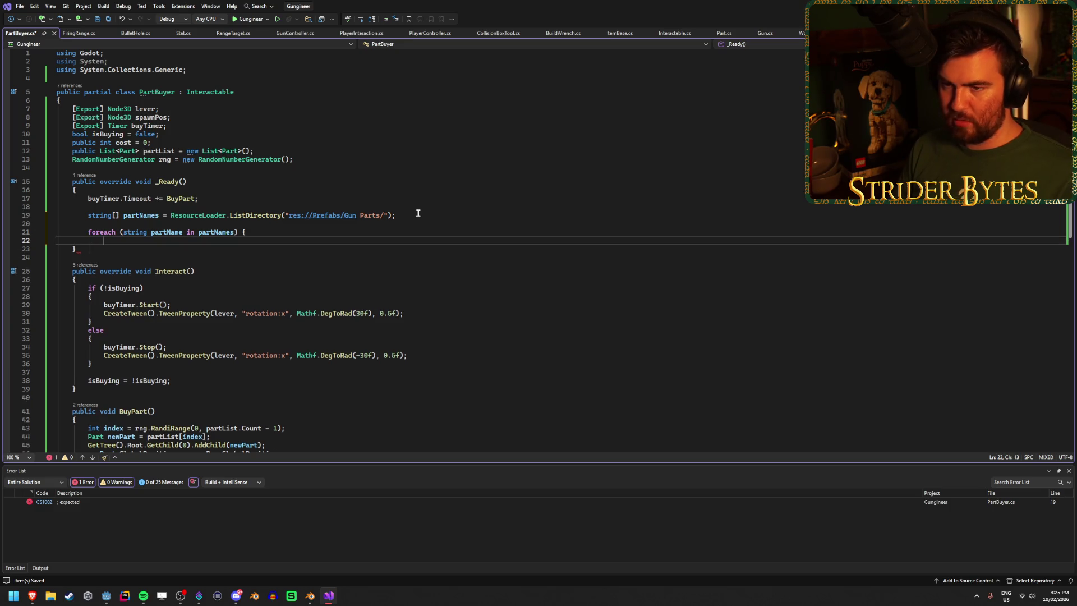
key("Return")
type("}")
key("Up")
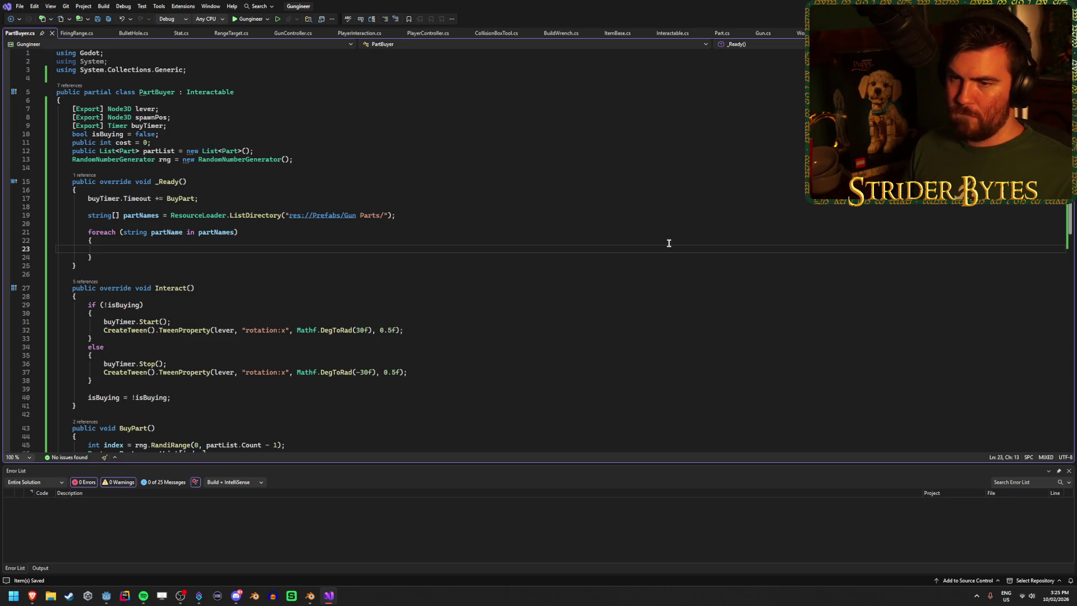
Step: Start a ResourceLoader.Load call in the loop body, drop the unfinished text, and save
type("Resou")
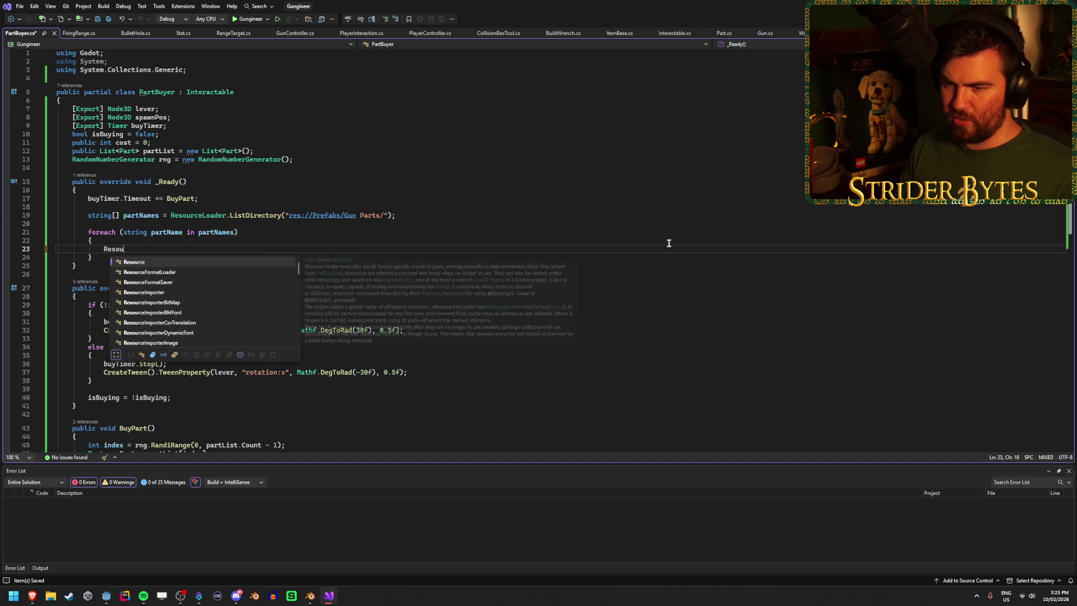
key("Escape")
type("rceLoa")
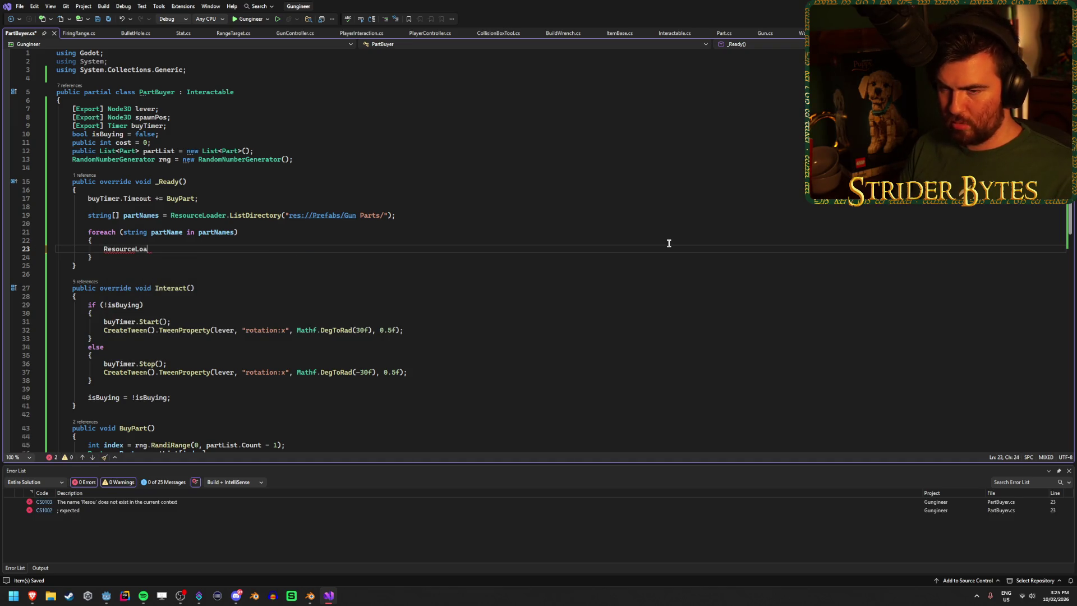
type("der.Loa")
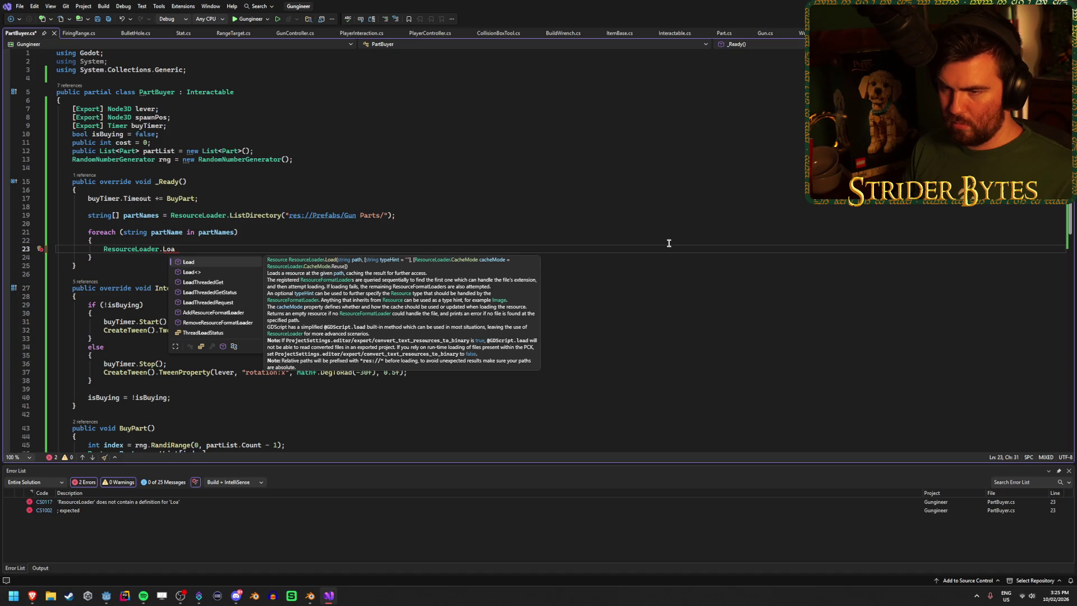
key("BackSpace")
key("BackSpace")
key("BackSpace")
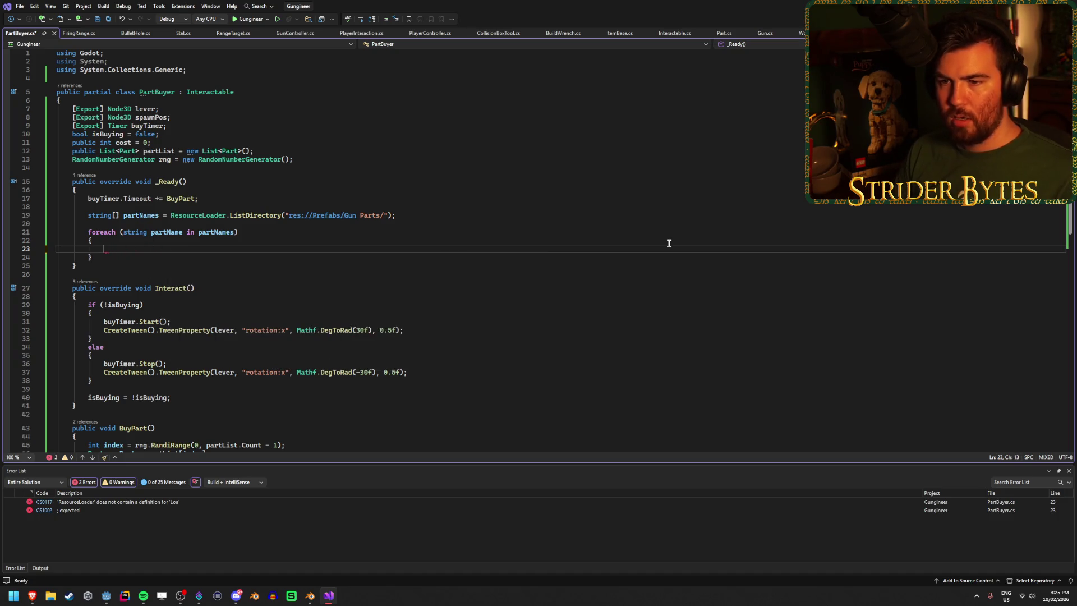
key("ctrl+s")
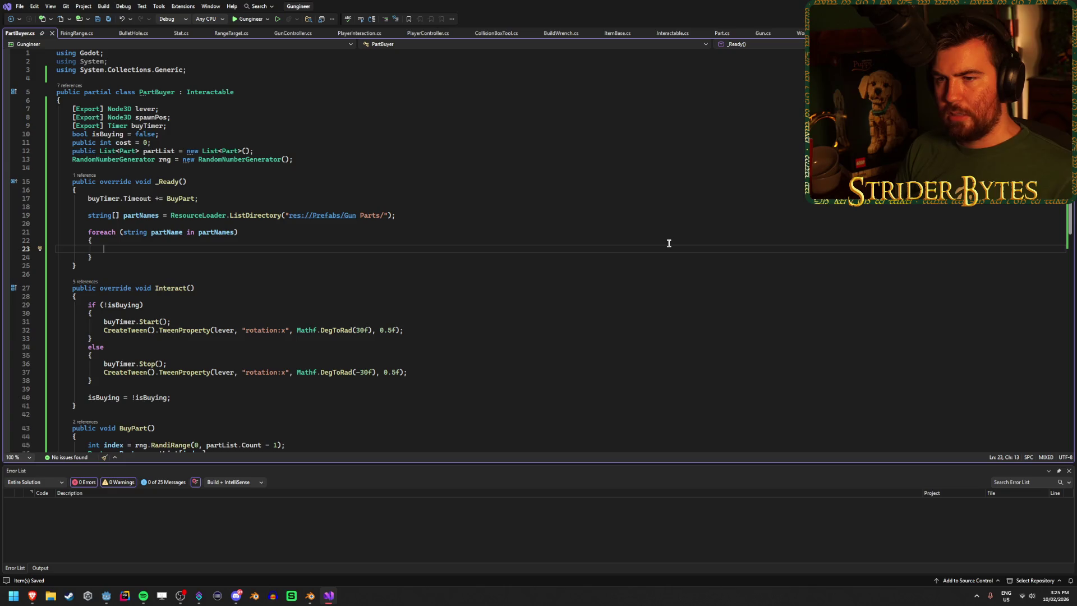
Step: Write partList.Add(ResourceLoader.Load<Part>("res://Prefabs/Gun Parts/" + partName)); inside the loop
type("partL")
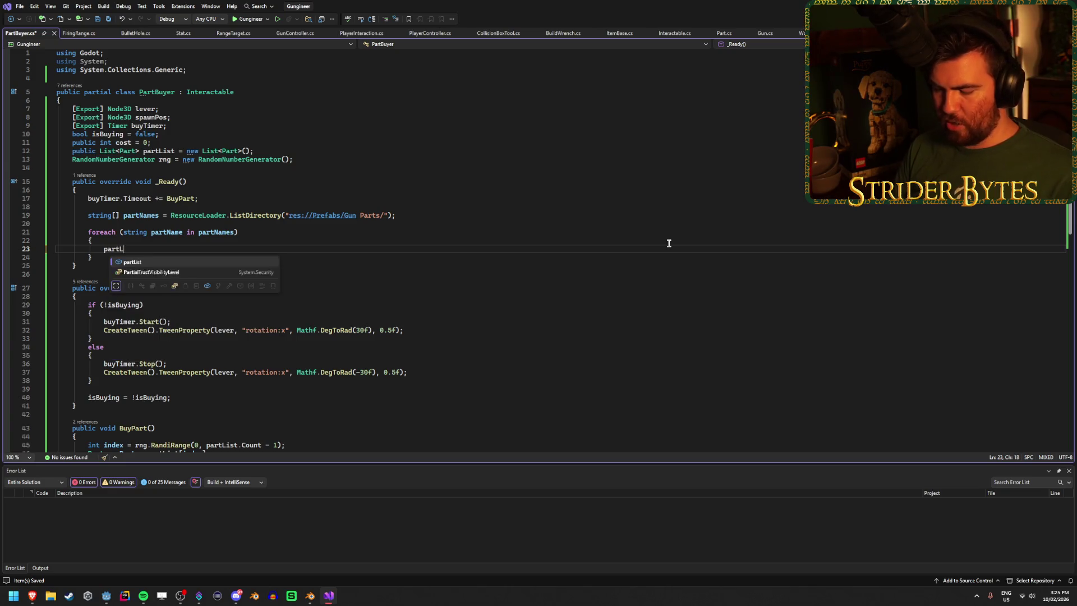
type("ist.Add")
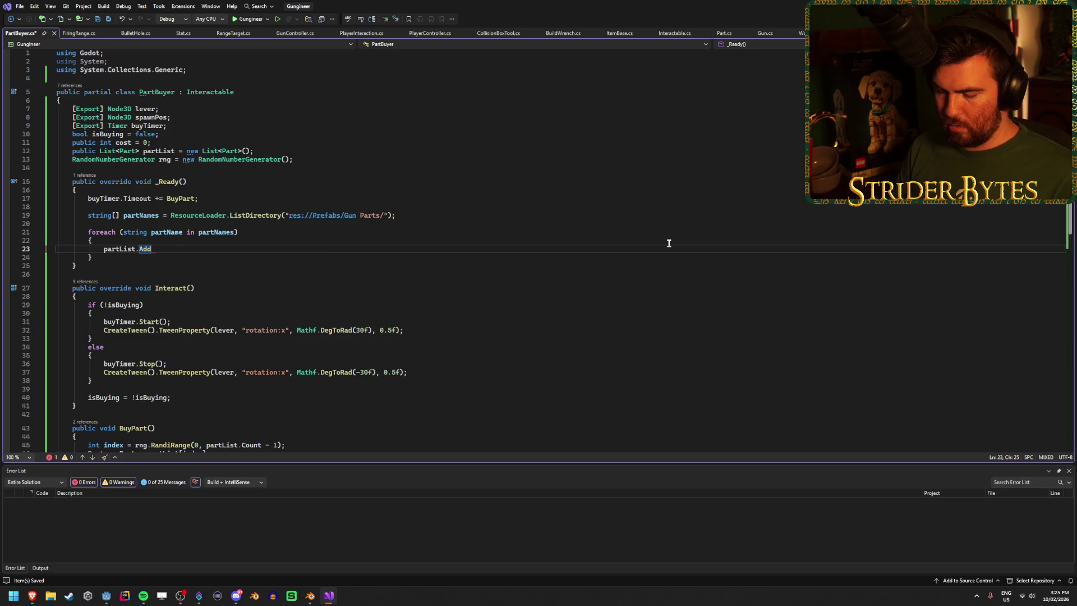
type("(")
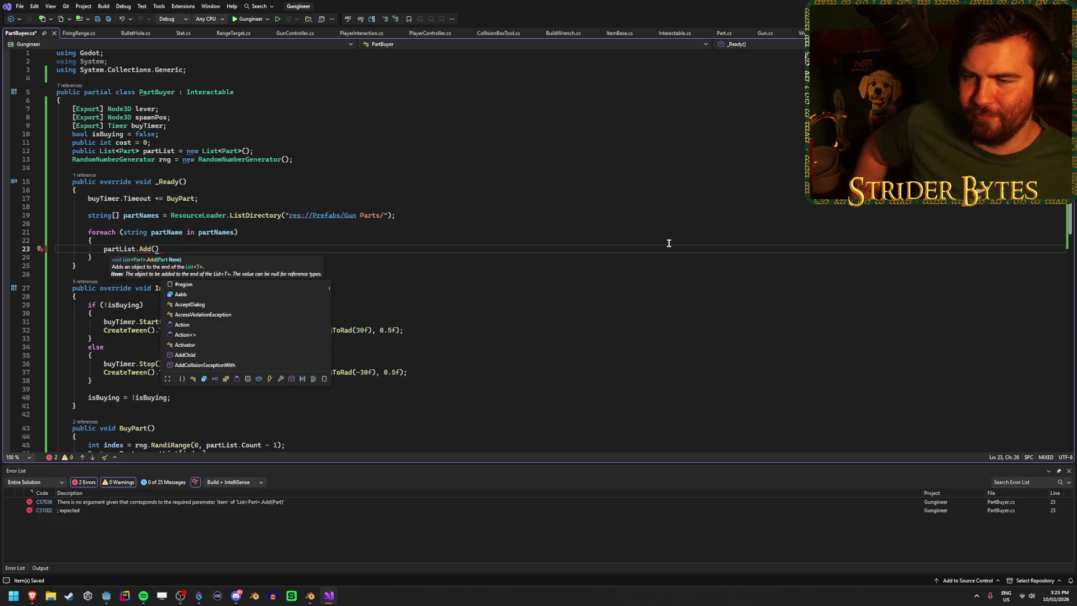
type("Resour")
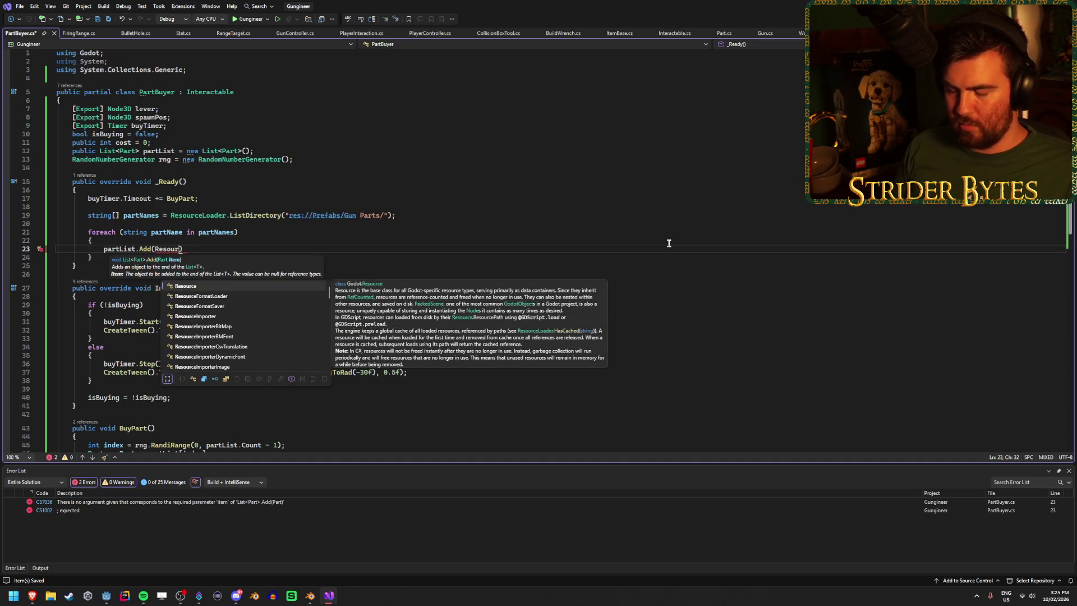
type("ceLoader.Lo")
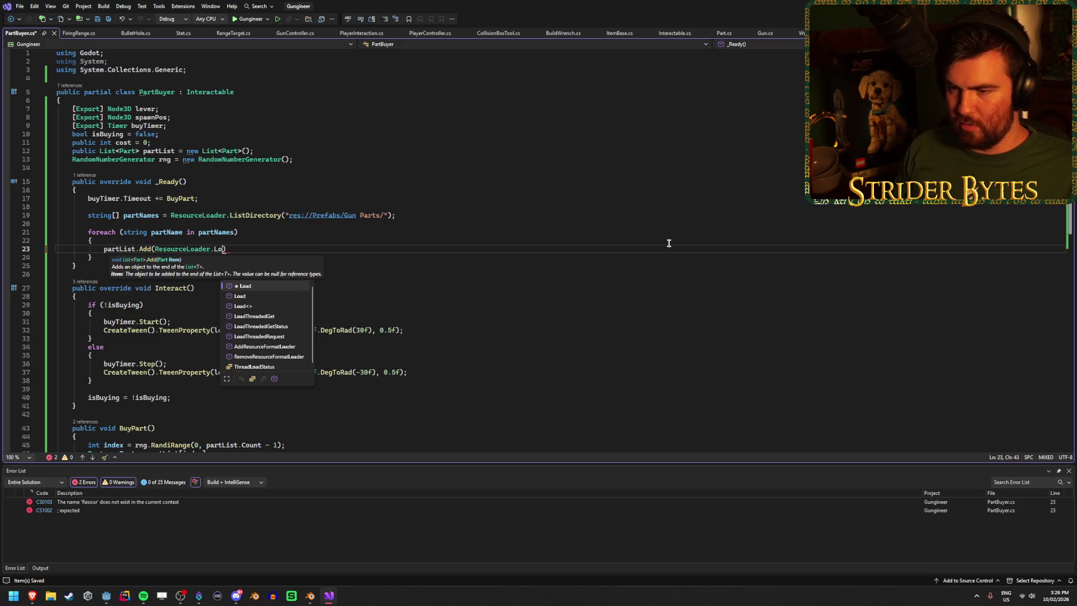
type("ad<")
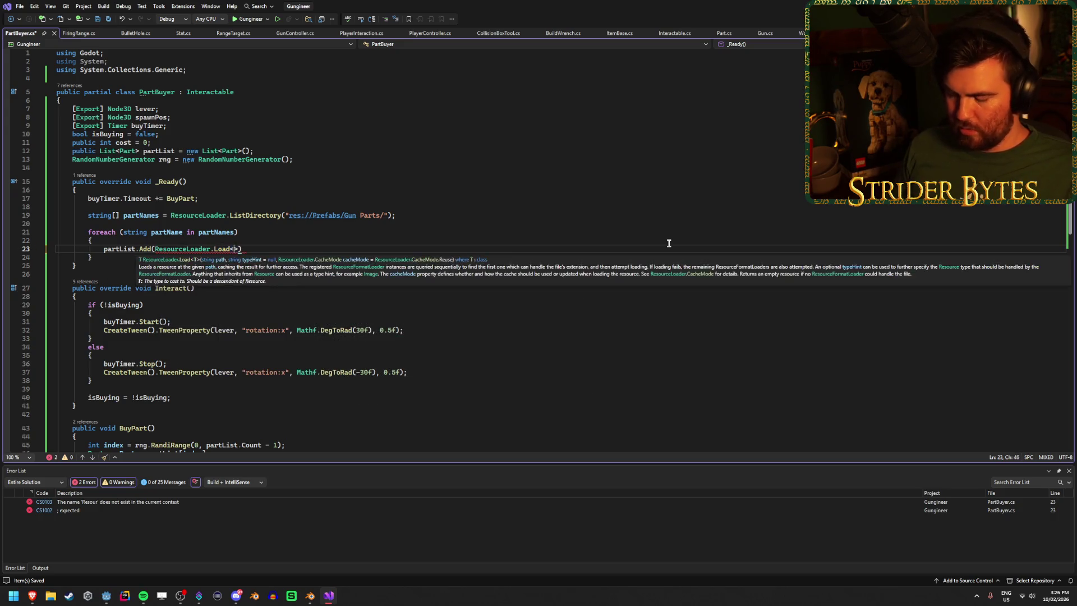
type("Part>")
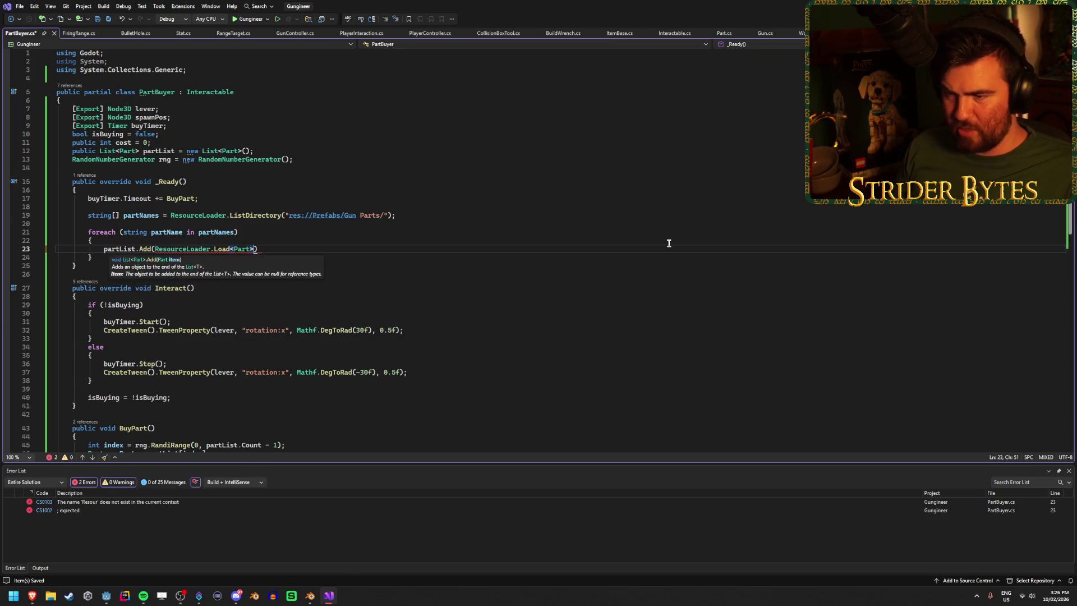
type("(")
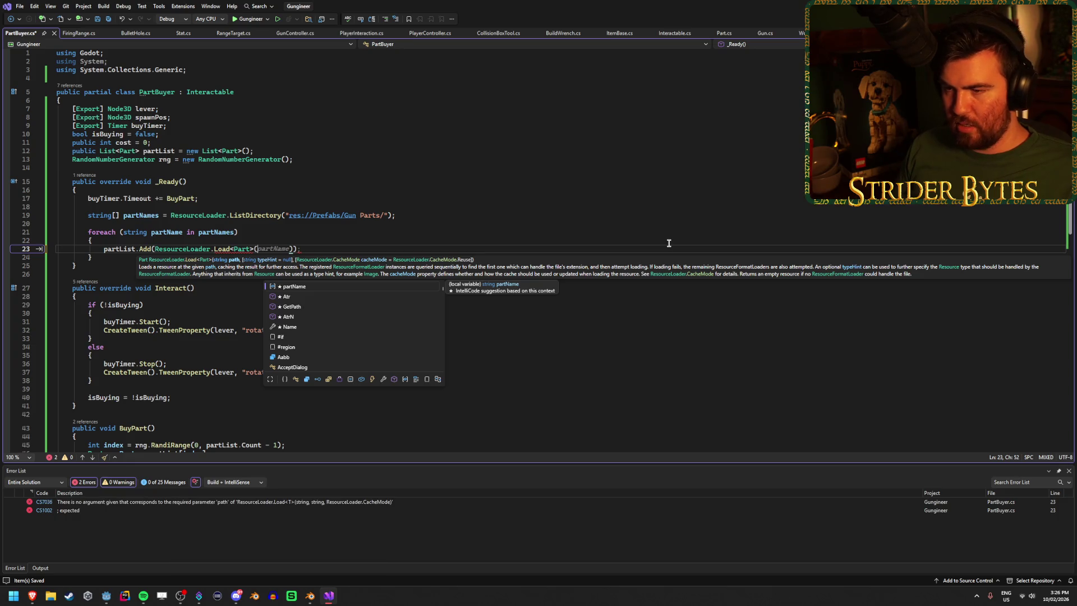
key("Escape")
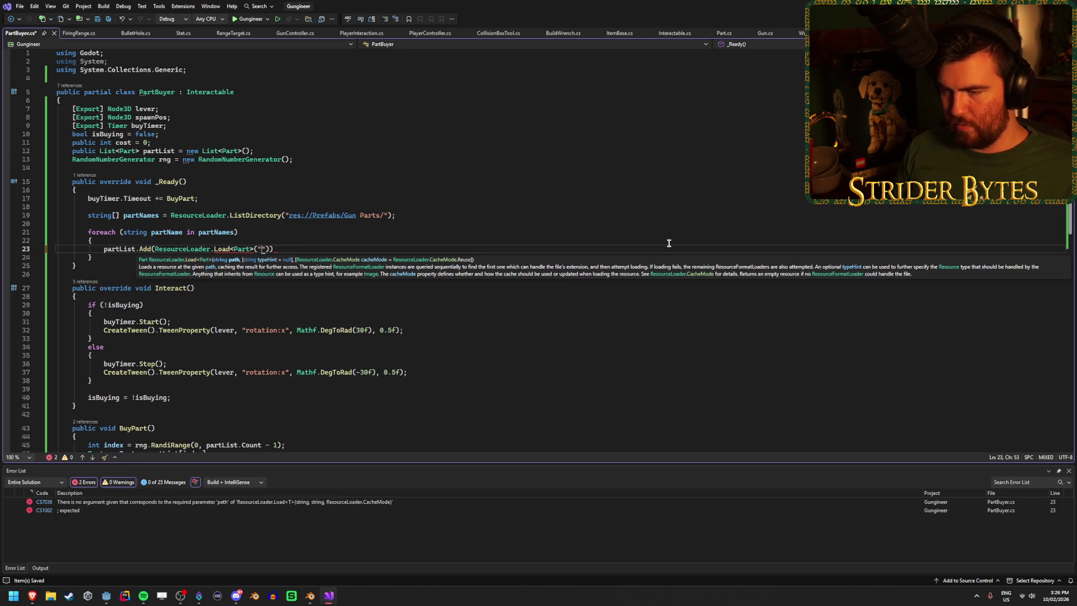
type("res://Prefabs/Gun Parts/")
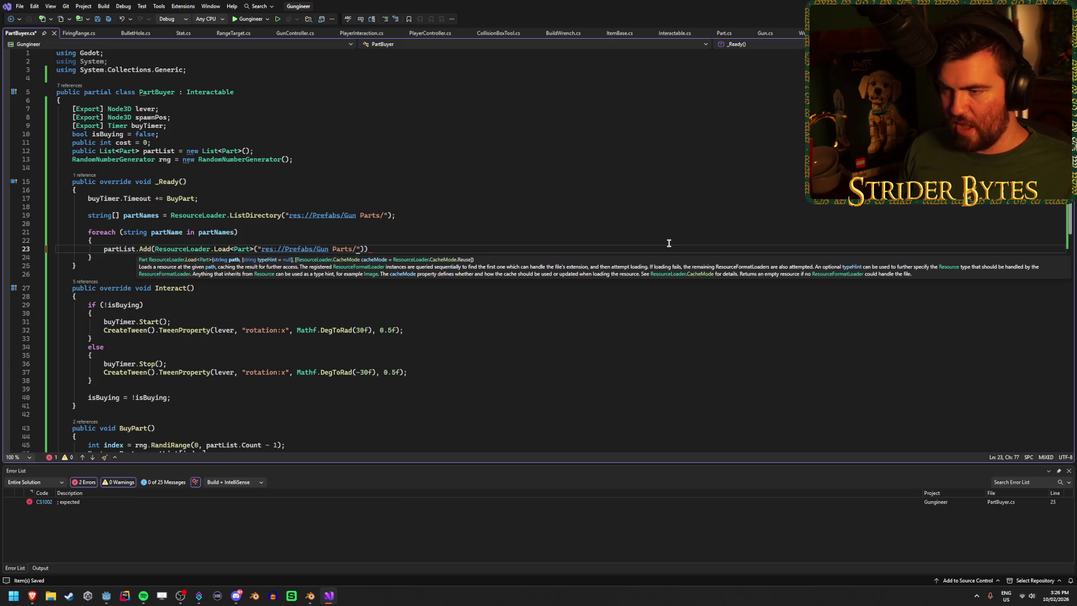
type("+ part")
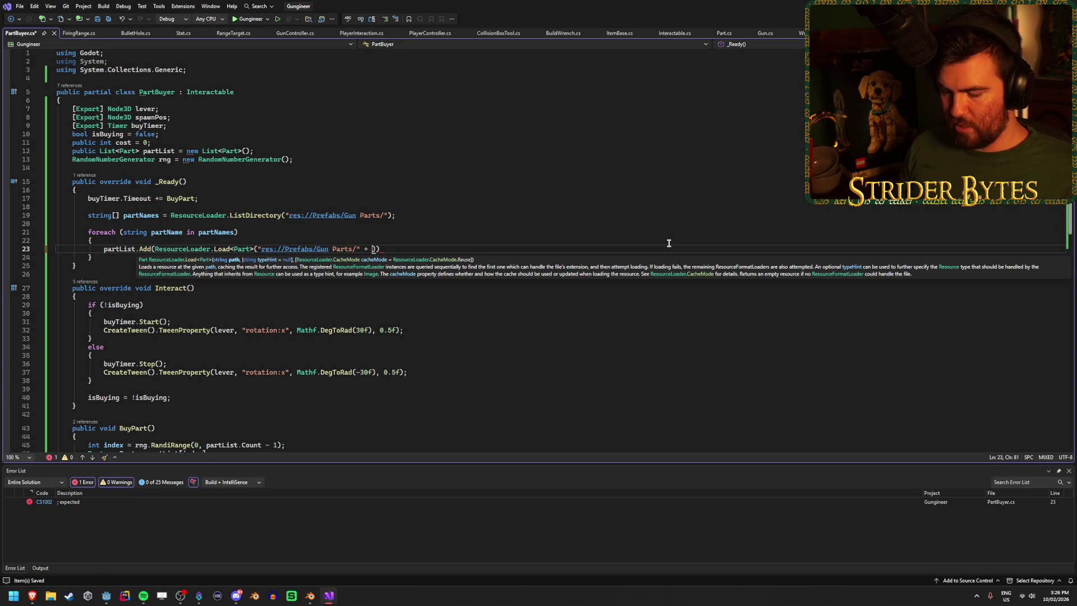
type("Name))")
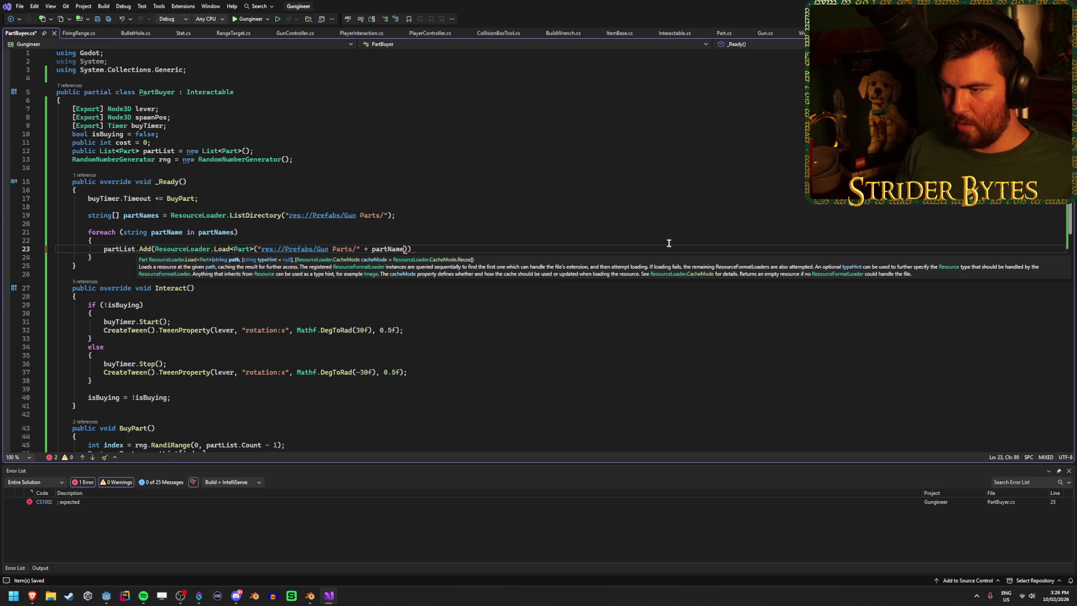
type(";")
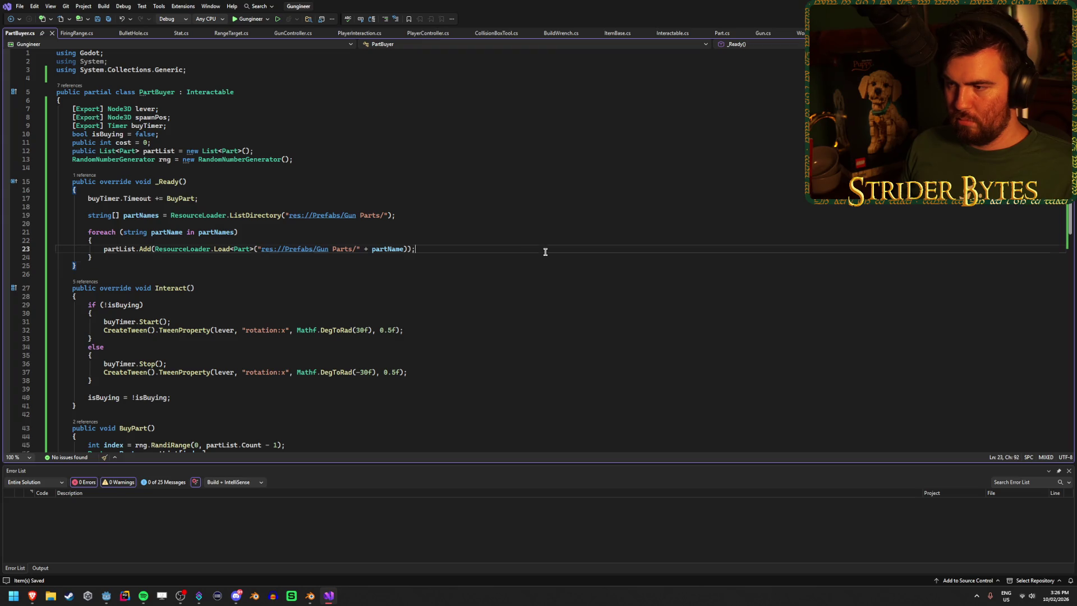
left_click(541, 255)
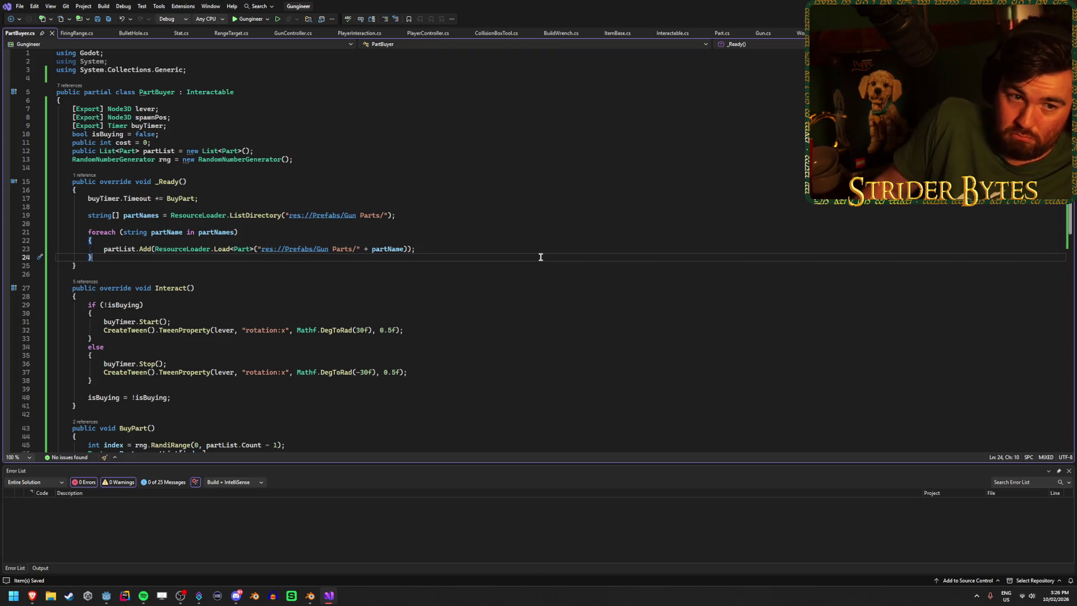
key("alt+Tab")
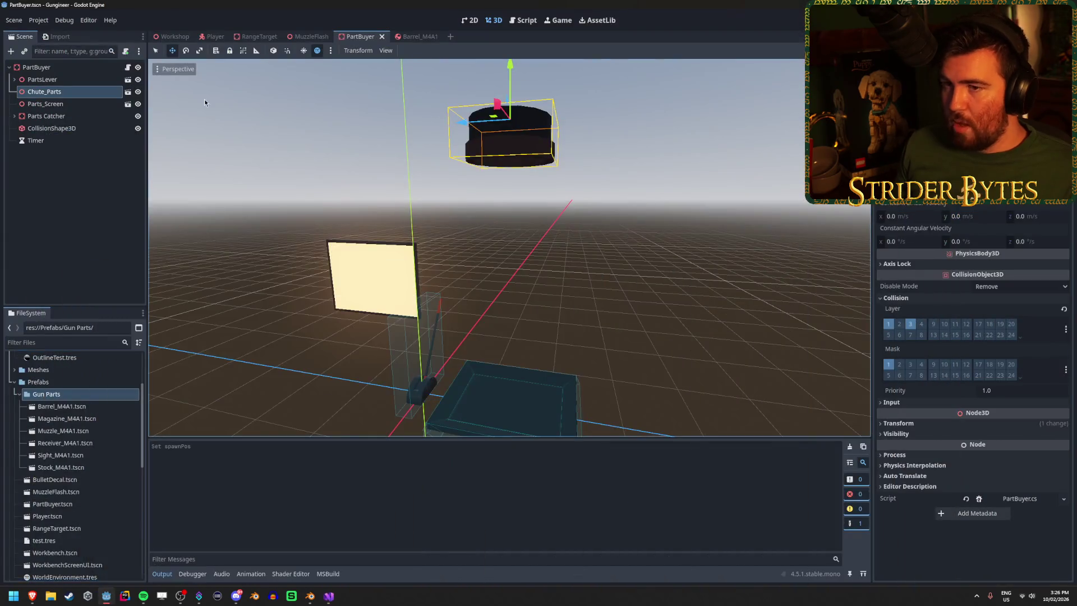
Step: Run and stop the game, then inspect the invalid cast and index-out-of-range errors in the Debugger
key("F5")
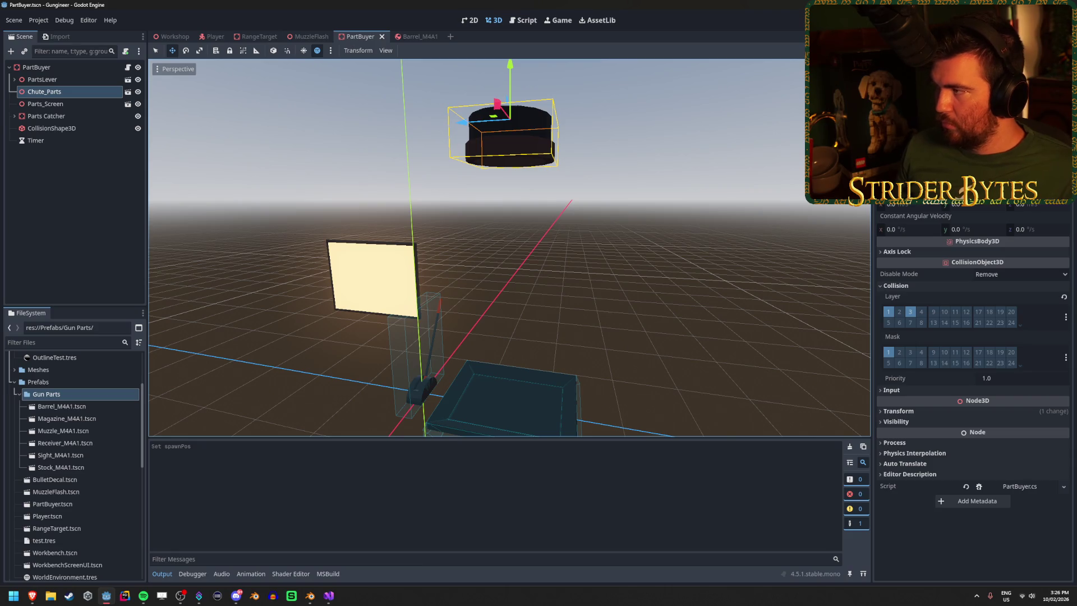
key("F5")
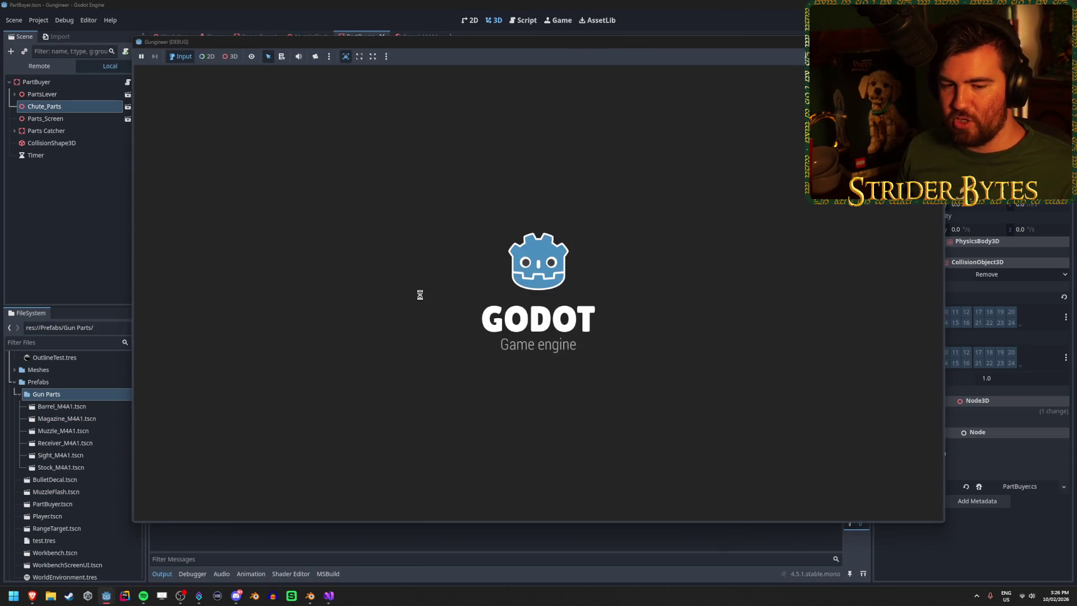
key("w")
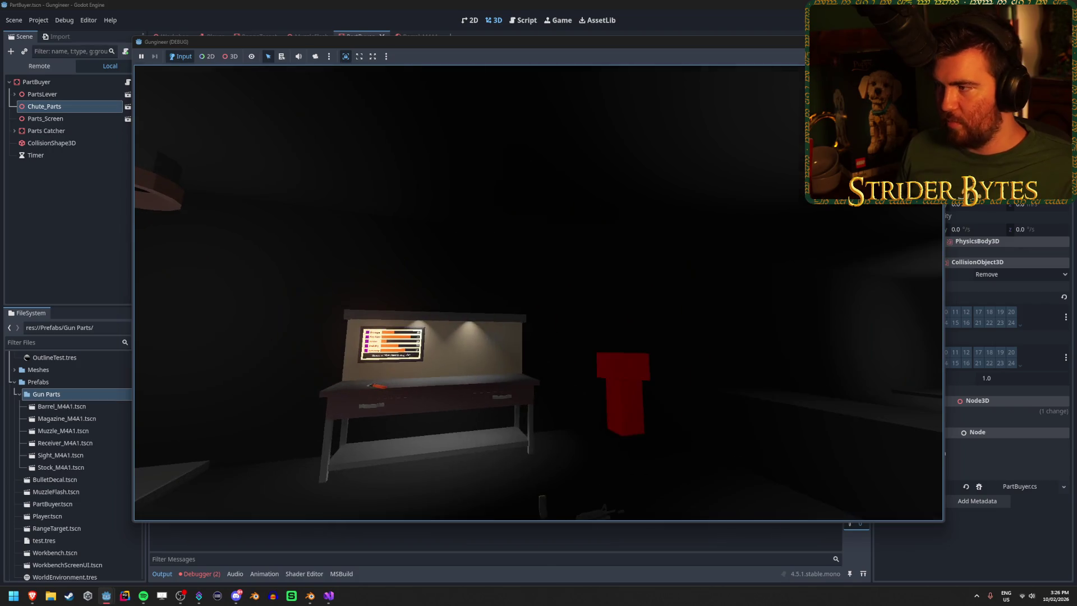
key("F8")
left_click(200, 573)
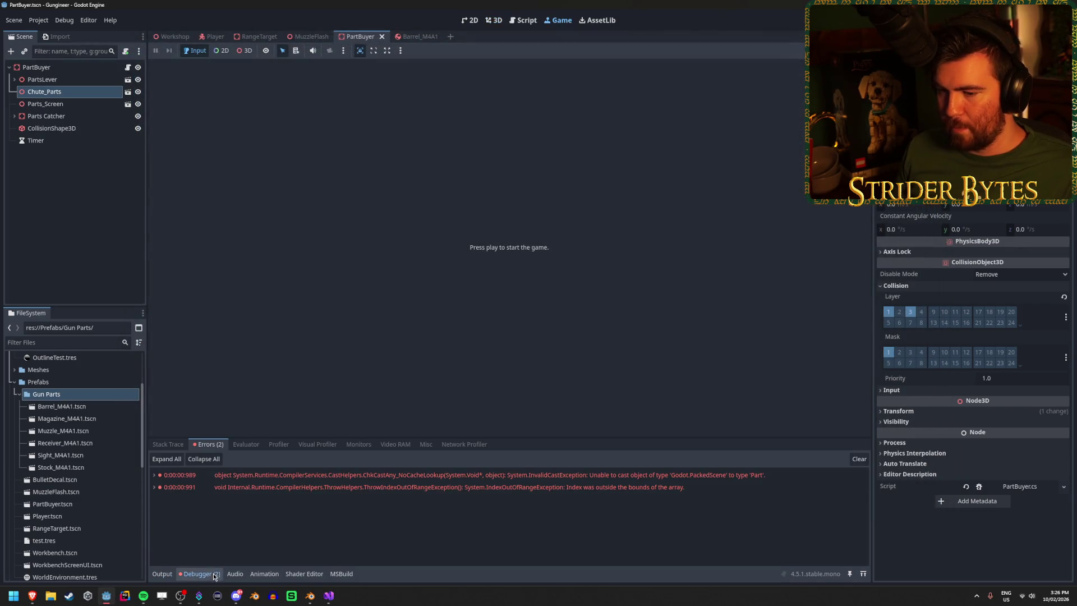
double_click(630, 475)
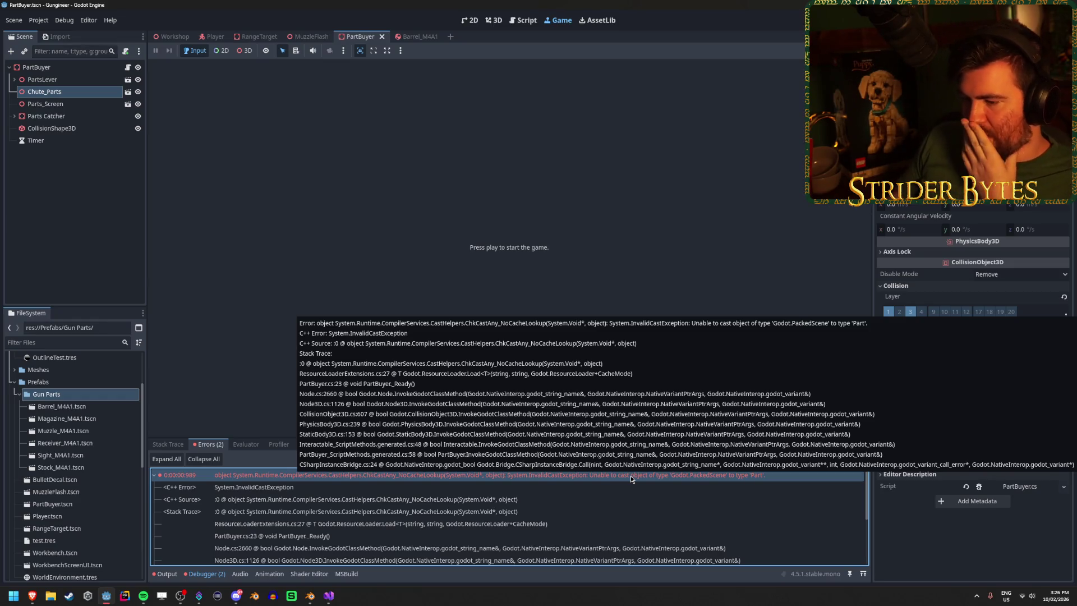
double_click(630, 475)
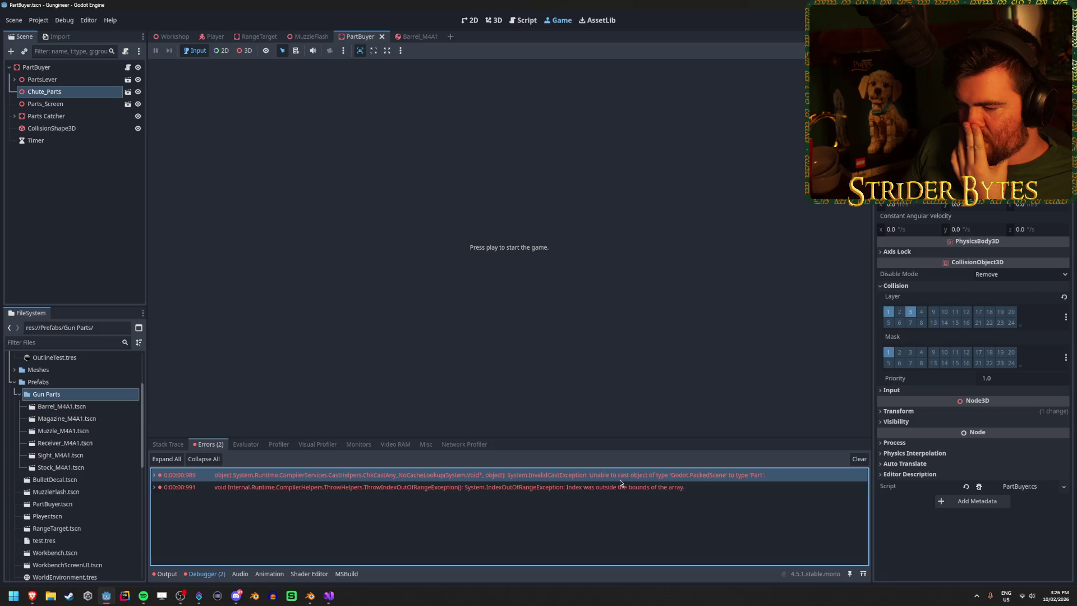
double_click(613, 487)
double_click(606, 486)
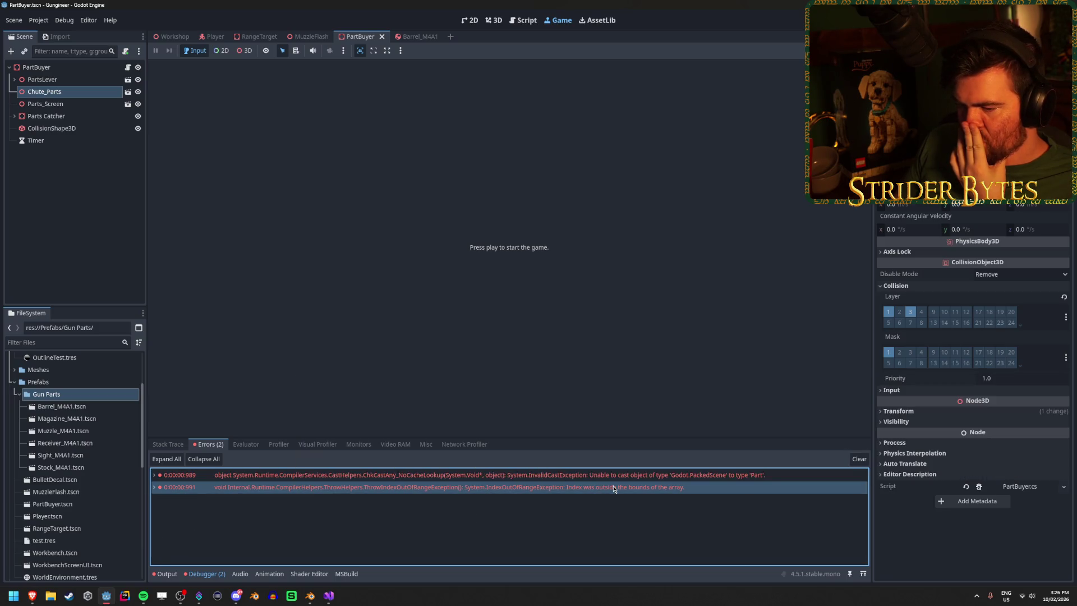
left_click(599, 476)
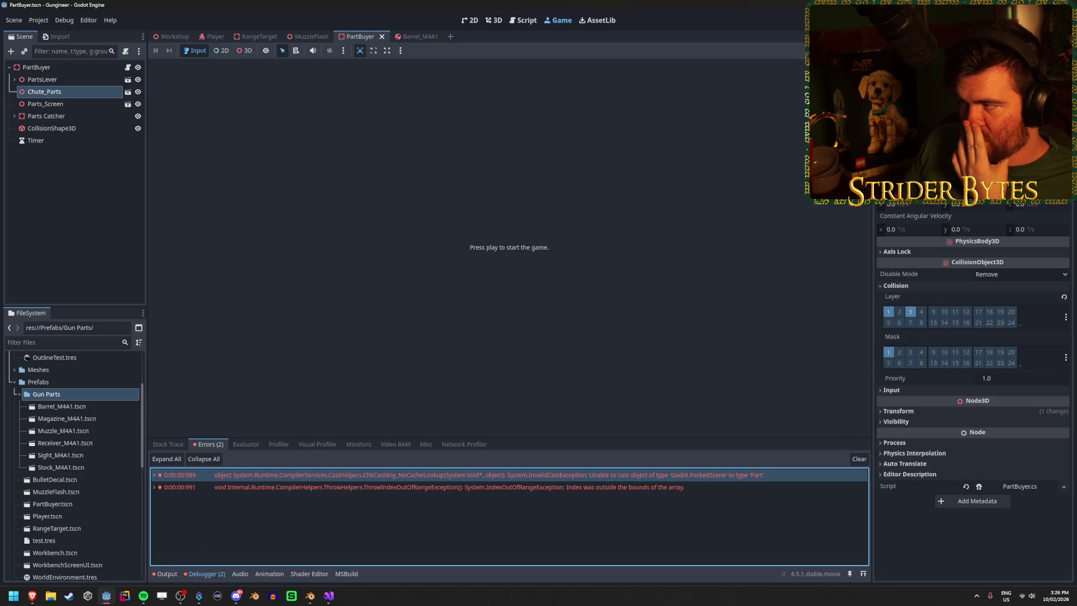
Step: Rerun the game, expand the PackedScene-to-Part cast error, and go to PartBuyer.cs line 23
key("F5")
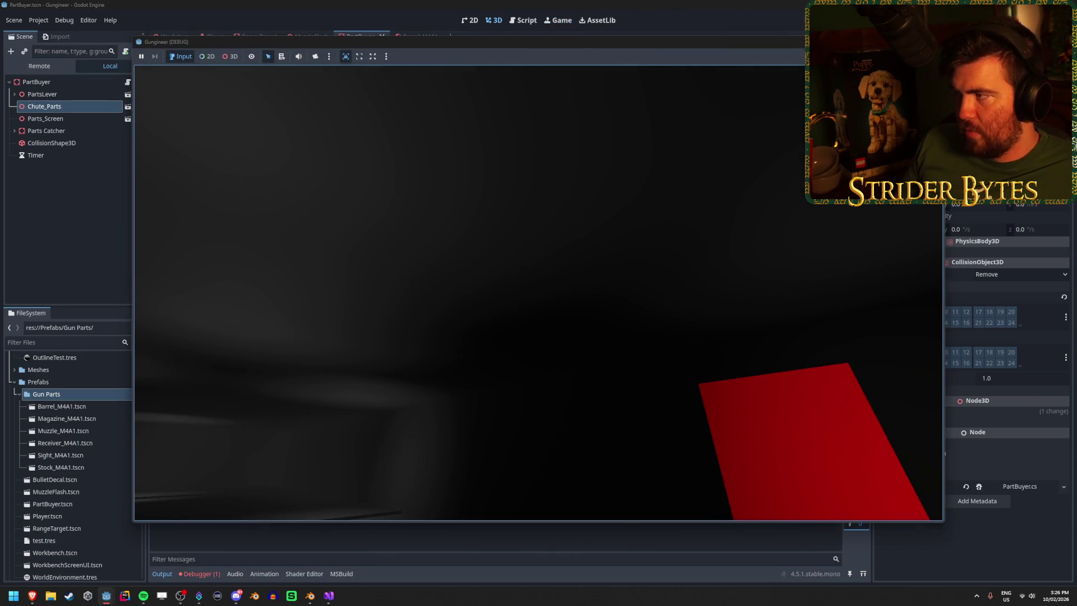
key("F8")
left_click(200, 573)
double_click(336, 475)
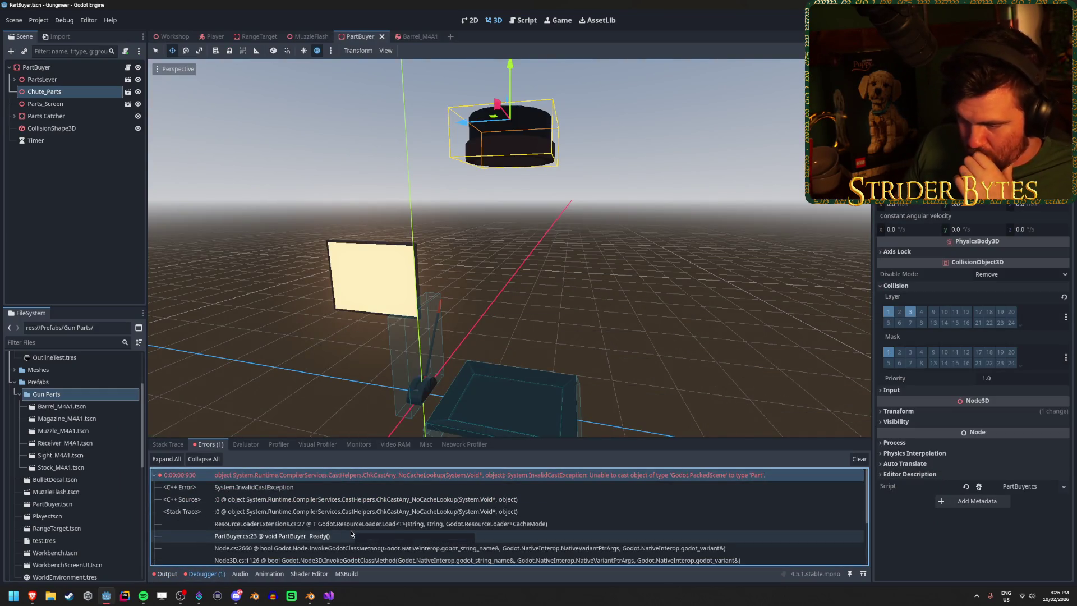
left_click(329, 595)
left_click(453, 247)
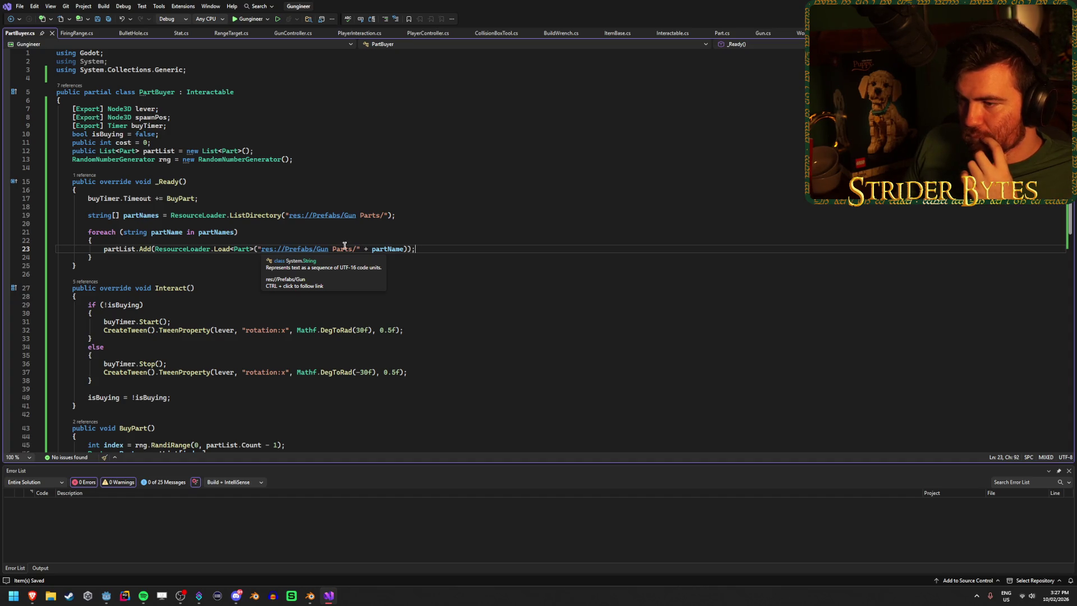
Step: Cut the ResourceLoader.Load<Part> argument from partList.Add on line 23, discarding a retyped 'Load'
left_click_drag(407, 249, 155, 249)
key("ctrl+x")
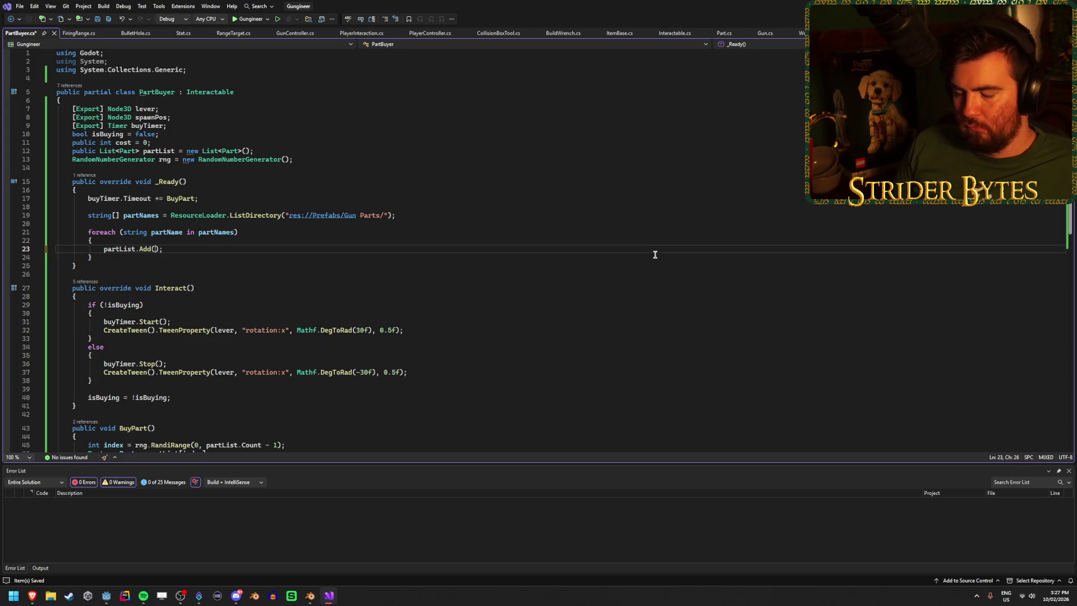
key("alt+Tab")
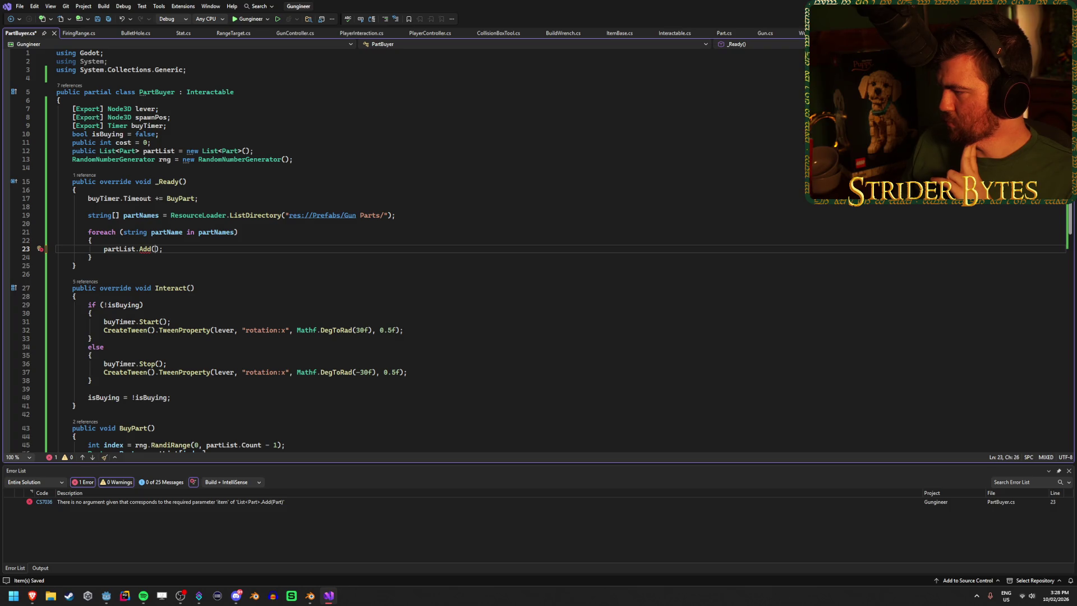
type("Load")
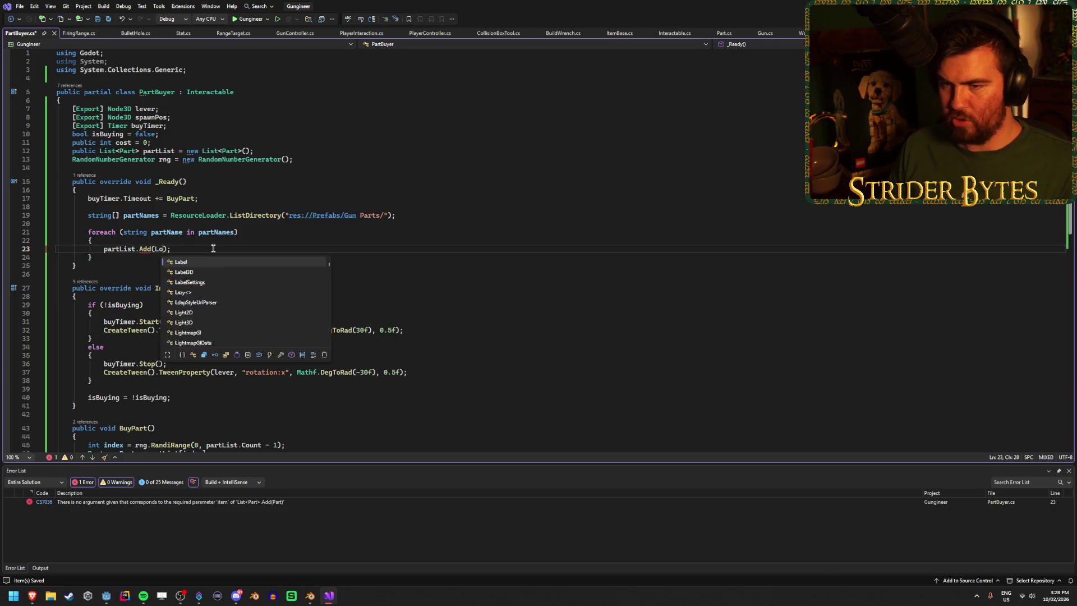
key("BackSpace")
key("BackSpace")
key("BackSpace")
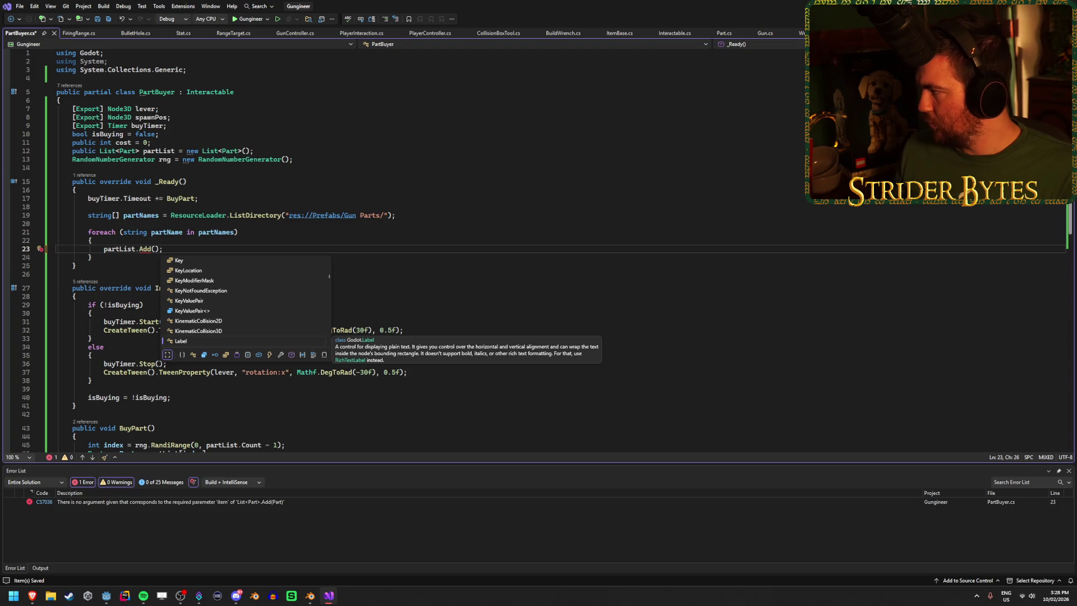
key("Escape")
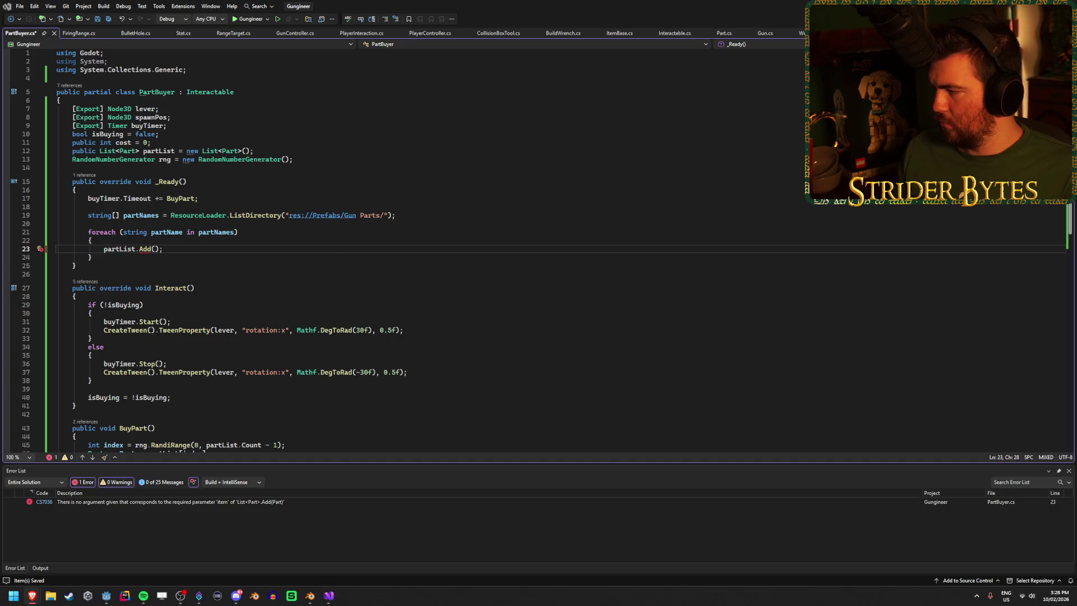
type("ResourceLoader.Load<Part>(\"res://Prefabs/Gun Parts/\" + partName)")
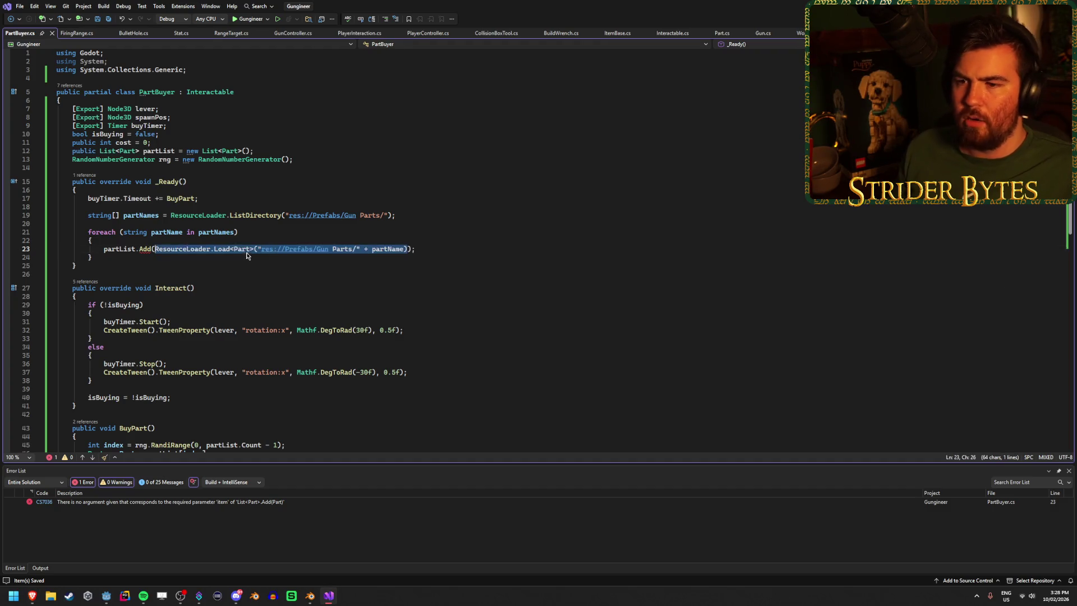
Step: Restore the Load argument without the <Part> type argument, try an 'as Part' cast, and save
key("Tab")
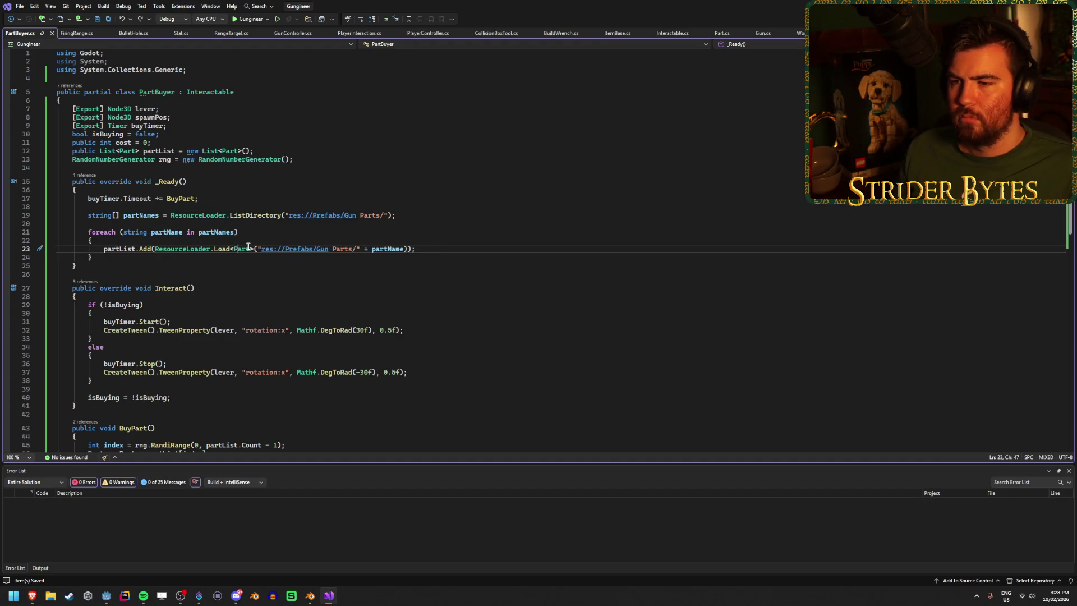
key("BackSpace")
key("BackSpace")
key("Delete")
key("Delete")
key("Delete")
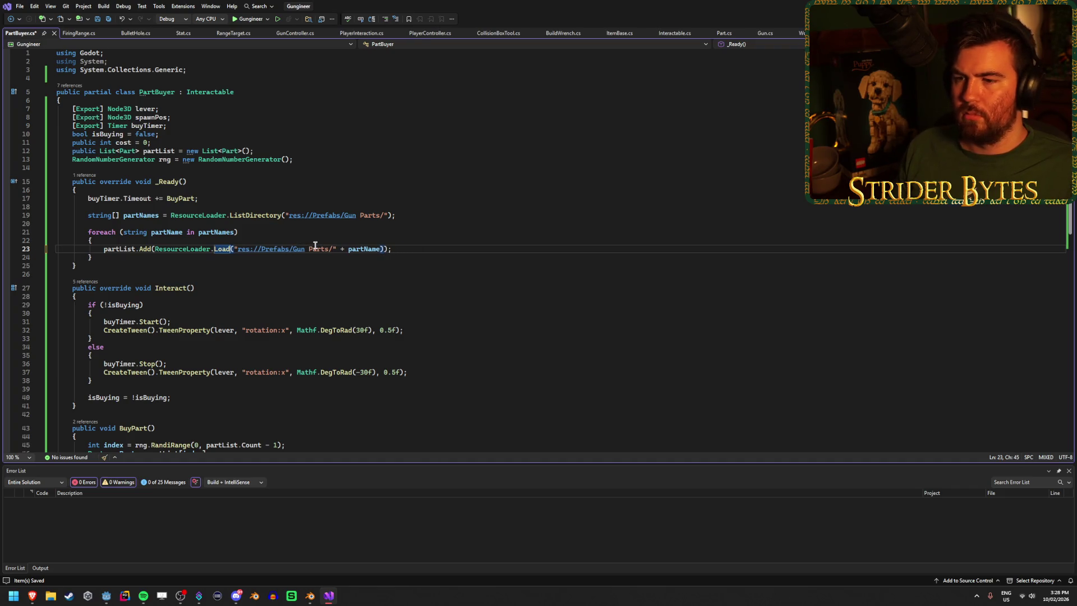
left_click(383, 248)
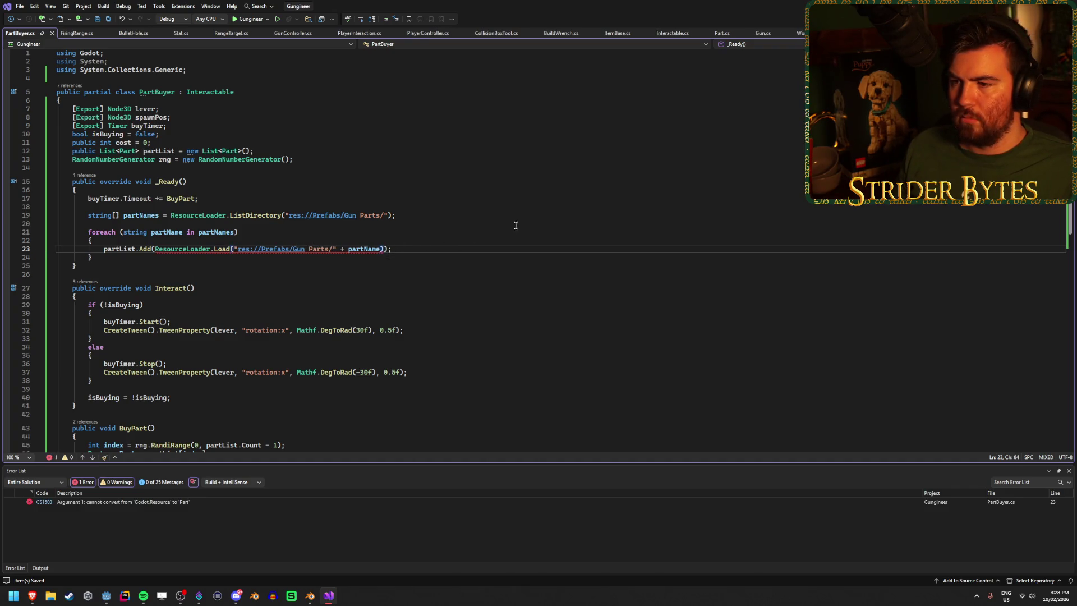
type("as Part")
key("ctrl+s")
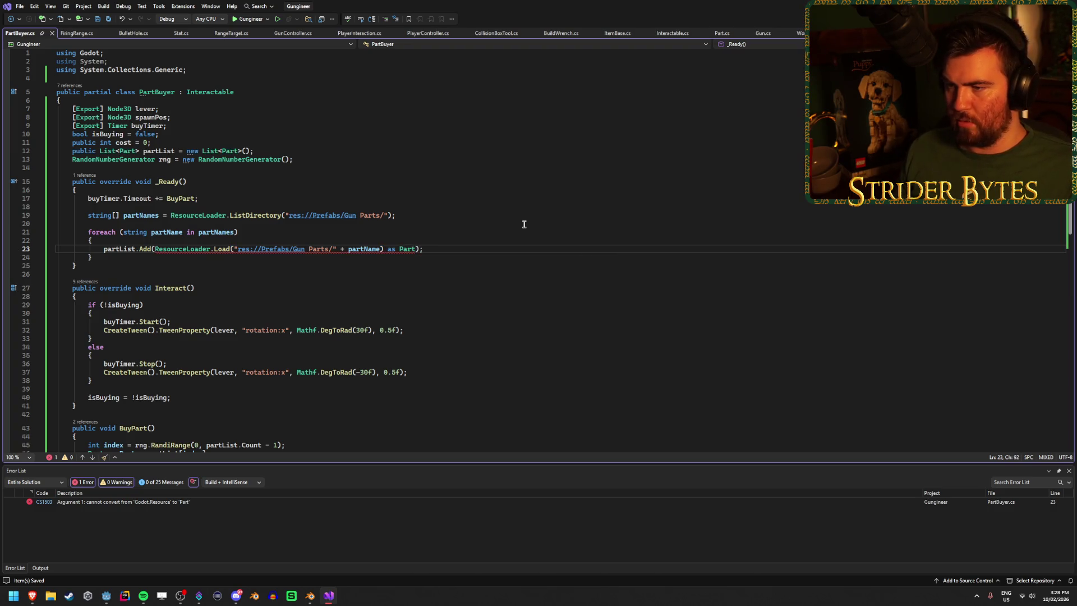
Step: Remove the 'as Part' cast, save PartBuyer.cs, and bring up the Godot docs in the browser
mouse_move(383, 249)
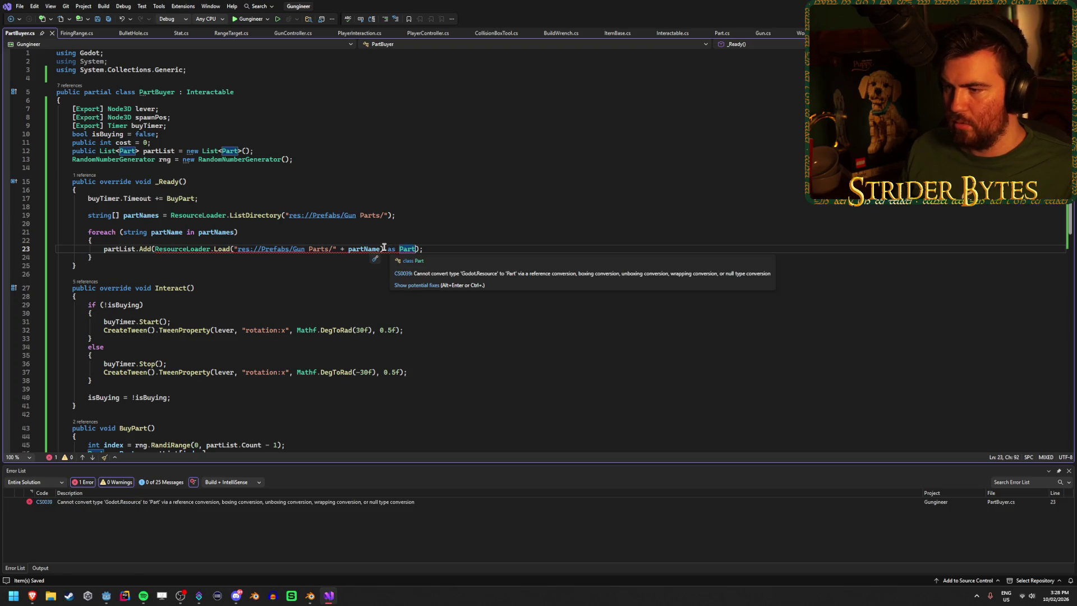
key("BackSpace")
key("BackSpace")
key("BackSpace")
key("ctrl+Left")
key("ctrl+Left")
key("ctrl+Left")
type("<")
key("BackSpace")
key("ctrl+s")
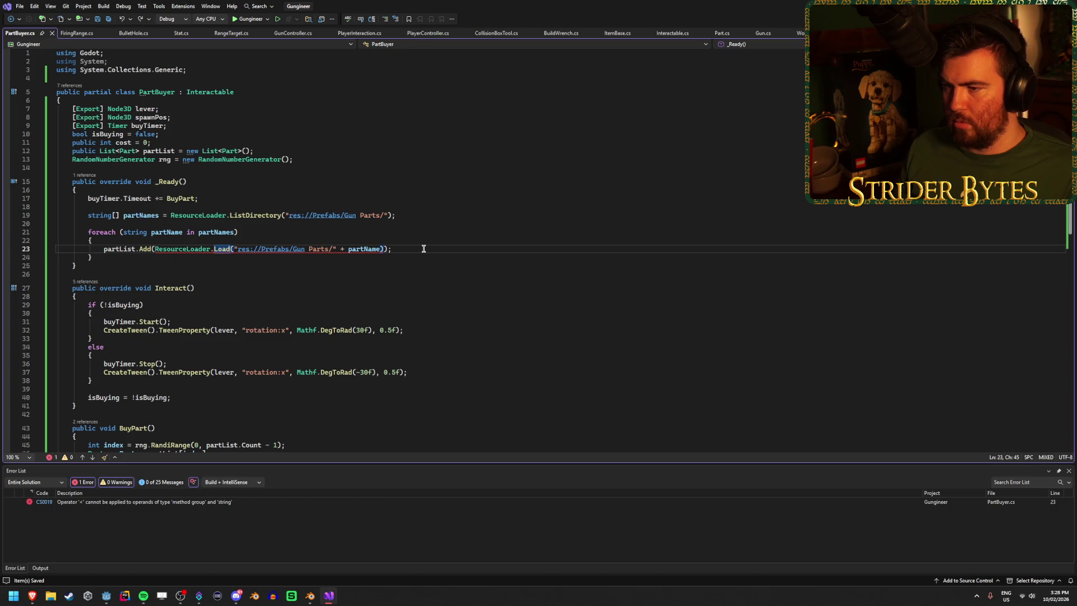
left_click(602, 248)
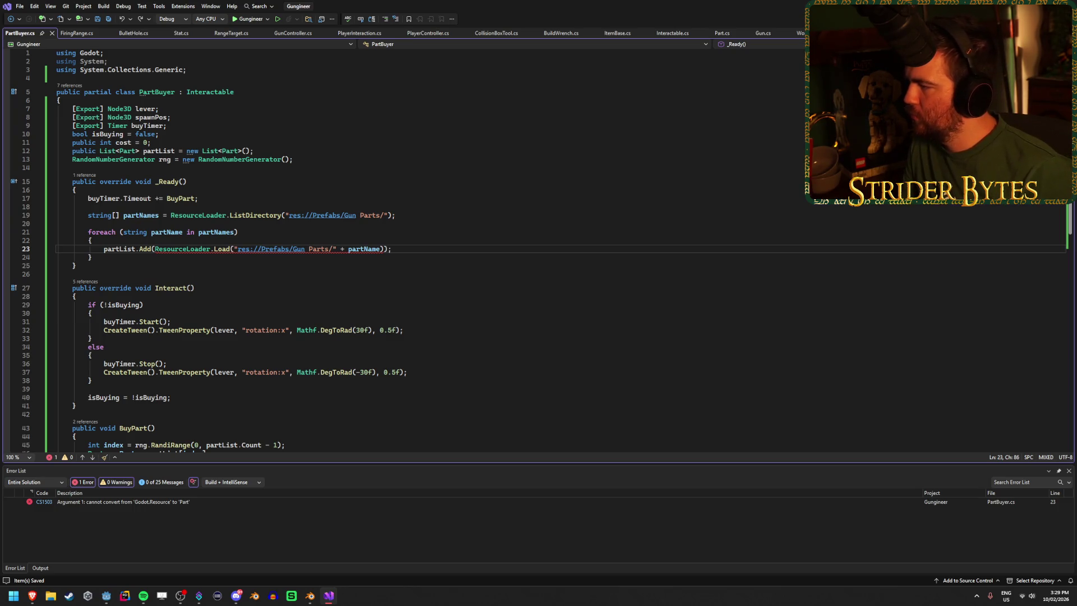
key("alt+Tab")
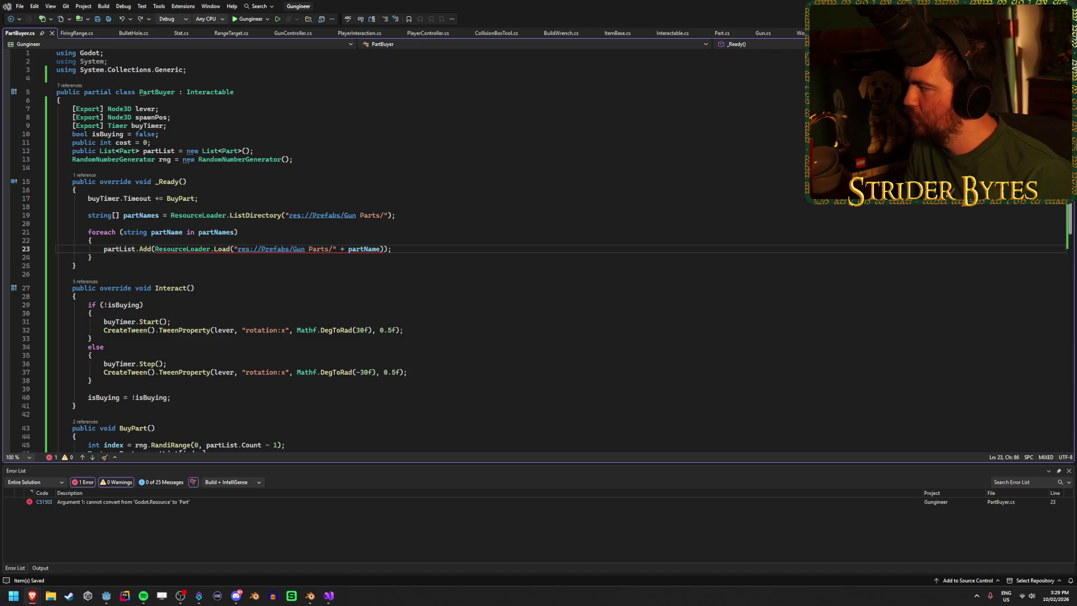
left_click_drag(559, 6, 559, 3)
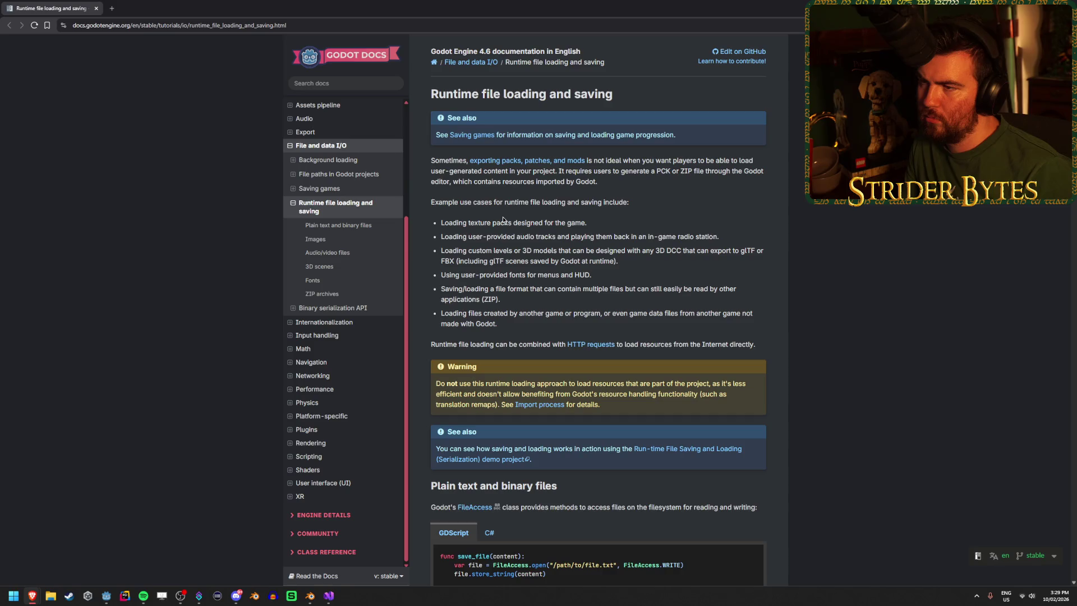
key("alt+Tab")
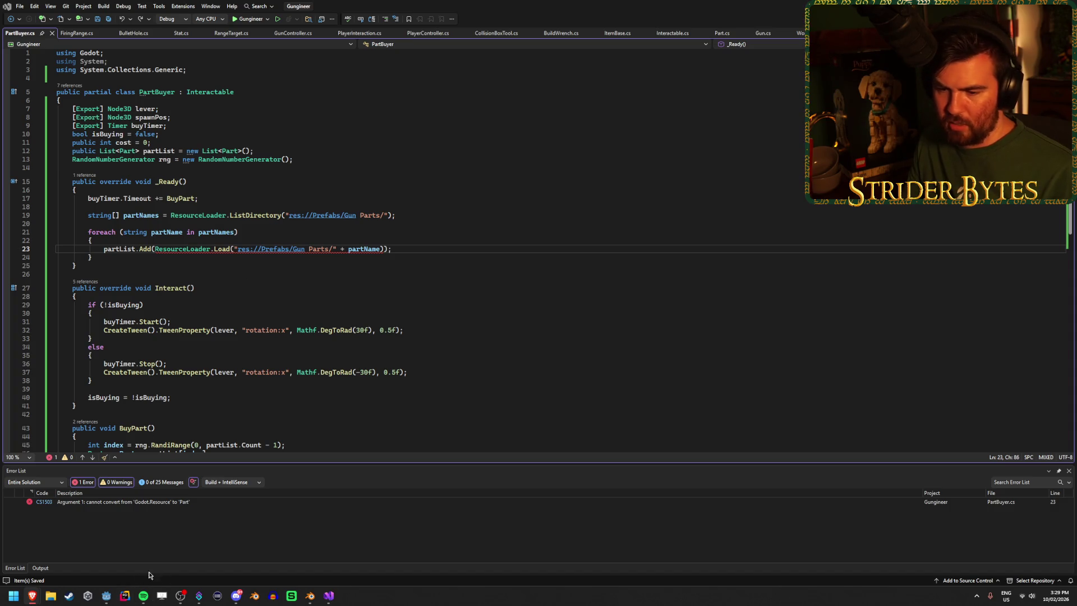
left_click(106, 596)
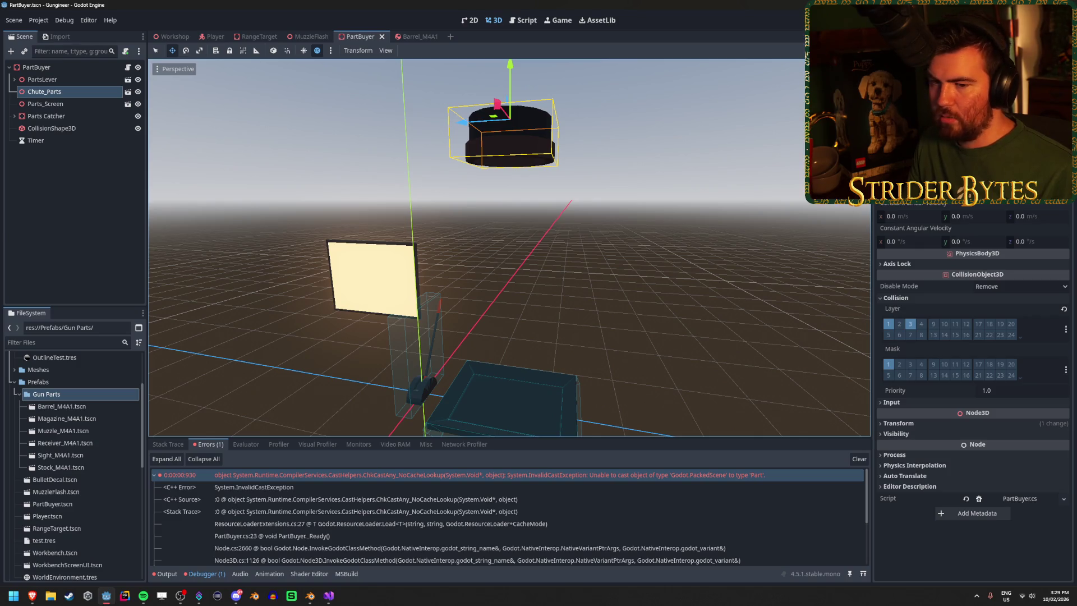
key("alt+Tab")
left_click(411, 247)
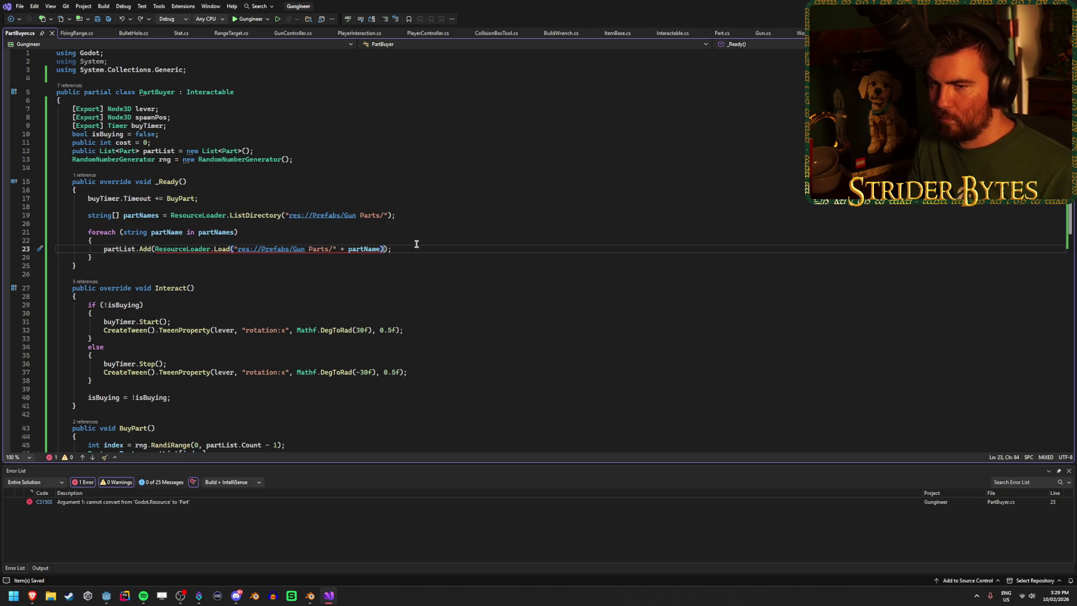
left_click_drag(382, 248, 155, 251)
left_click(411, 247)
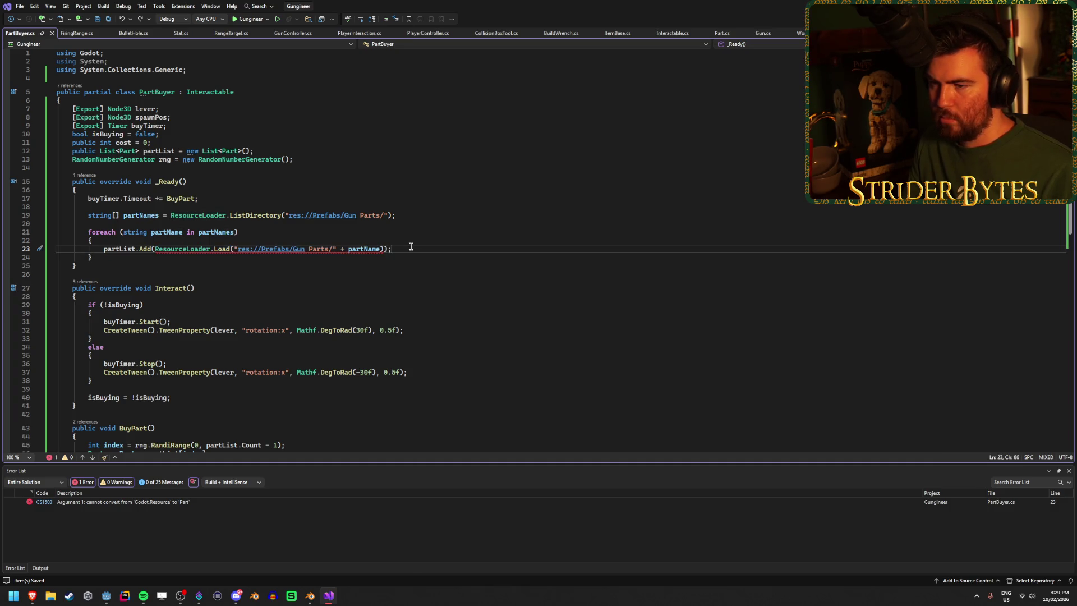
key("alt+Tab")
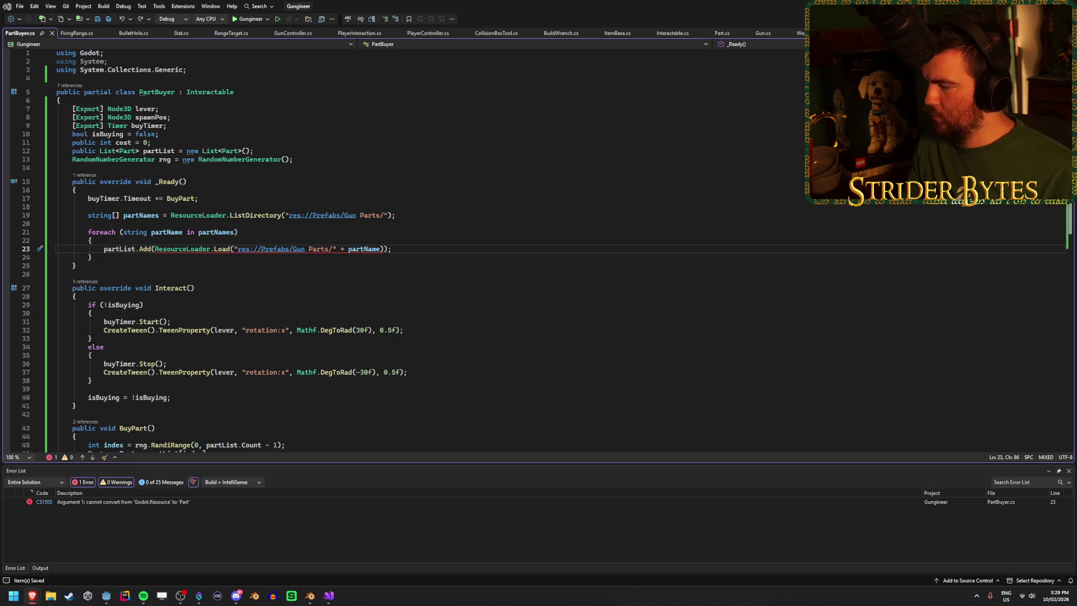